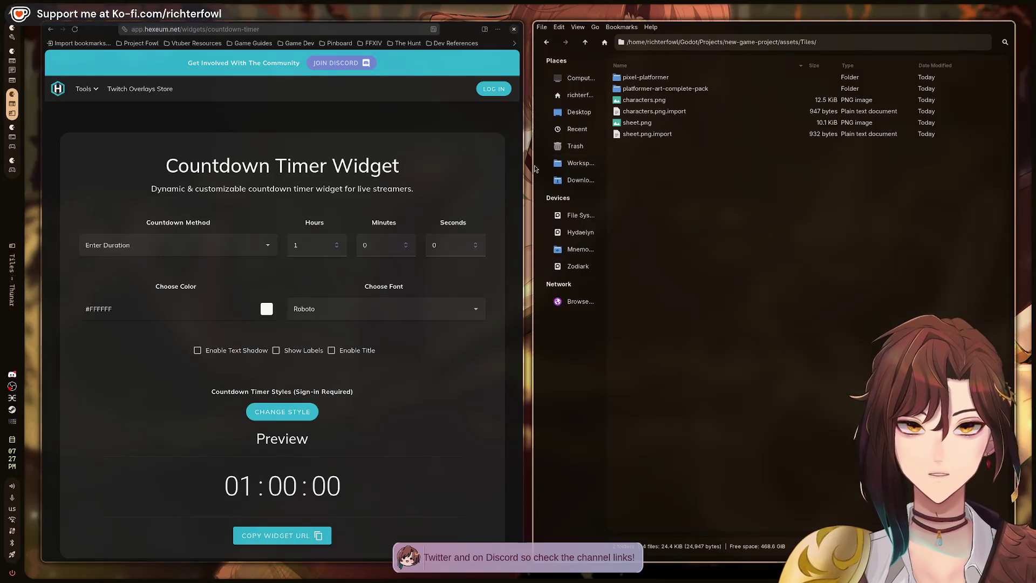
# - Switch from the music video to the Godot beginner tutorial tab, then return to the Godot editor
pyautogui.moveTo(512, 203)
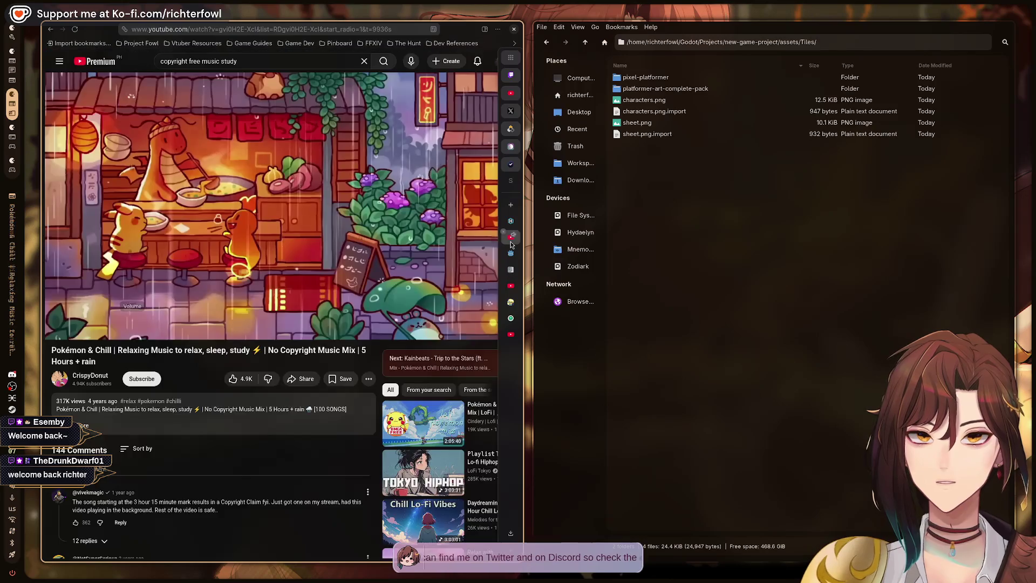
pyautogui.click(511, 244)
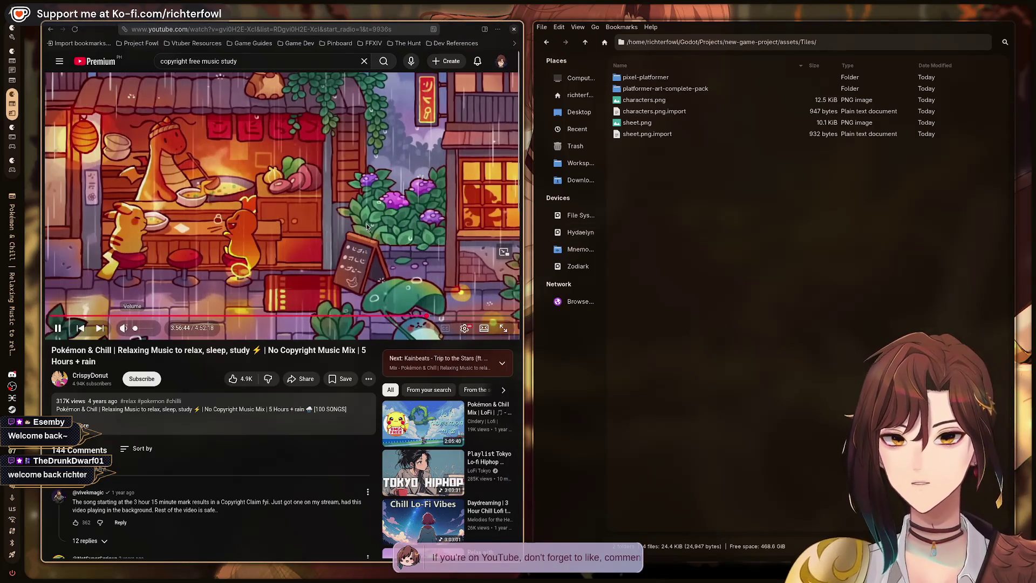
pyautogui.click(511, 287)
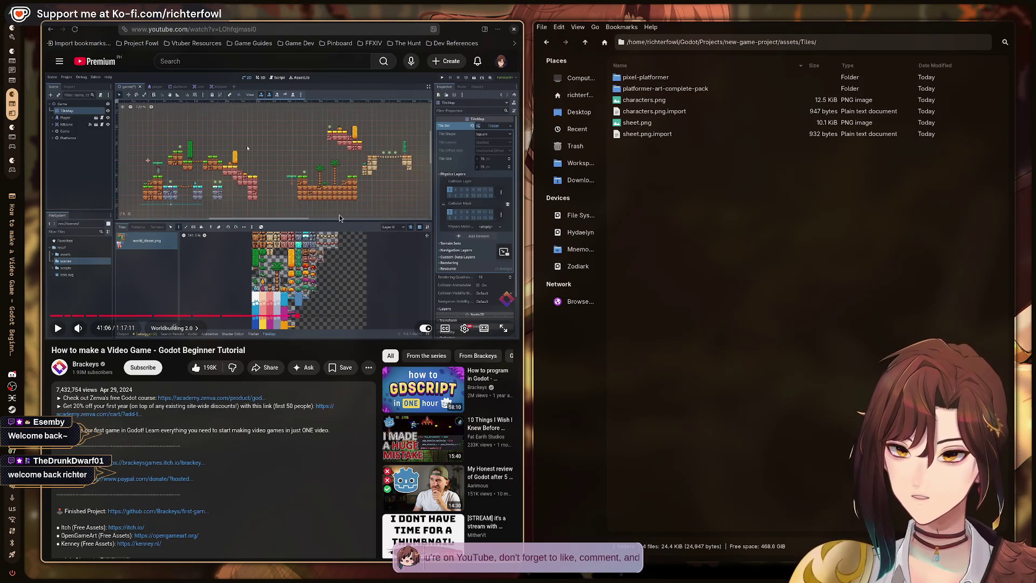
pyautogui.hotkey('alt', 'Tab')
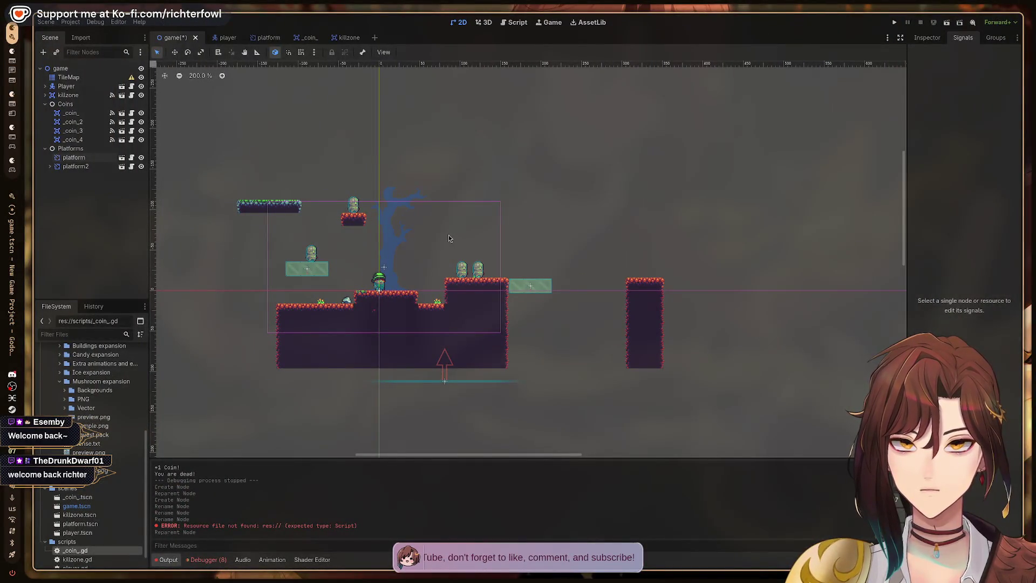
# - Run the platformer project with F5 to test the level
pyautogui.scroll(2, 453, 208)
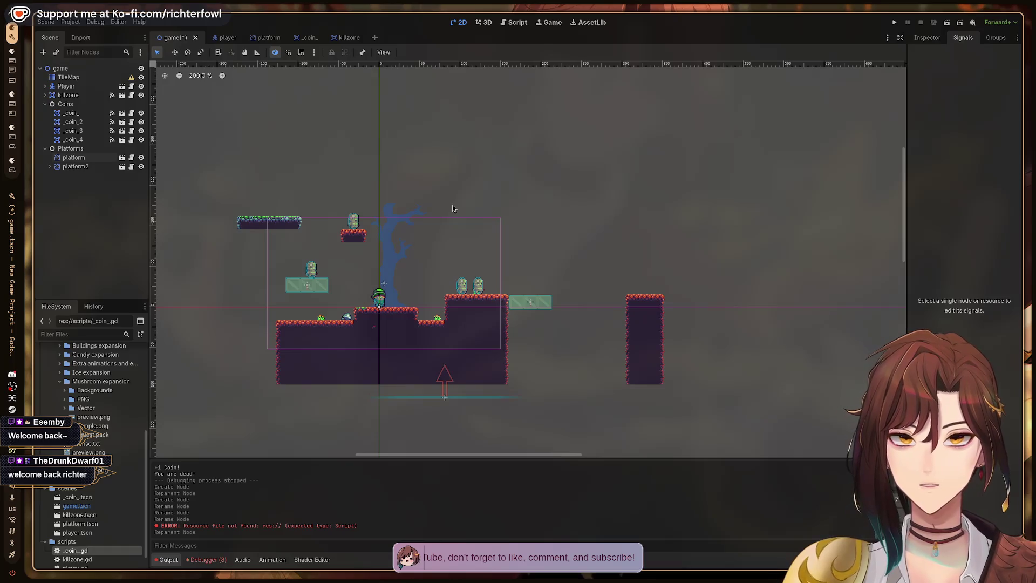
pyautogui.scroll(2, 455, 264)
pyautogui.hscroll(-2, 500, 274)
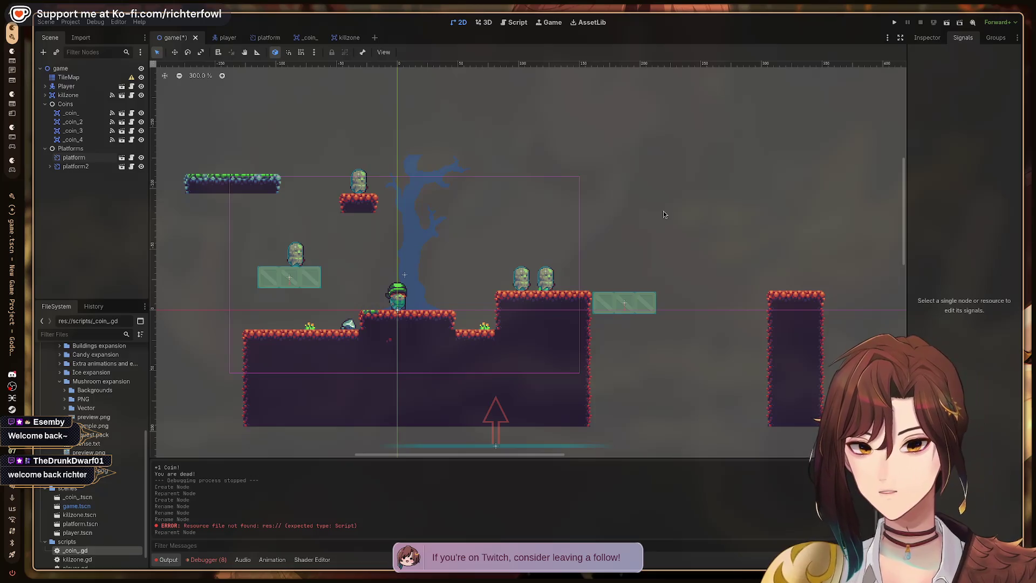
pyautogui.press('F5')
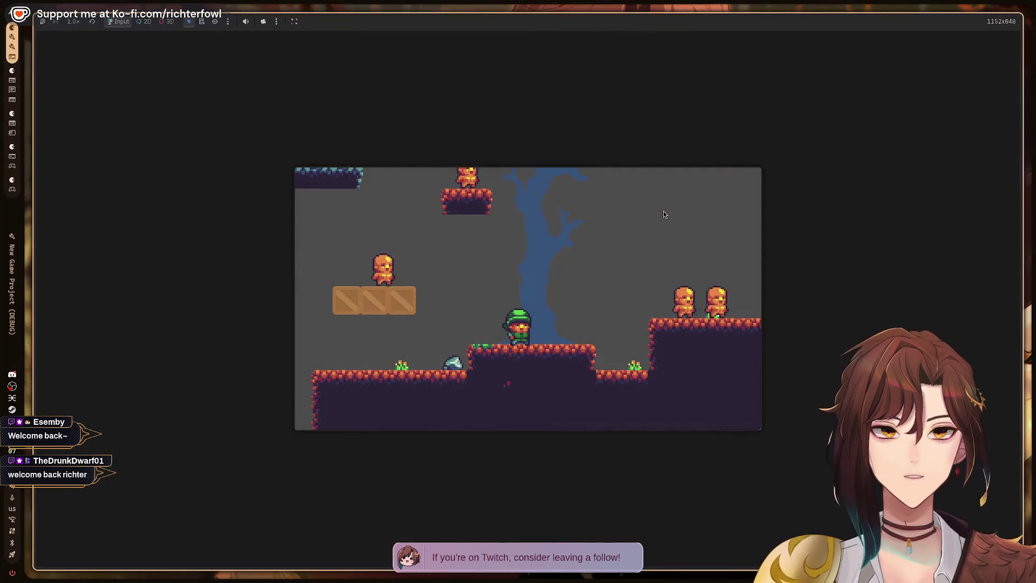
# - Walk and jump the player around the tree and tall platform, then up onto the crates
pyautogui.press('Right')
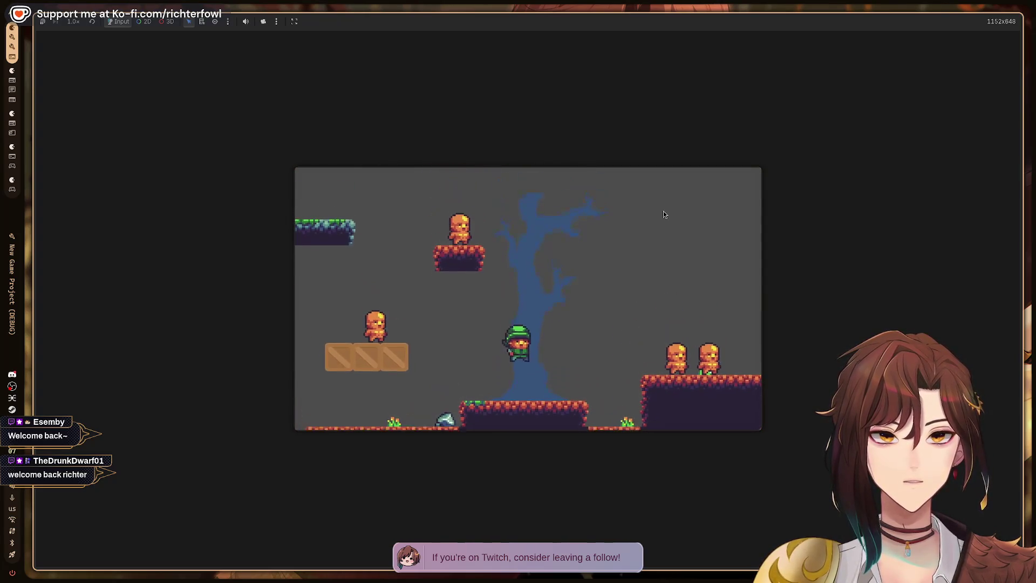
pyautogui.press('Left')
pyautogui.press('Left')
pyautogui.press('space')
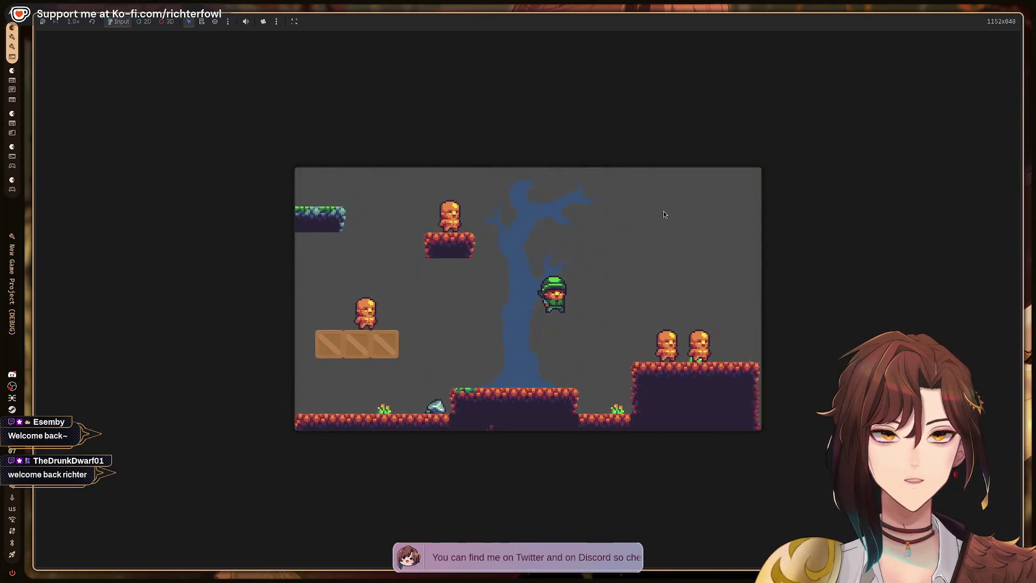
pyautogui.press('space')
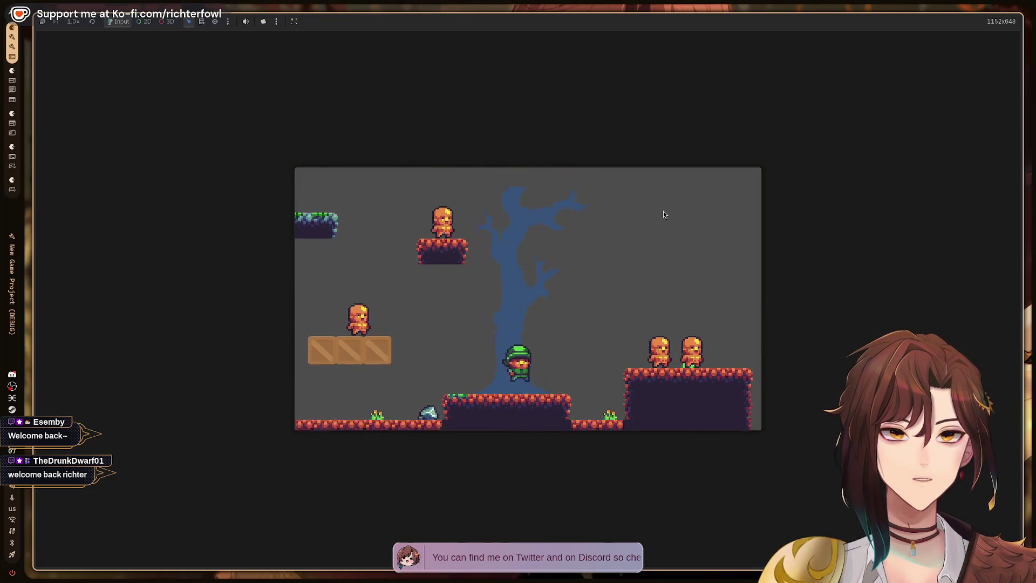
pyautogui.press('Right')
pyautogui.press('Left')
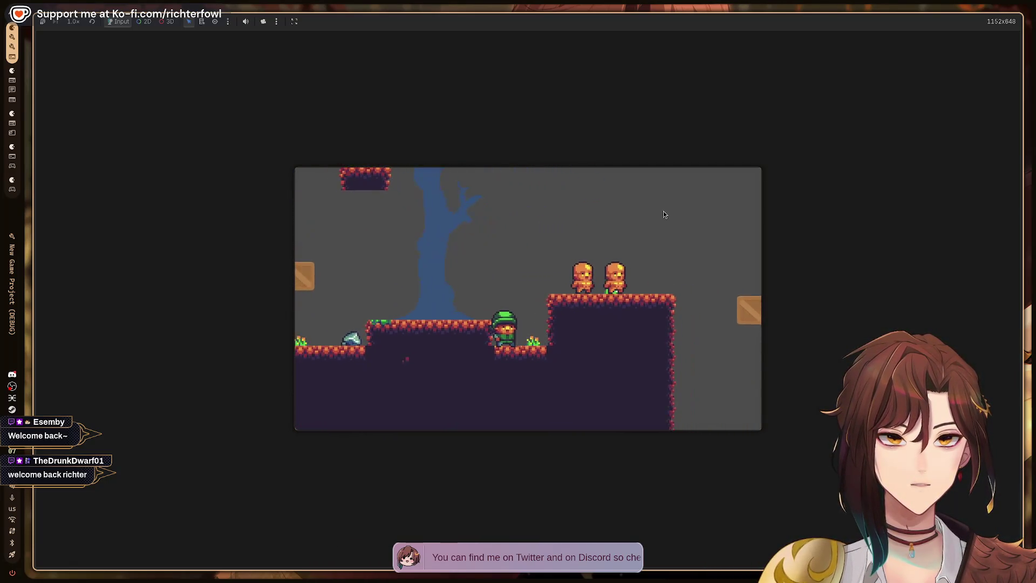
pyautogui.press('space')
pyautogui.press('Left')
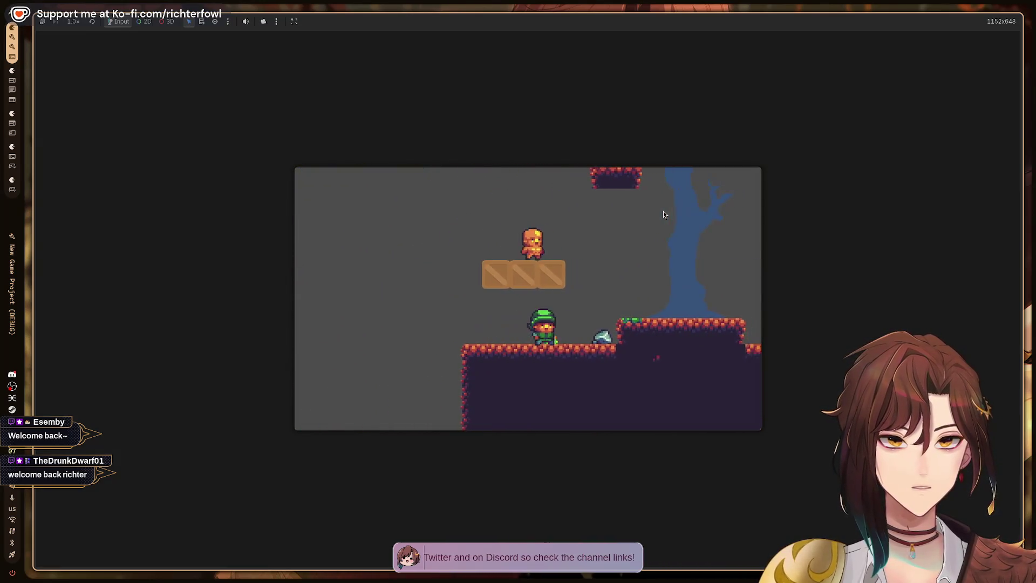
pyautogui.press('Right')
pyautogui.press('space')
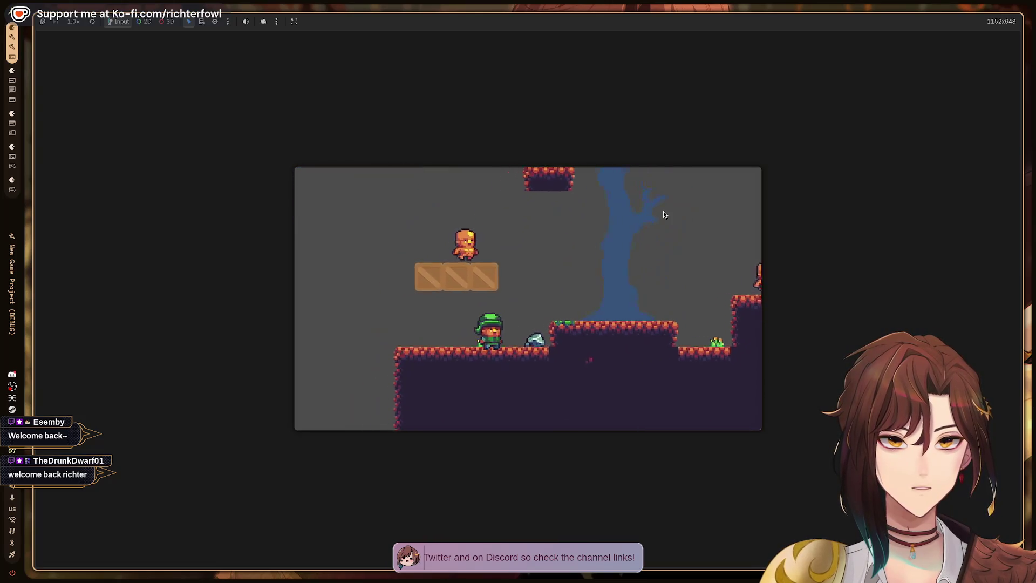
pyautogui.press('Left')
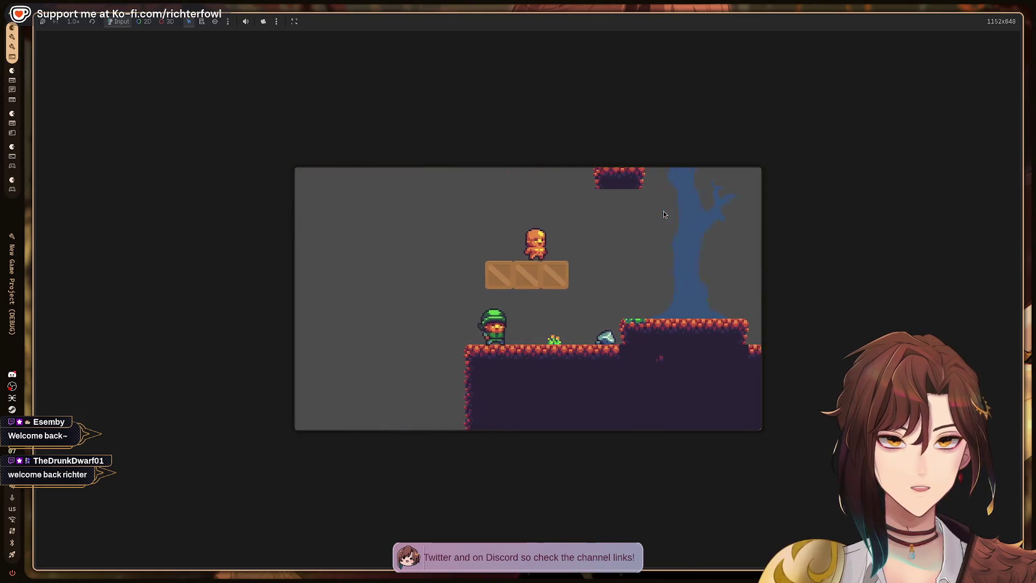
pyautogui.press('space')
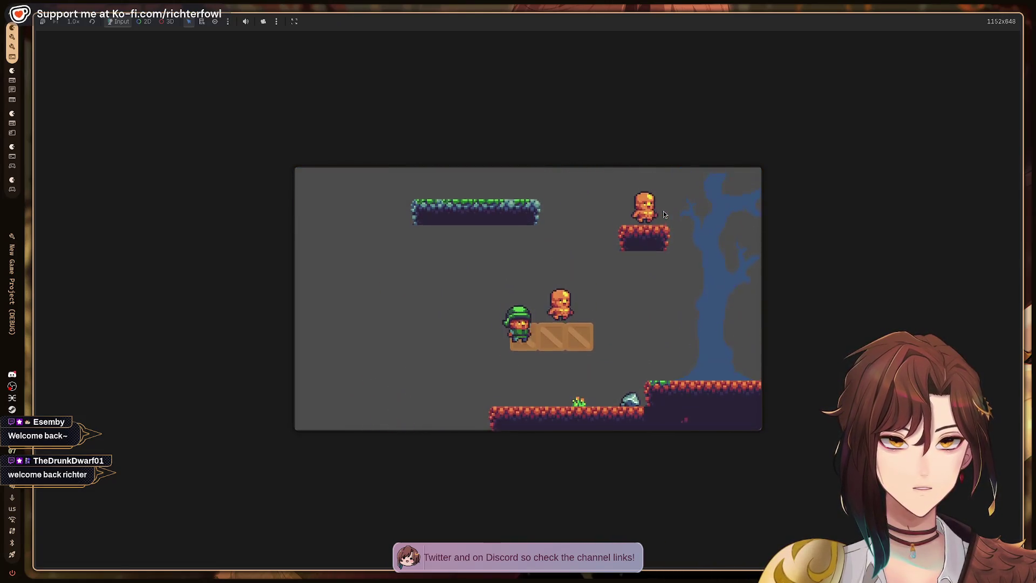
pyautogui.press('Down')
pyautogui.press('Right')
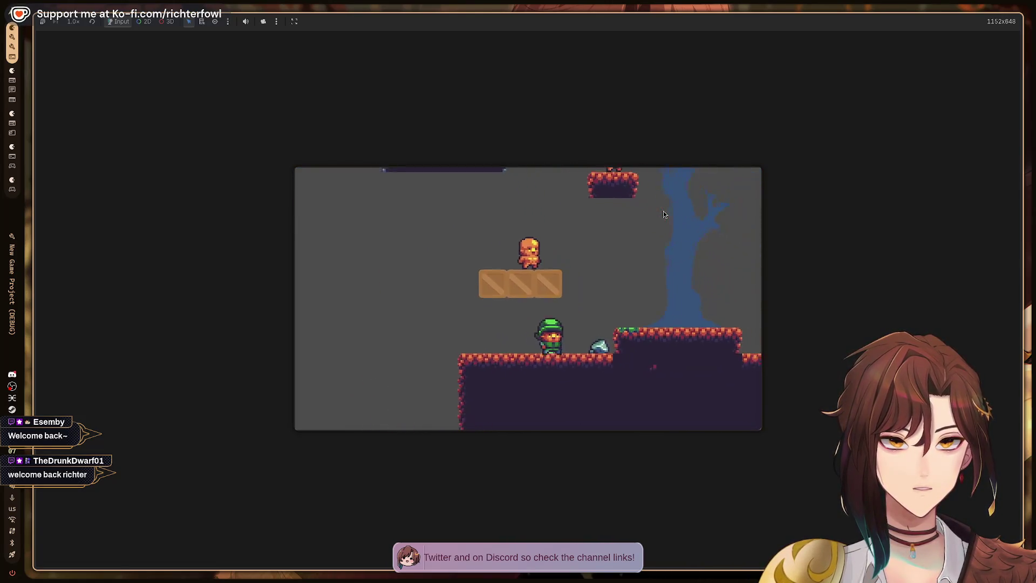
pyautogui.press('space')
# - Hop on and off the moving crates onto the pillar, then close the game window
pyautogui.press('Left')
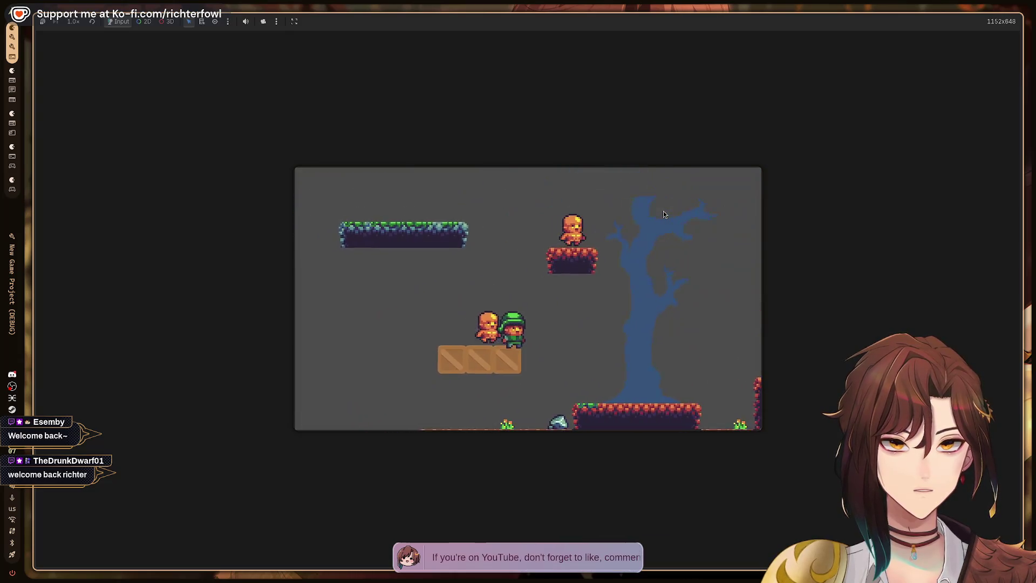
pyautogui.press('Left')
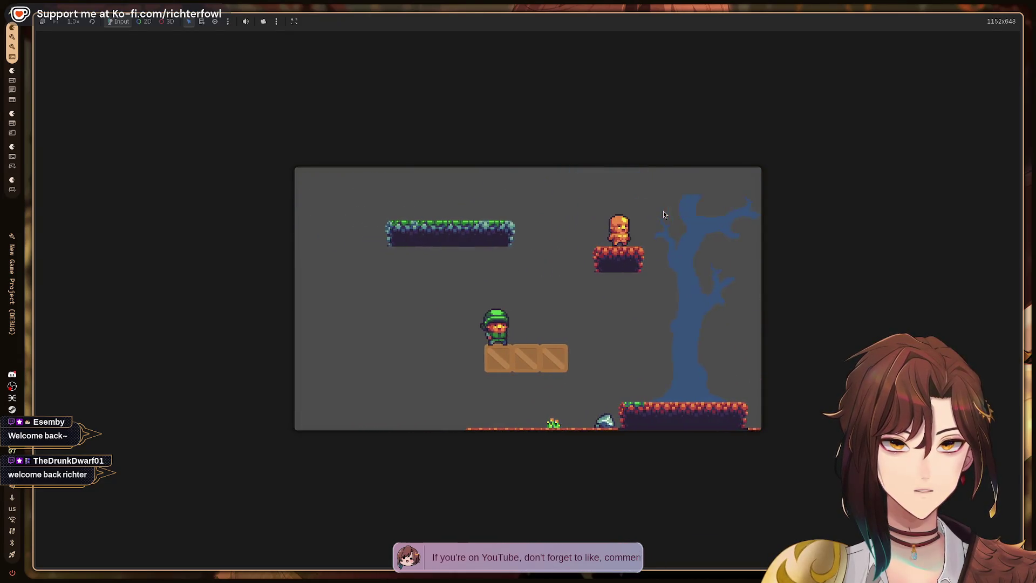
pyautogui.press('Right')
pyautogui.press('Left')
pyautogui.press('space')
pyautogui.press('Right')
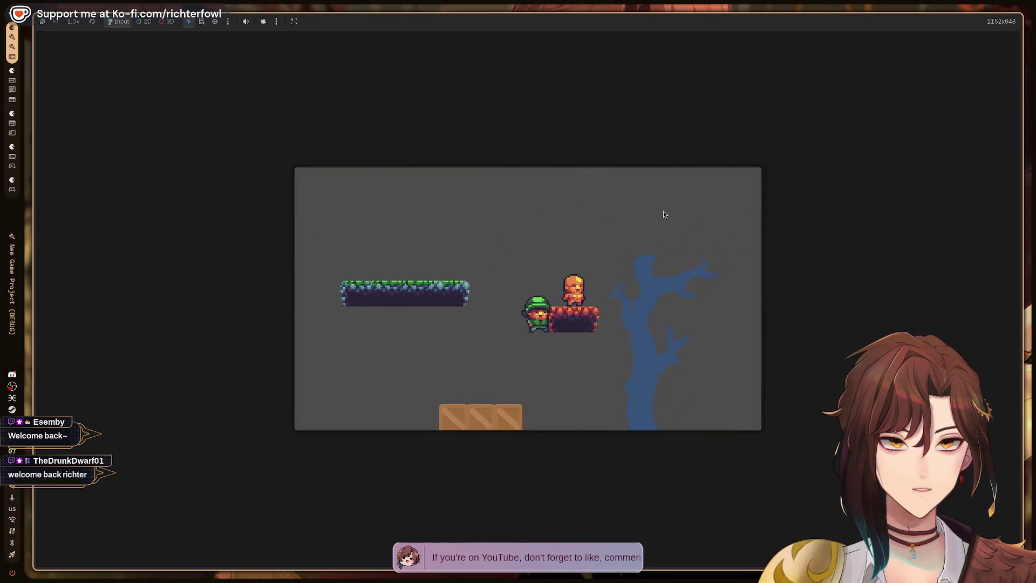
pyautogui.press('Left')
pyautogui.press('Right')
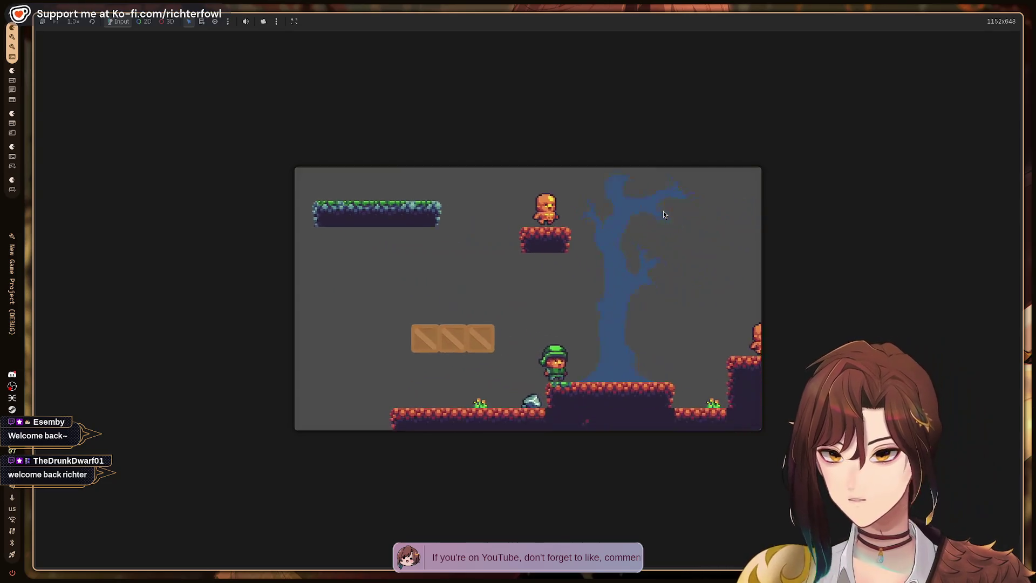
pyautogui.press('space')
pyautogui.press('Right')
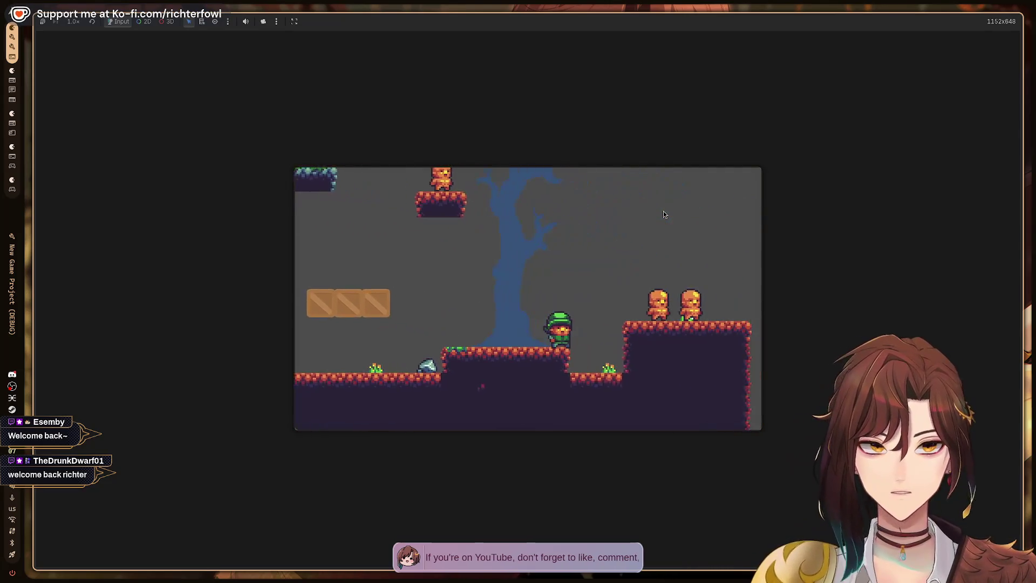
pyautogui.press('Left')
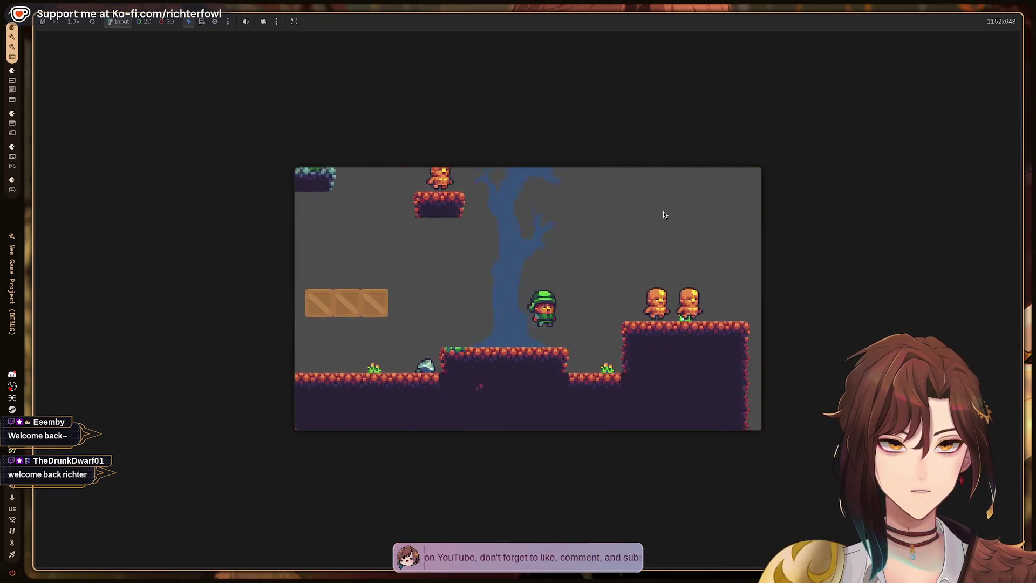
pyautogui.press('Left')
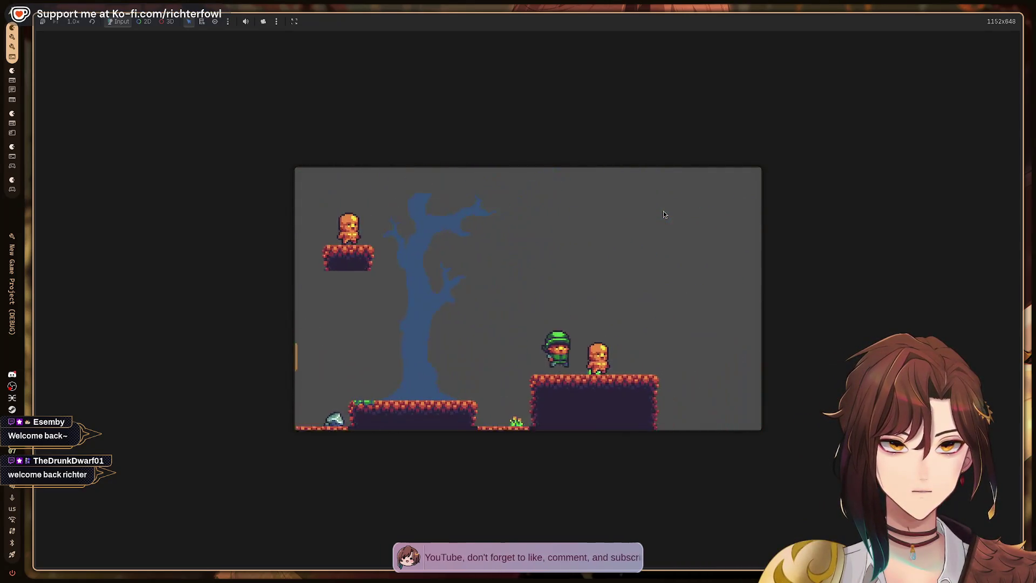
pyautogui.press('Right')
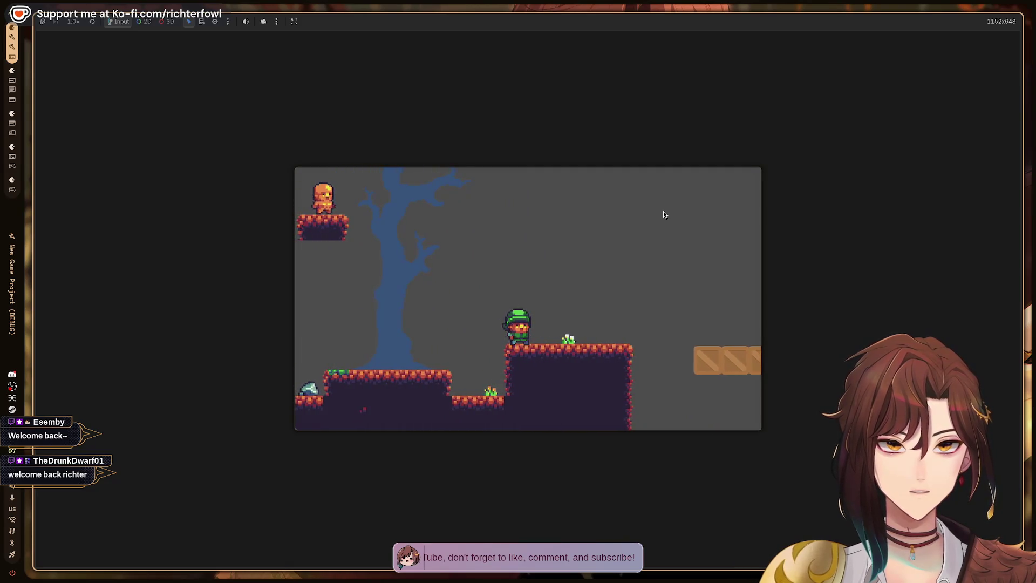
pyautogui.press('space')
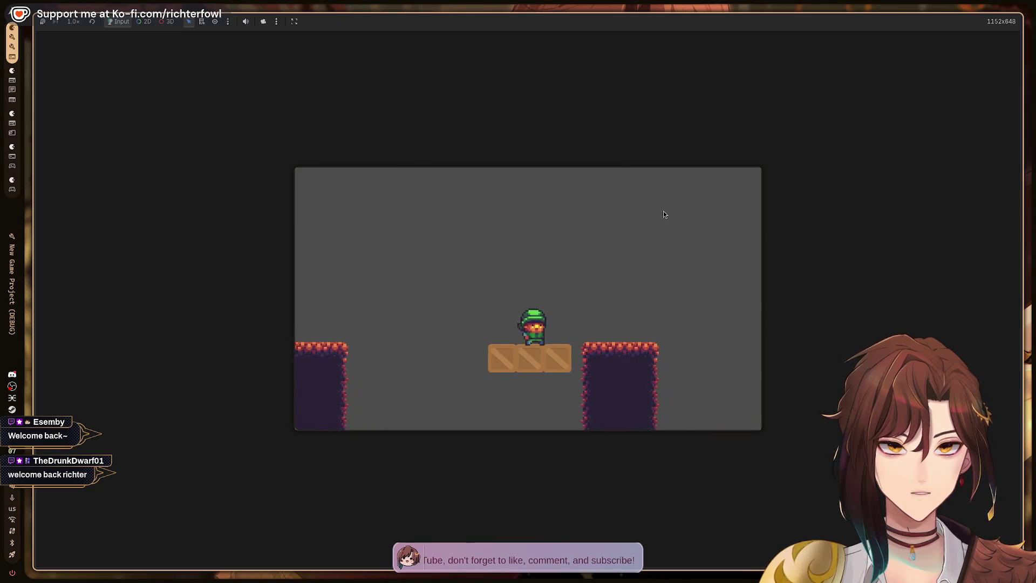
pyautogui.press('space')
pyautogui.press('Left')
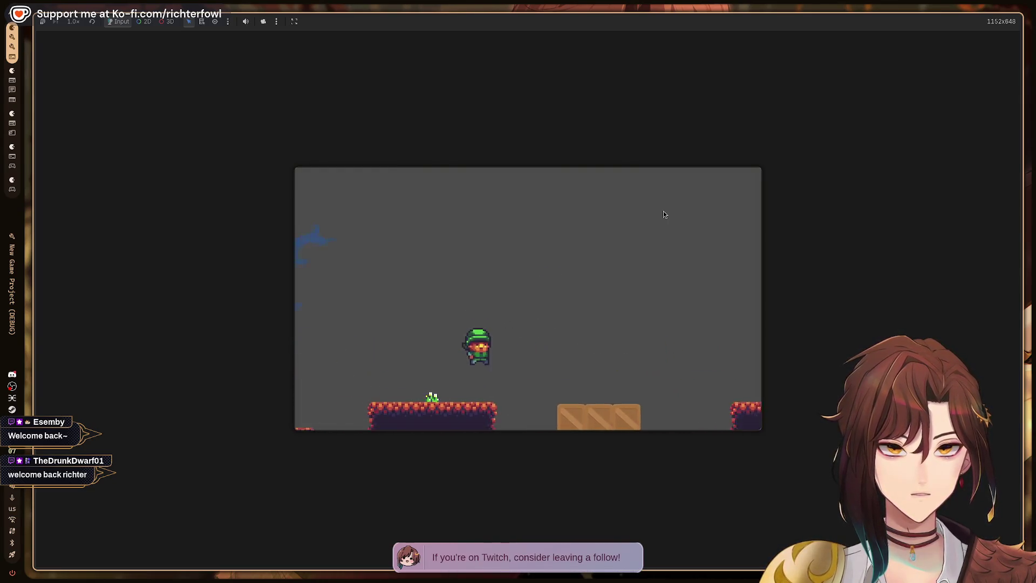
pyautogui.press('space')
pyautogui.press('Right')
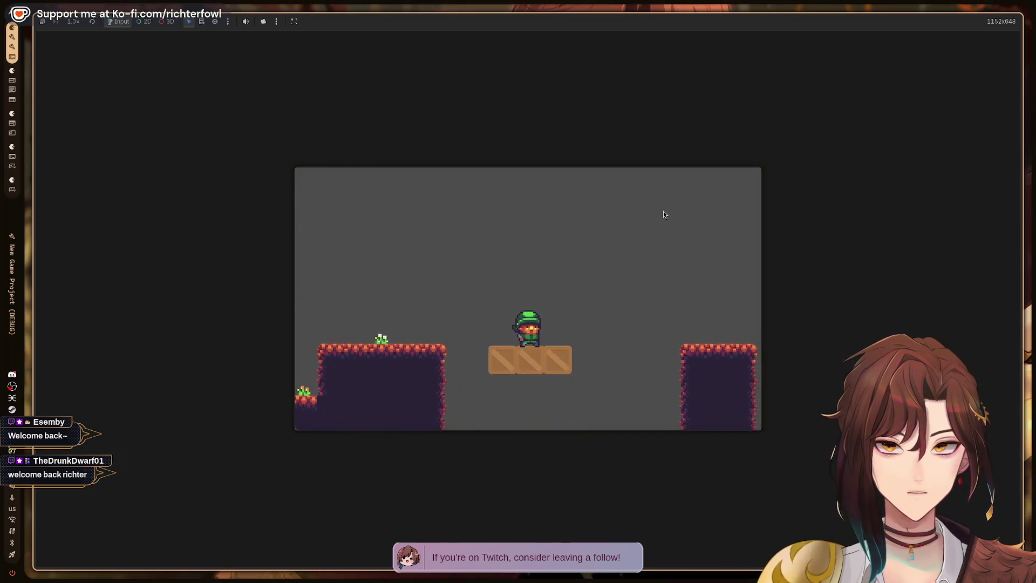
pyautogui.press('space')
pyautogui.press('Right')
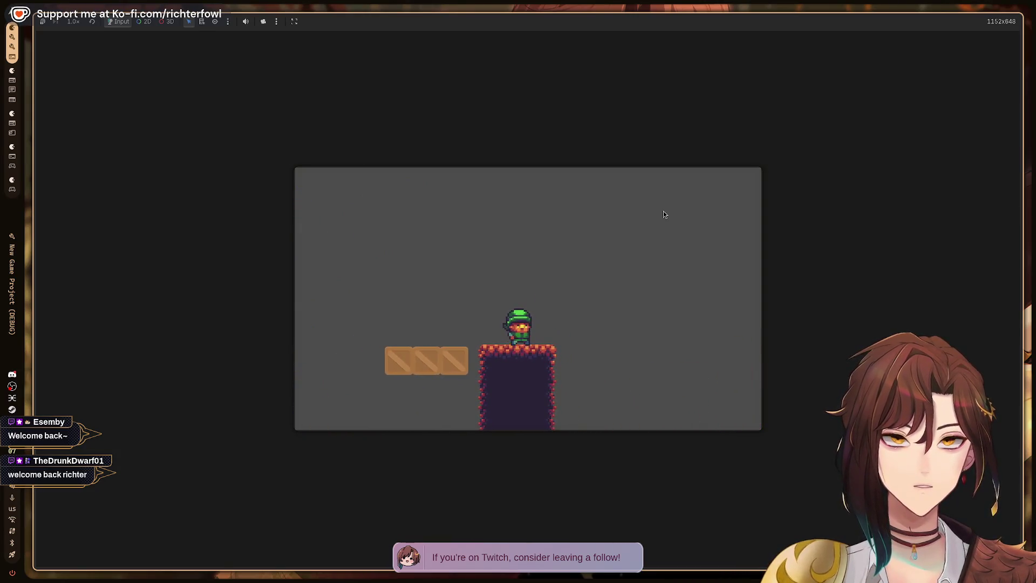
pyautogui.hotkey('alt', 'F4')
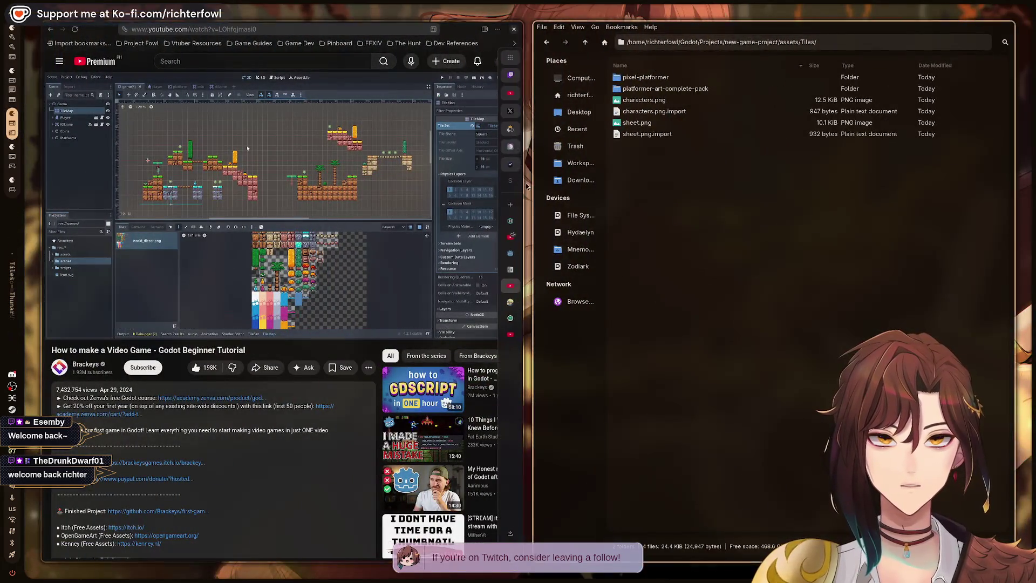
# - Relaunch the platformer with F5 and move the player right through the level
pyautogui.moveTo(506, 261)
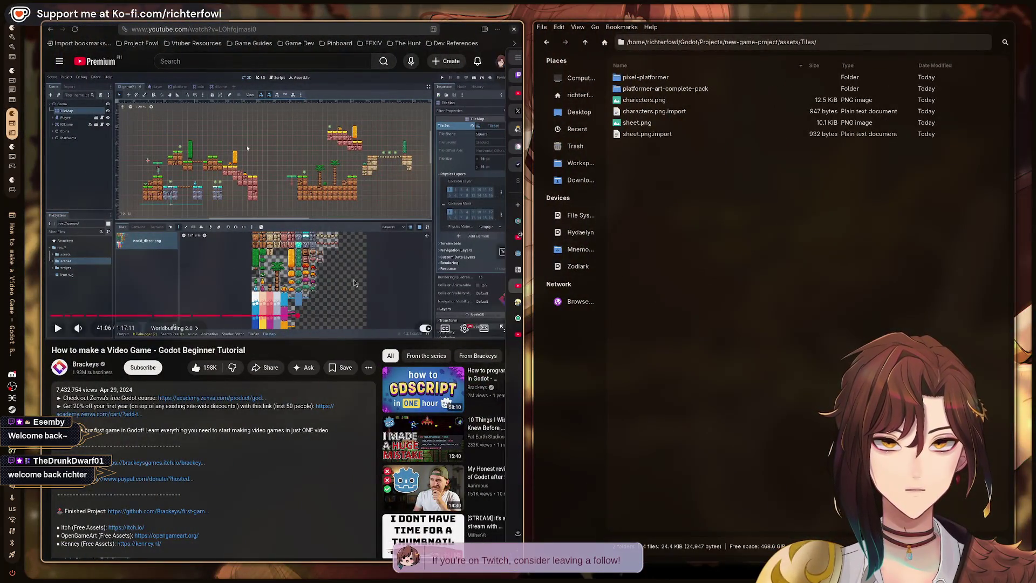
pyautogui.press('F5')
pyautogui.press('Right')
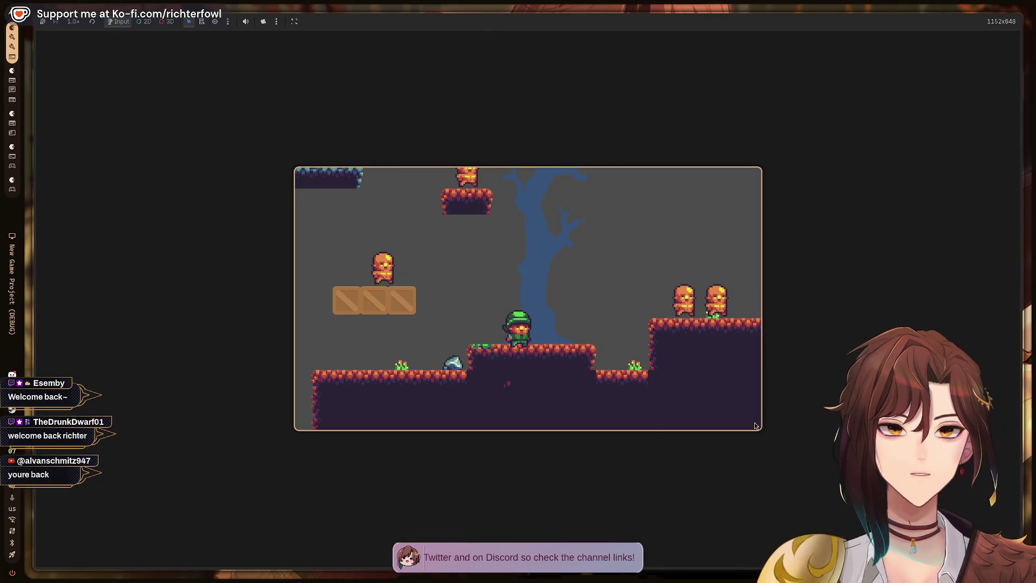
# - Leave the game, check the Debugger messages, return to the Output log, and select the TileMap
pyautogui.press('super')
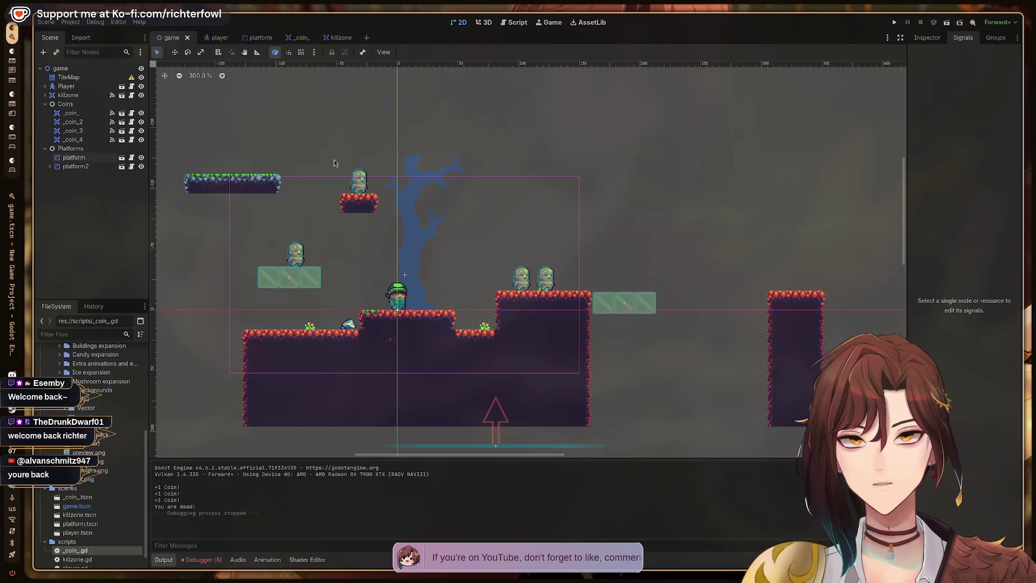
pyautogui.click(193, 560)
pyautogui.click(164, 560)
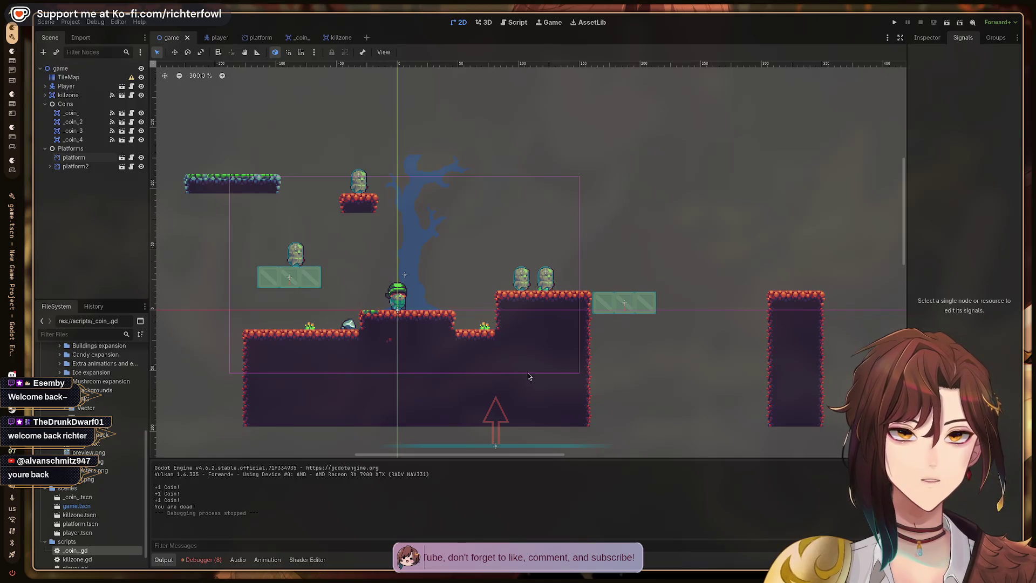
pyautogui.click(68, 77)
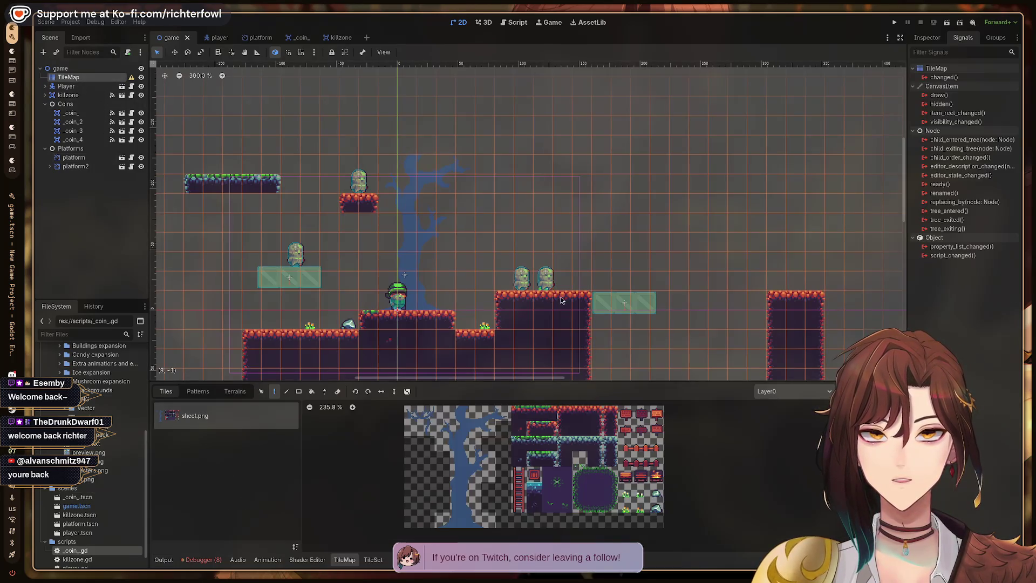
# - Browse the sheet.png tile palette and pick tiles from it
pyautogui.scroll(3, 540, 303)
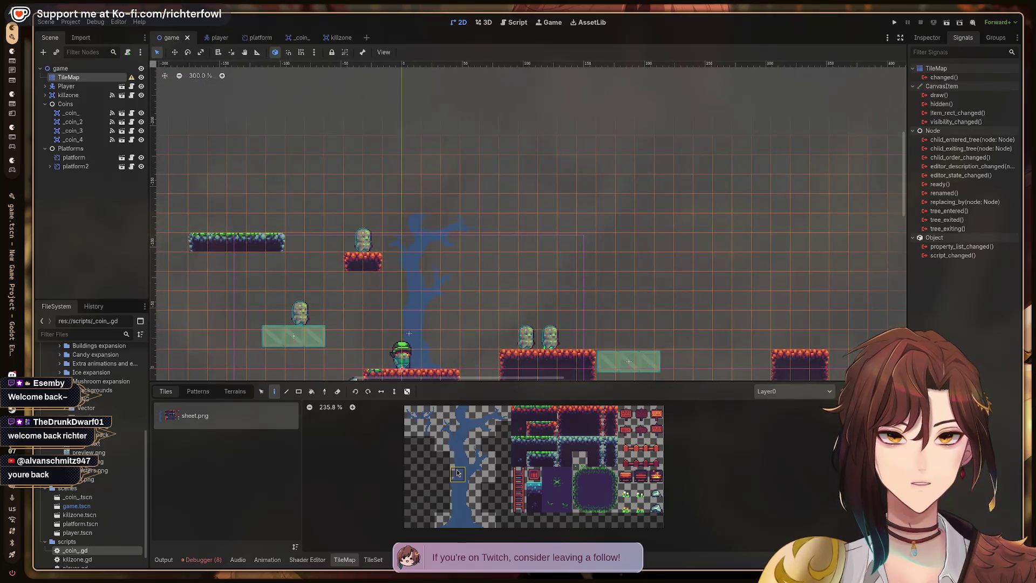
pyautogui.scroll(1, 474, 447)
pyautogui.scroll(-2, 473, 445)
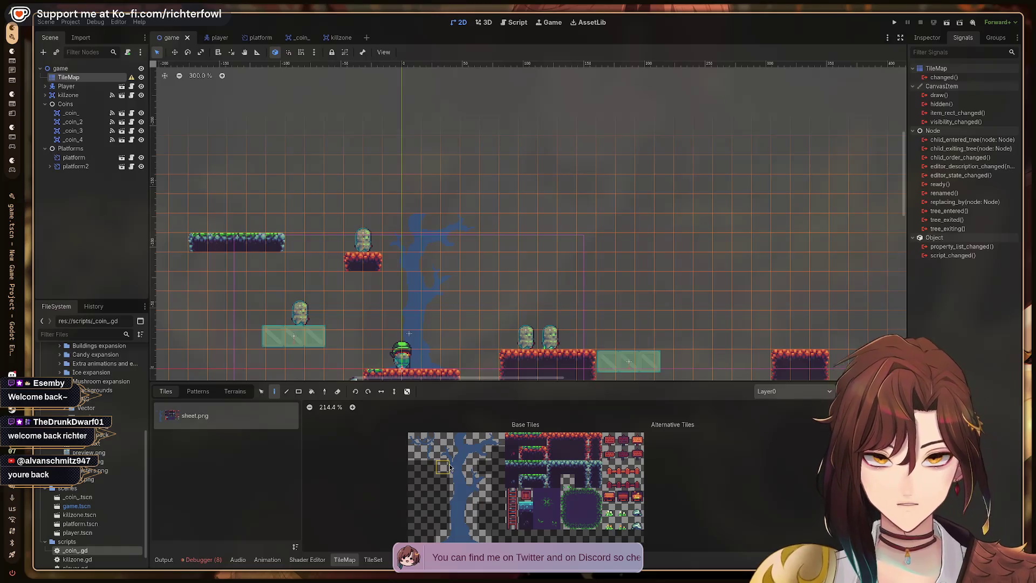
pyautogui.scroll(12, 357, 413)
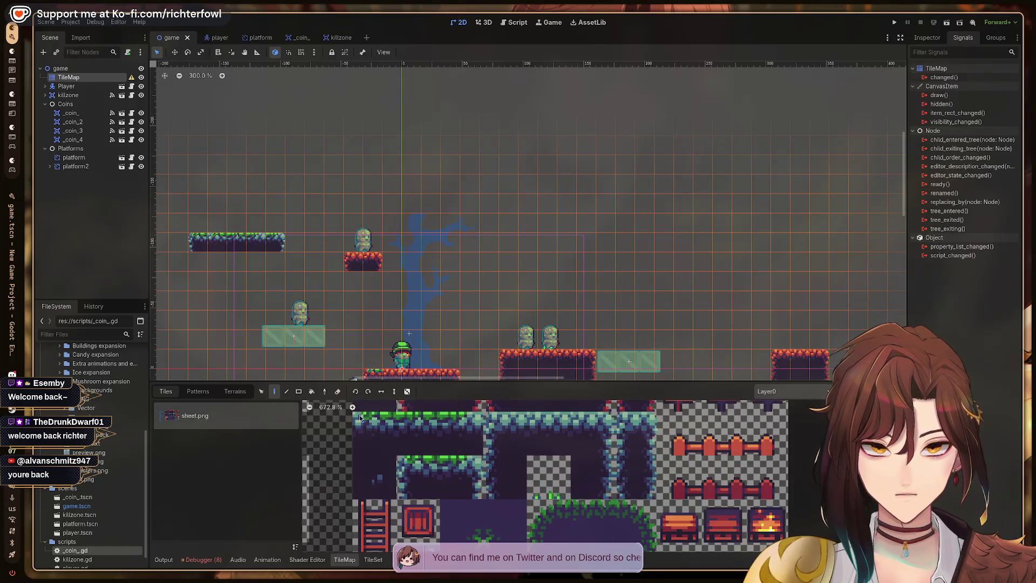
pyautogui.scroll(-12, 310, 409)
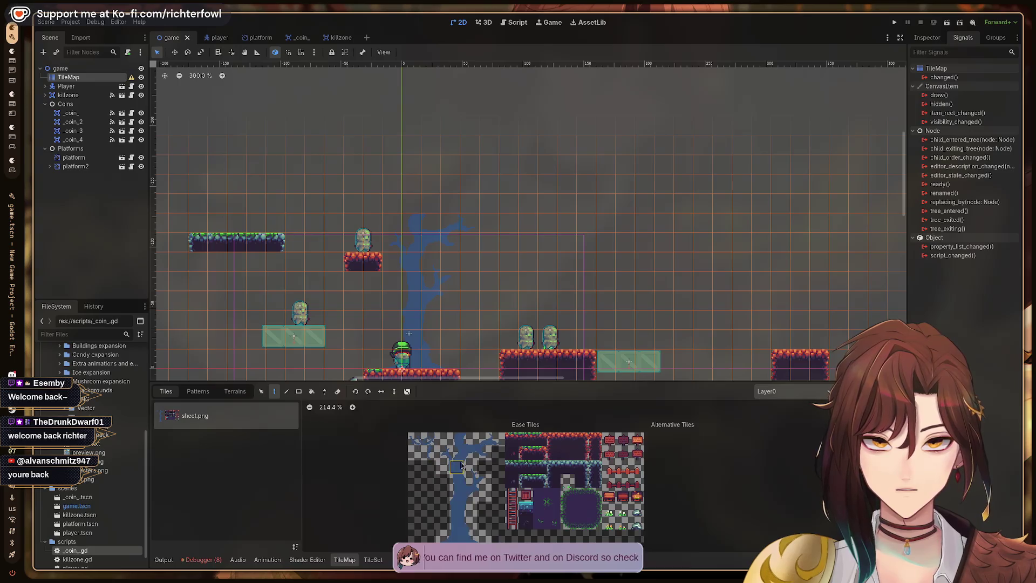
pyautogui.scroll(10, 377, 426)
pyautogui.scroll(-4, 487, 475)
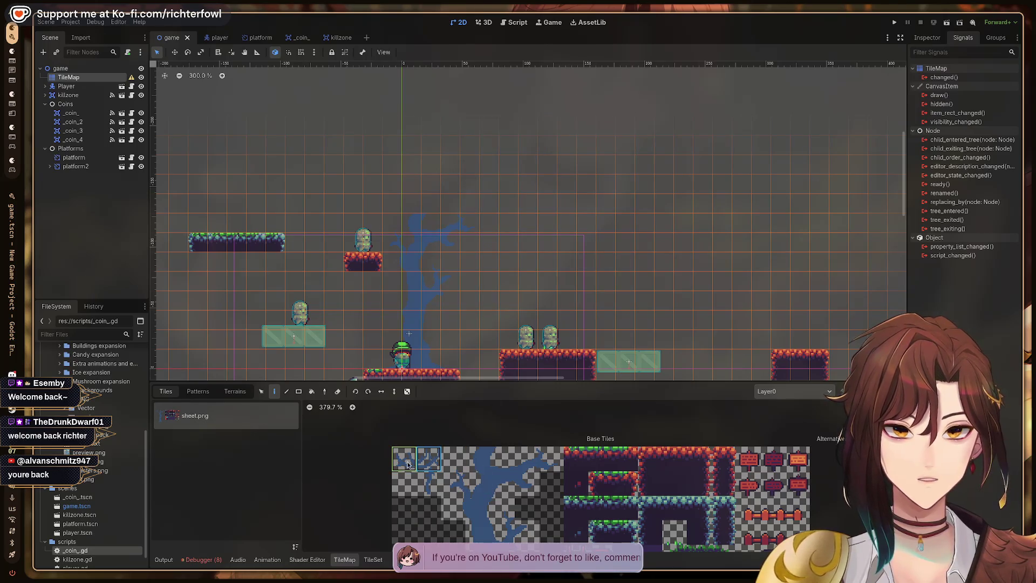
pyautogui.click(407, 487)
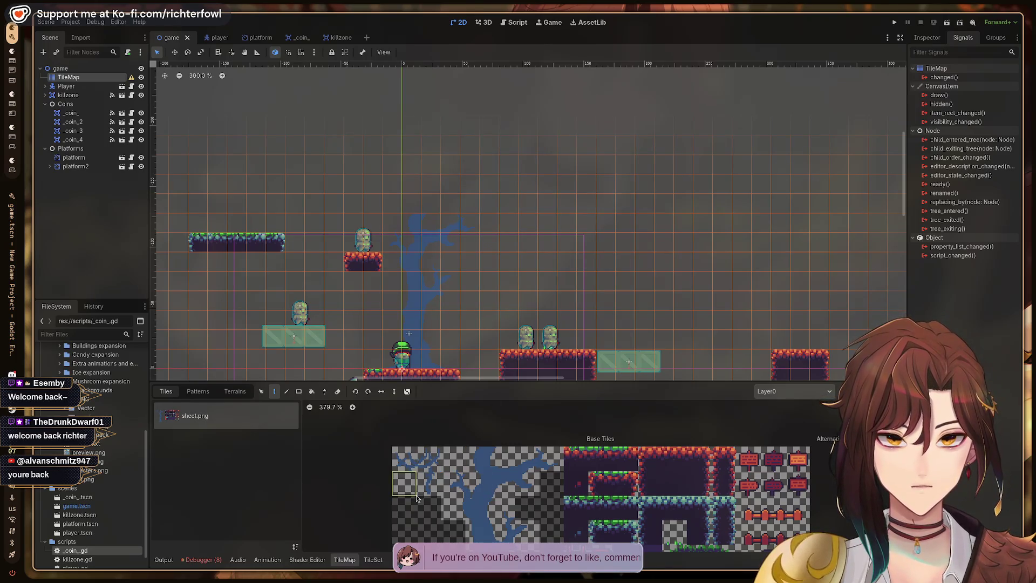
pyautogui.click(454, 456)
# - Erase the high grass platform at the upper left of the level
pyautogui.scroll(-3, 736, 257)
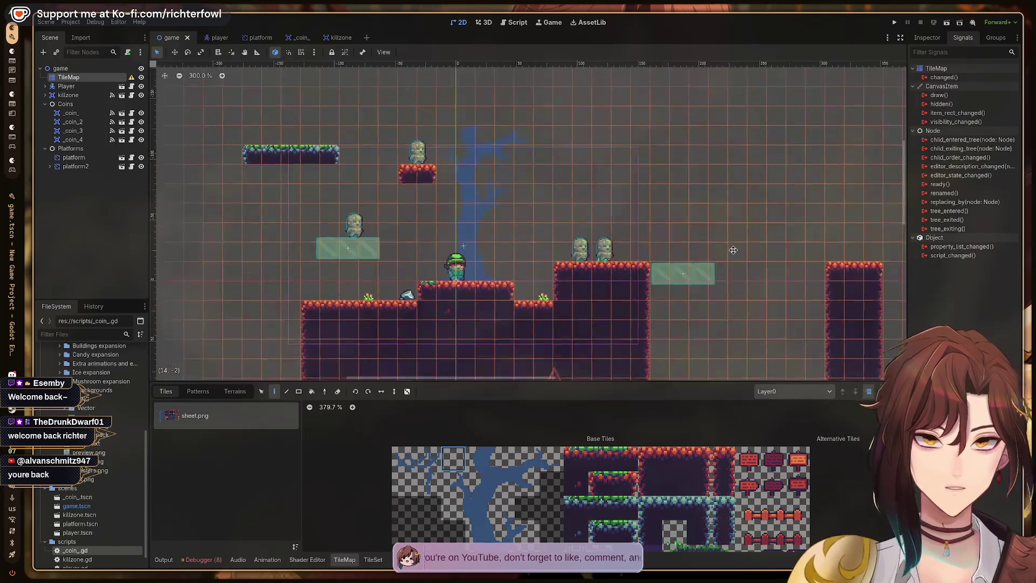
pyautogui.hscroll(-3, 672, 218)
pyautogui.scroll(2, 672, 218)
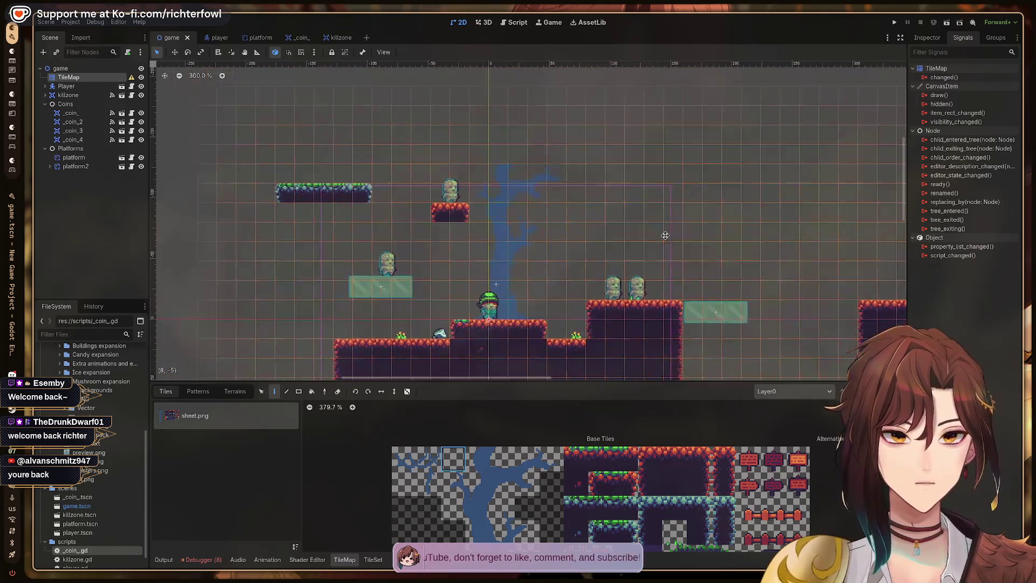
pyautogui.hscroll(-1, 672, 219)
pyautogui.scroll(1, 671, 219)
pyautogui.moveTo(304, 187); pyautogui.dragTo(383, 183)
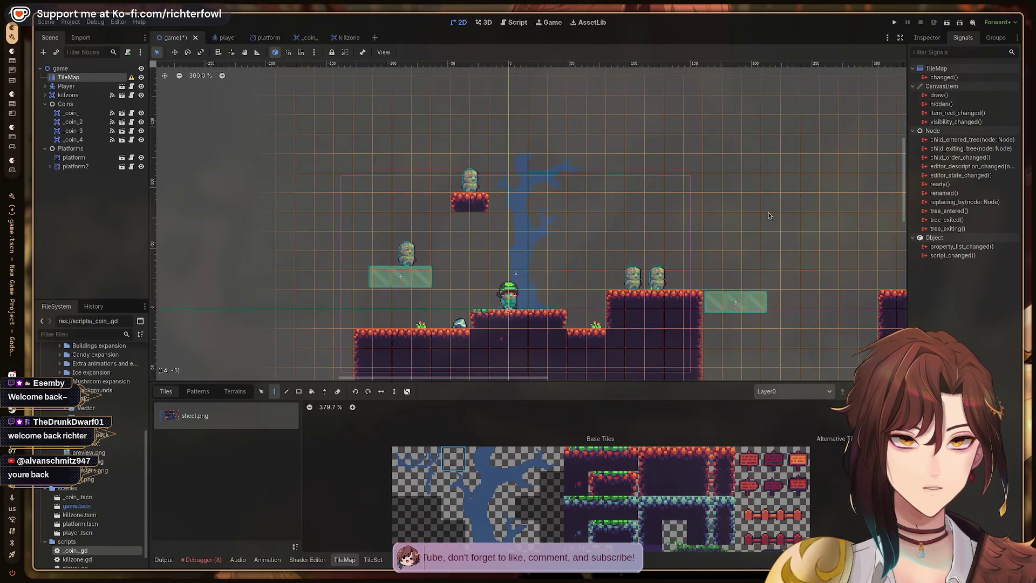
# - Pick a single platform tile, paint it onto the upper platform, and run the game
pyautogui.hscroll(-2, 750, 227)
pyautogui.scroll(2, 750, 227)
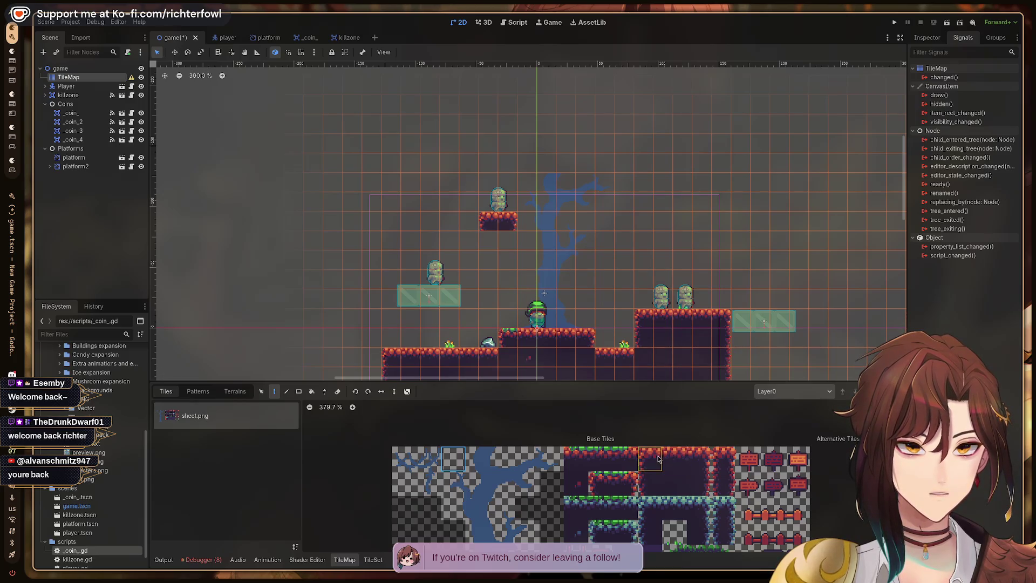
pyautogui.moveTo(551, 457); pyautogui.dragTo(627, 462)
pyautogui.click(577, 462)
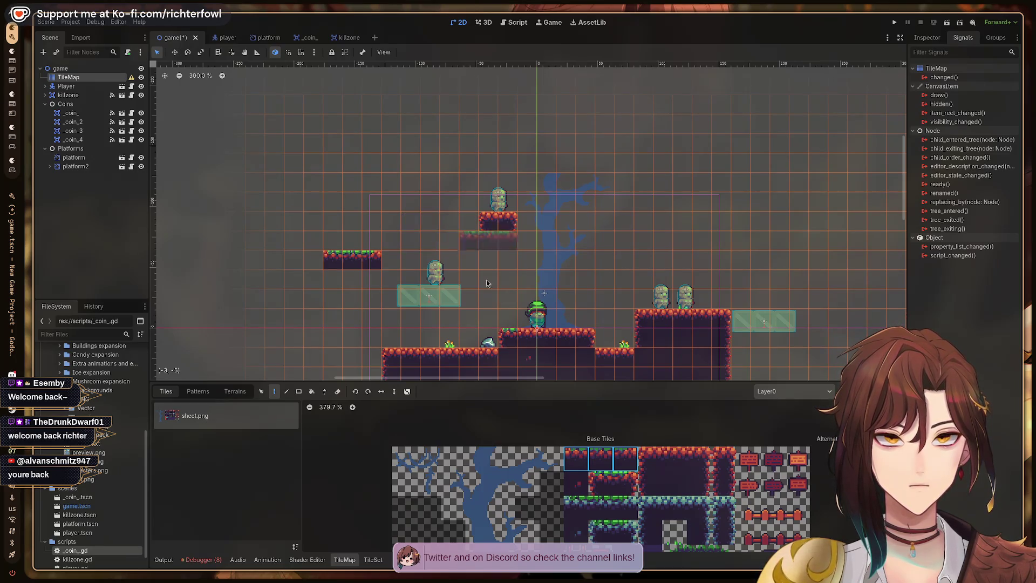
pyautogui.click(484, 225)
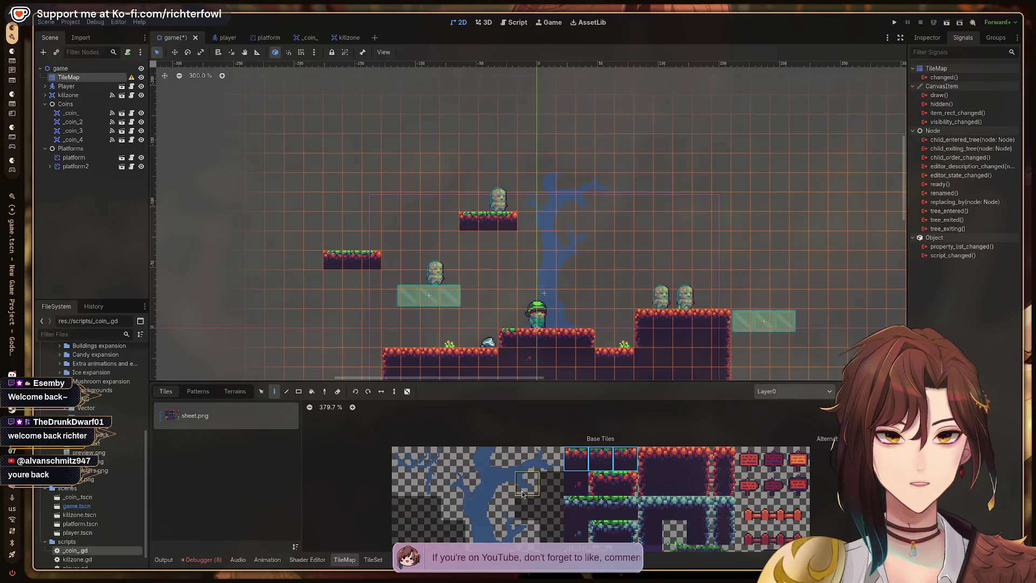
pyautogui.press('F5')
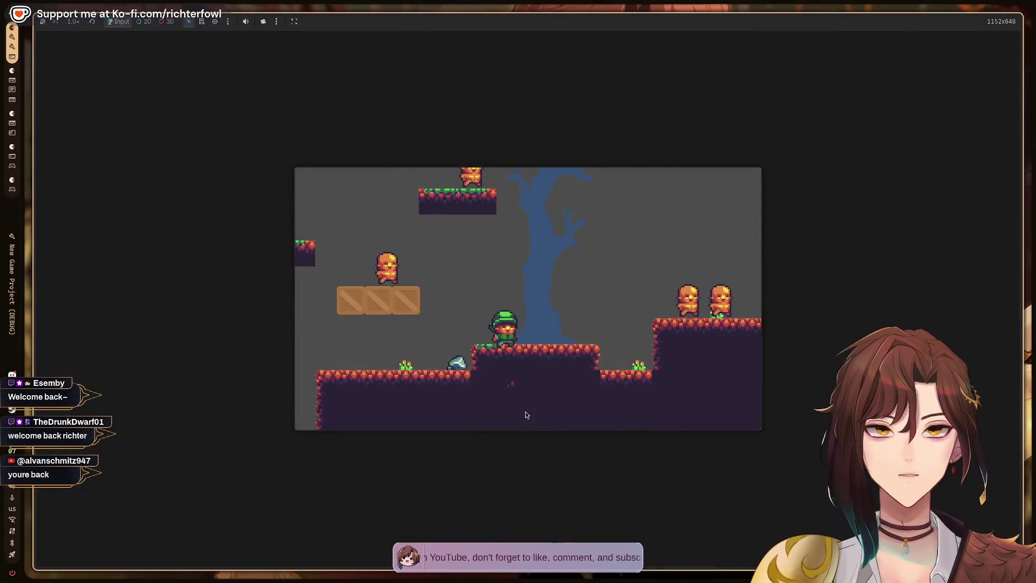
# - Walk and jump the player over the crates onto the upper platforms, then stop with F8
pyautogui.press('Right')
pyautogui.press('space')
pyautogui.press('Left')
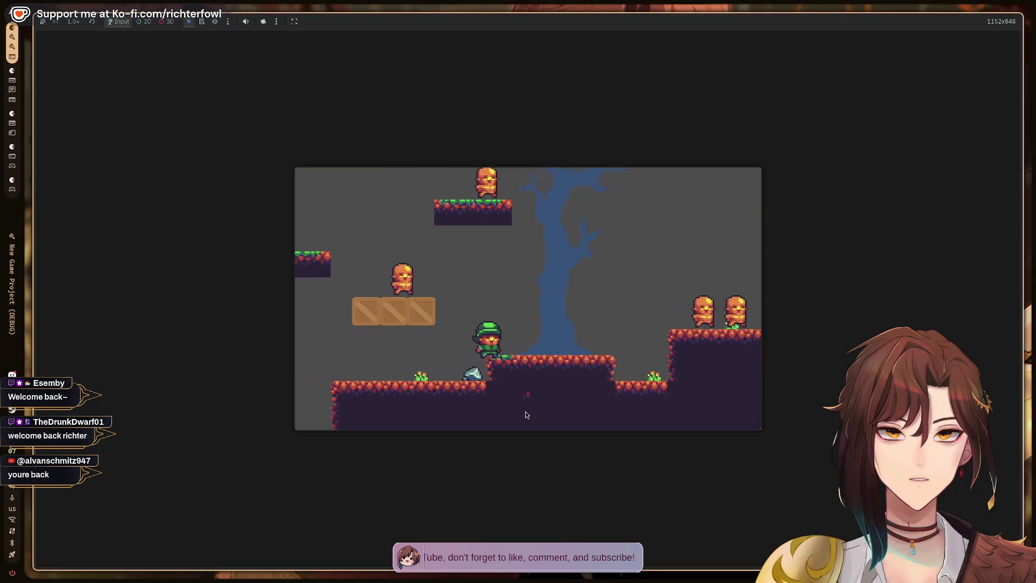
pyautogui.press('space')
pyautogui.press('space')
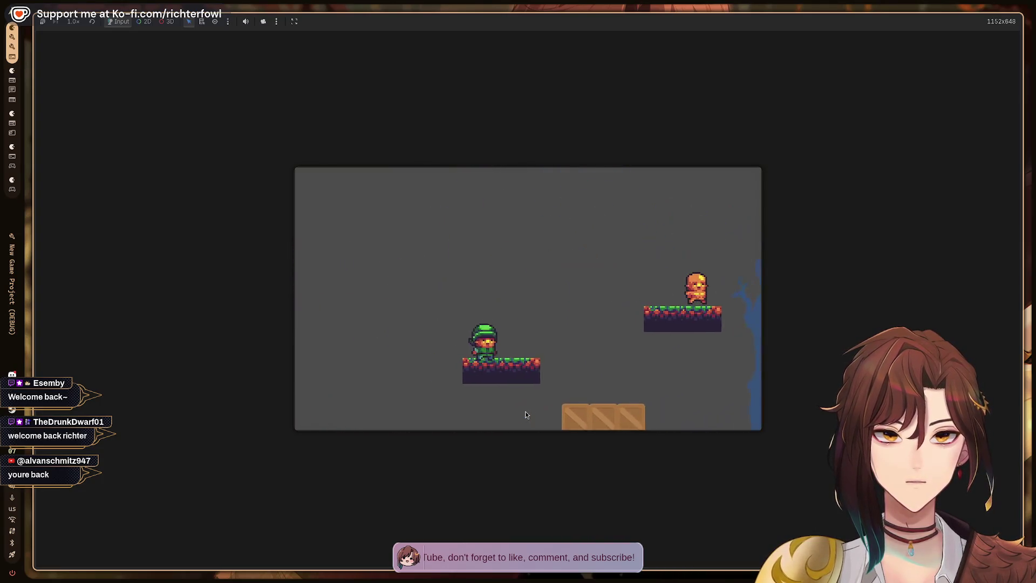
pyautogui.press('Right')
pyautogui.press('space')
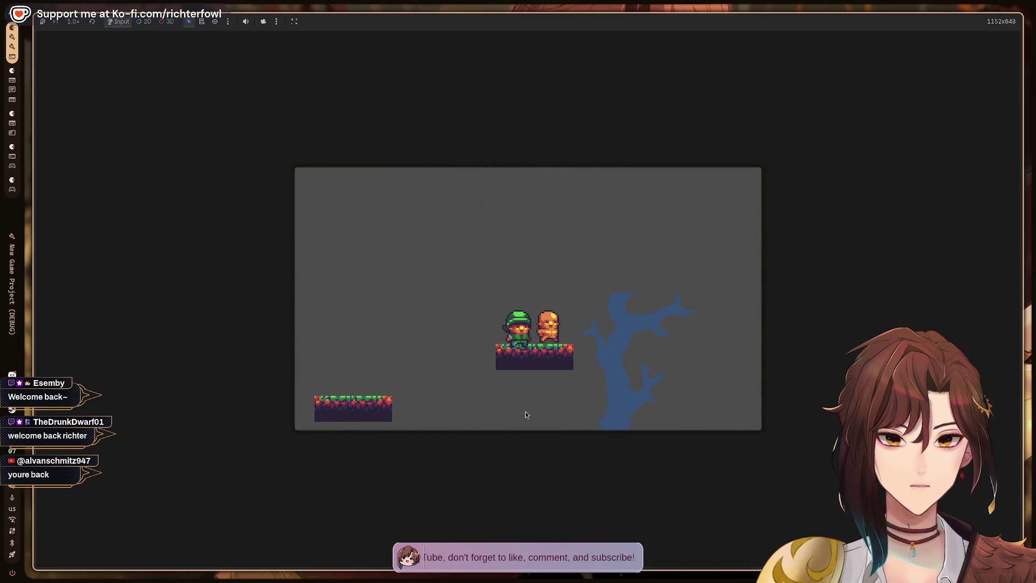
pyautogui.press('F8')
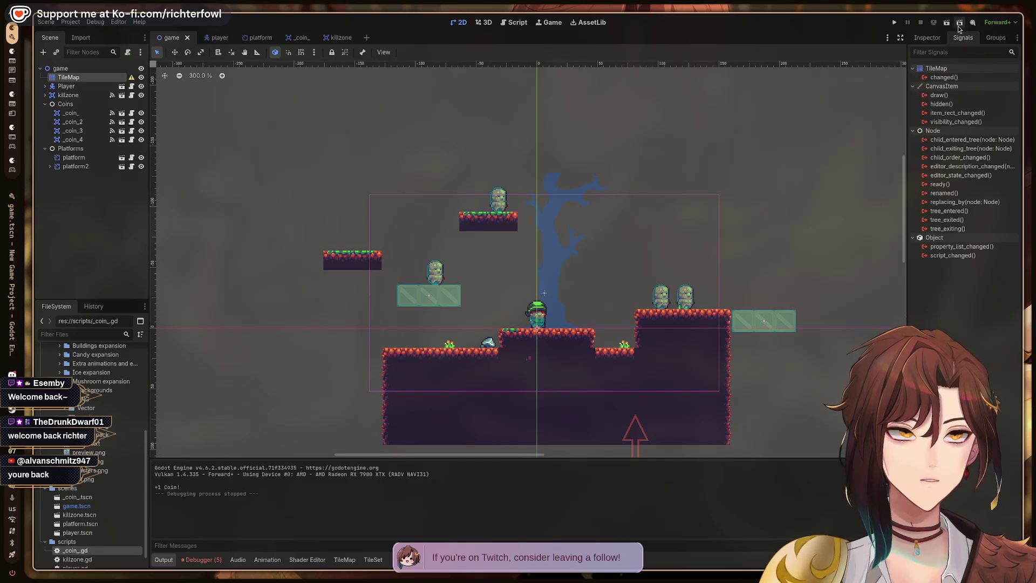
# - Reselect the TileMap for painting and add a tile to the top enemy's platform
pyautogui.click(936, 38)
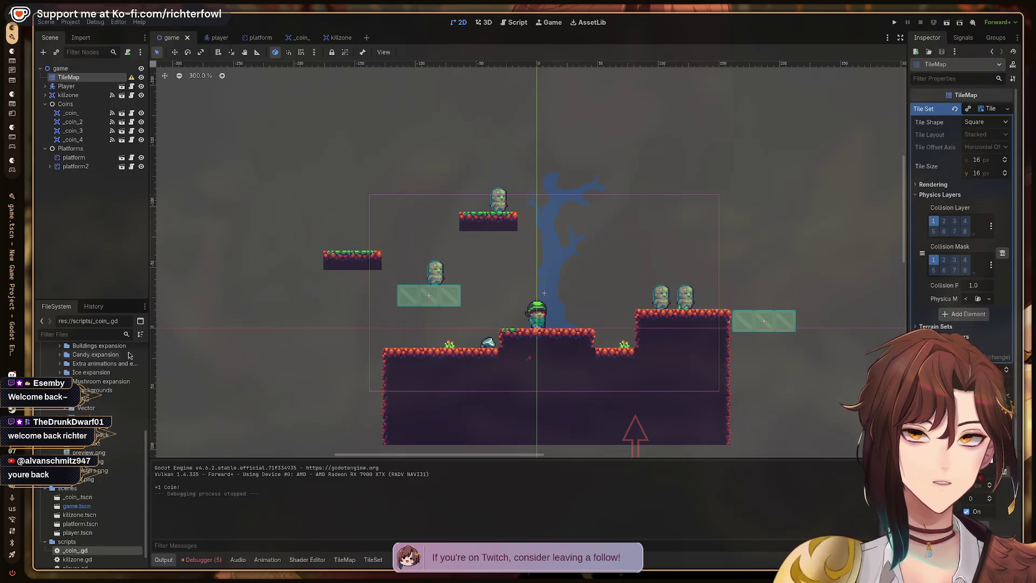
pyautogui.click(68, 78)
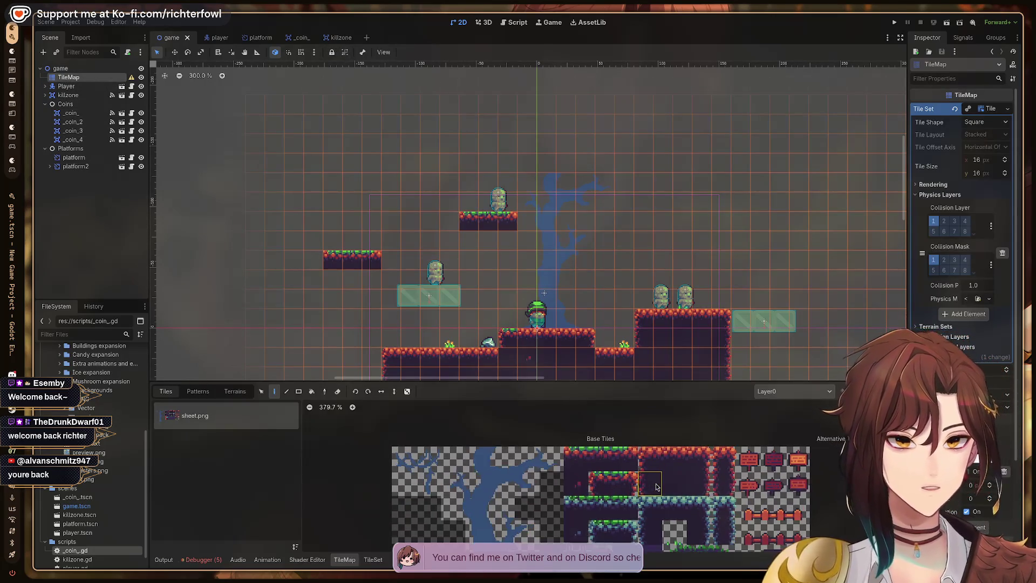
pyautogui.scroll(1, 656, 487)
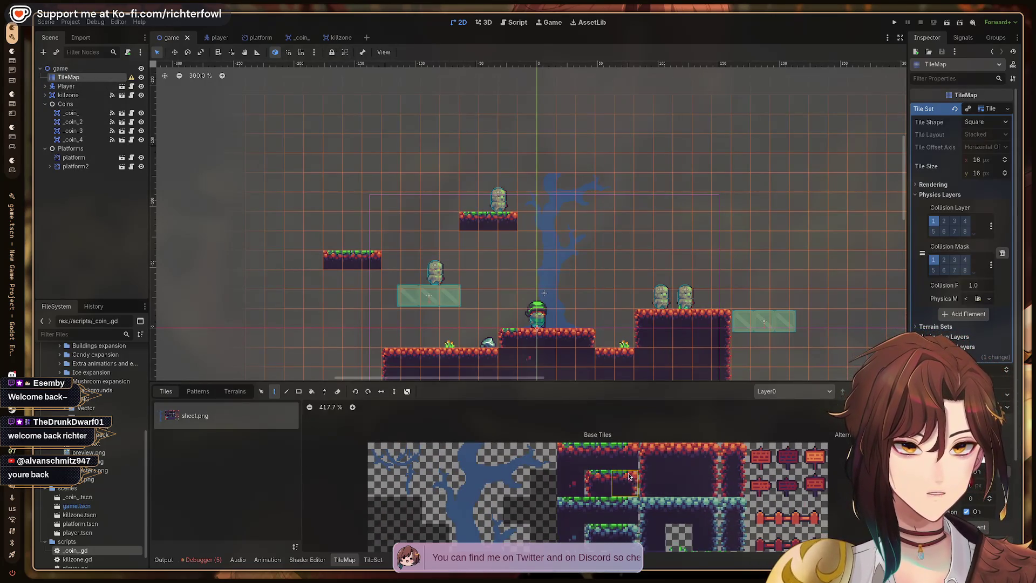
pyautogui.click(473, 220)
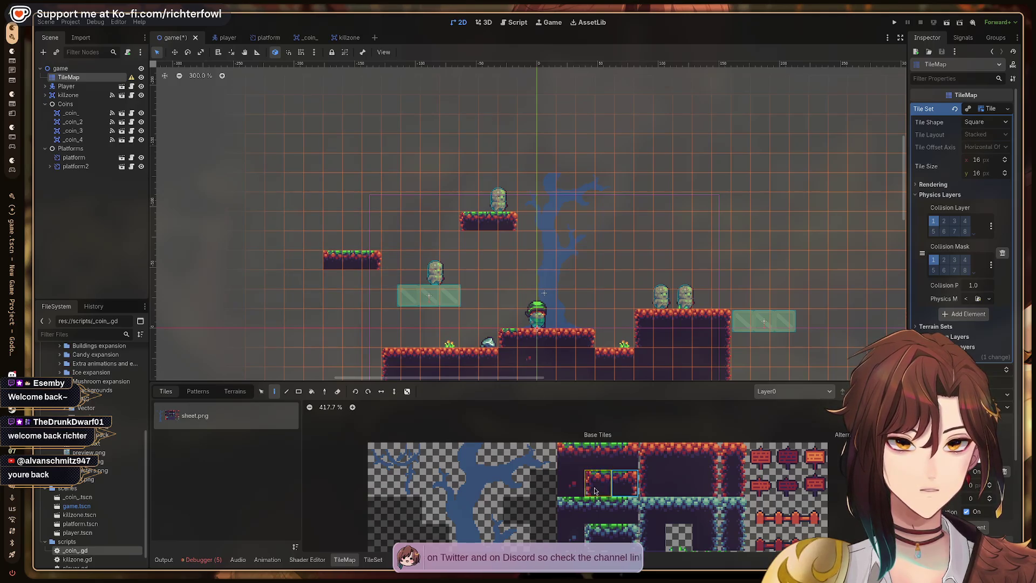
# - Paint a two-tile grass ledge right of the tree, pick more grass tiles, and save the scene
pyautogui.keyDown('ctrl'); pyautogui.click(333, 262); pyautogui.keyUp('ctrl')
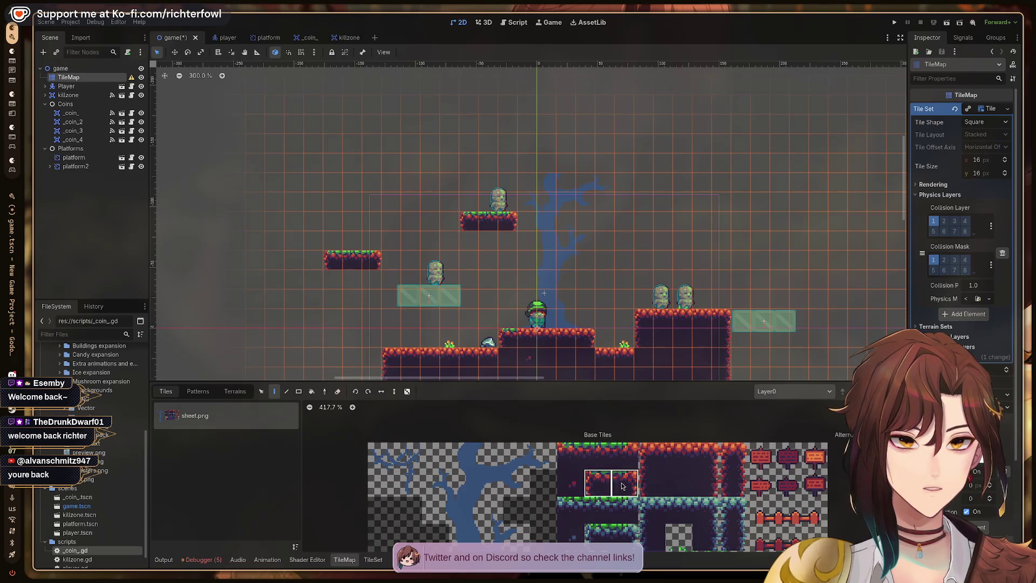
pyautogui.click(621, 238)
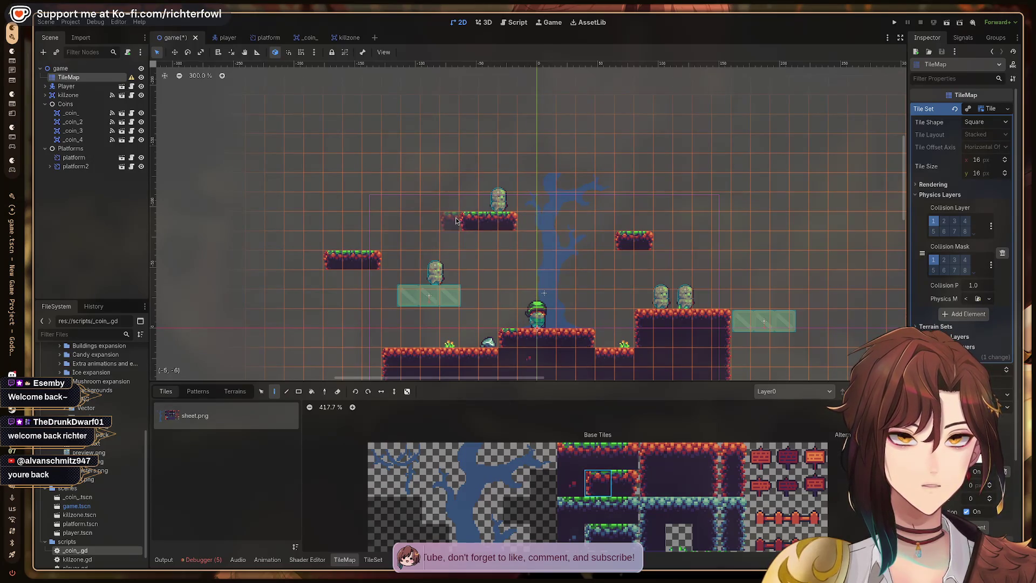
pyautogui.click(605, 455)
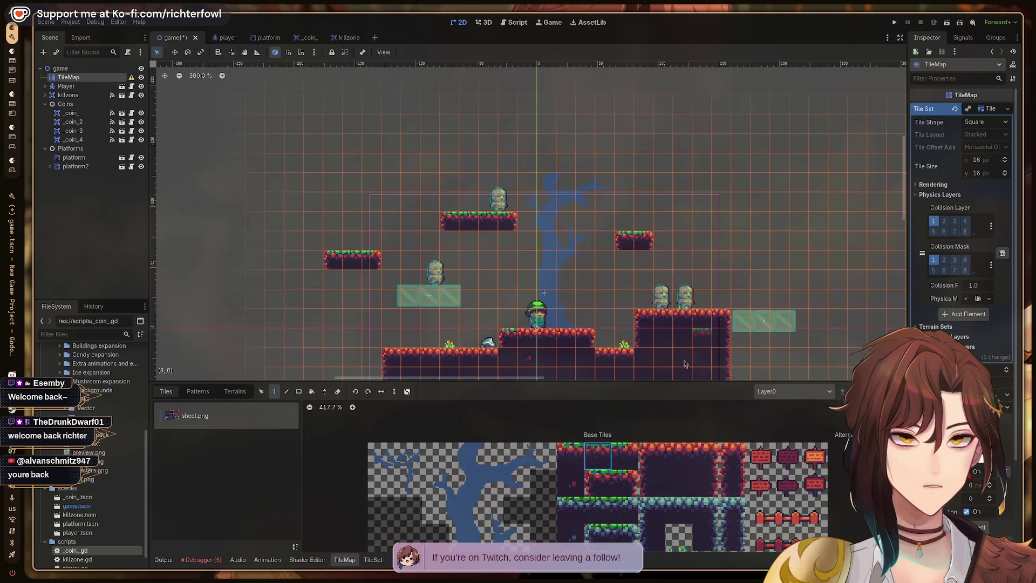
pyautogui.click(554, 453)
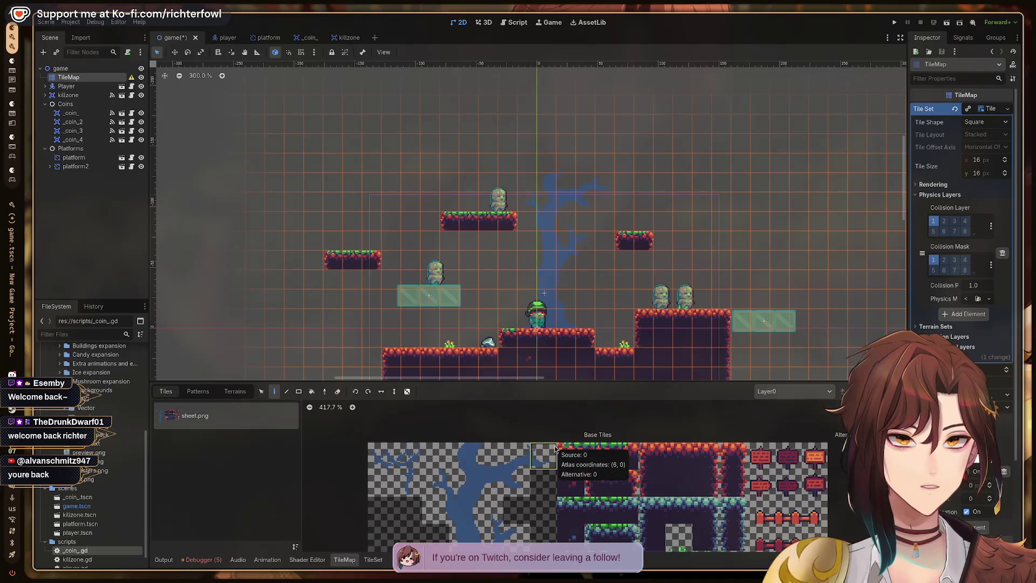
pyautogui.hotkey('ctrl', 's')
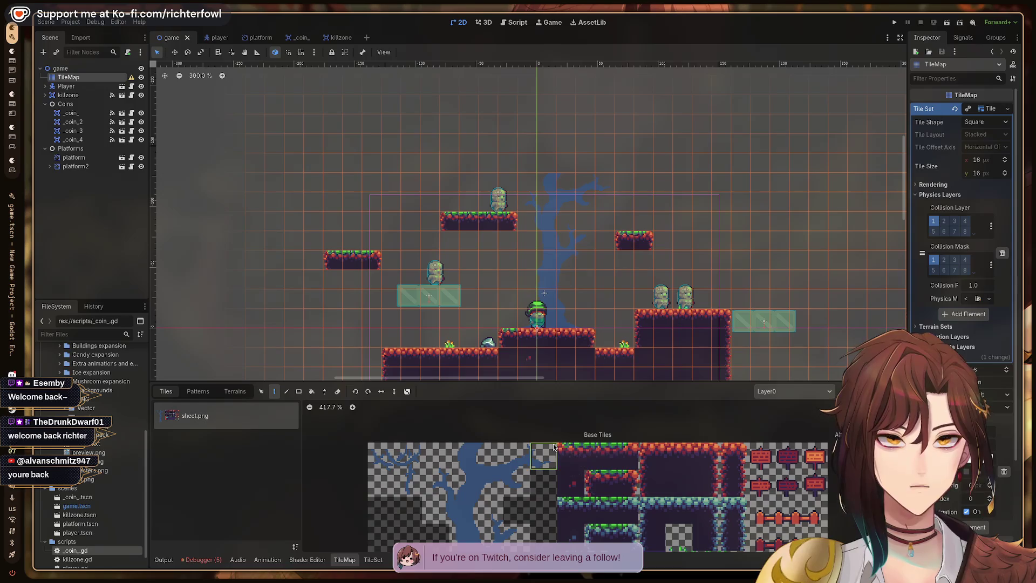
pyautogui.hotkey('ctrl', 'alt', 'Right')
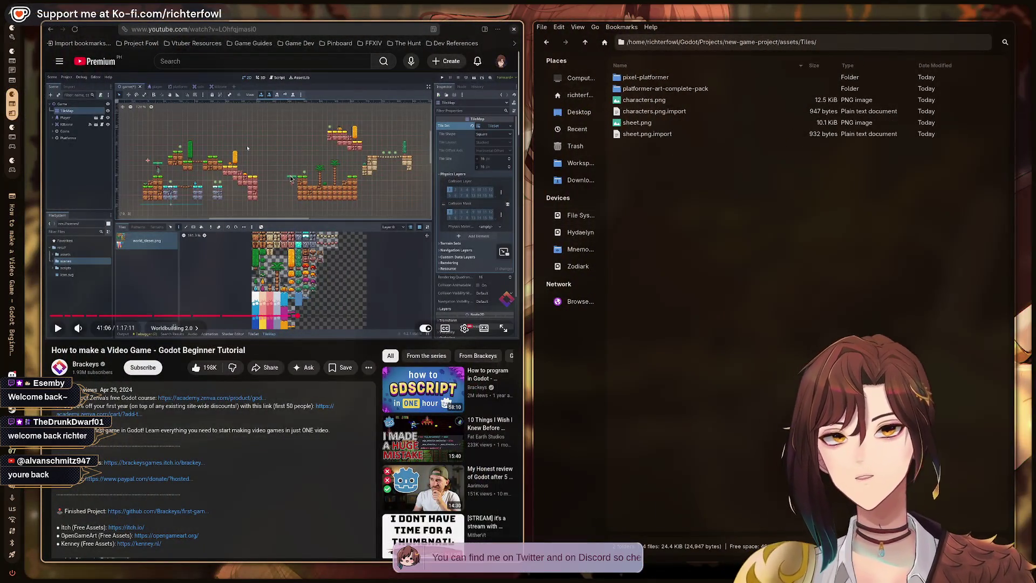
# - Resume the tutorial video briefly, then pause it again at 41:07
pyautogui.click(377, 113)
pyautogui.click(377, 218)
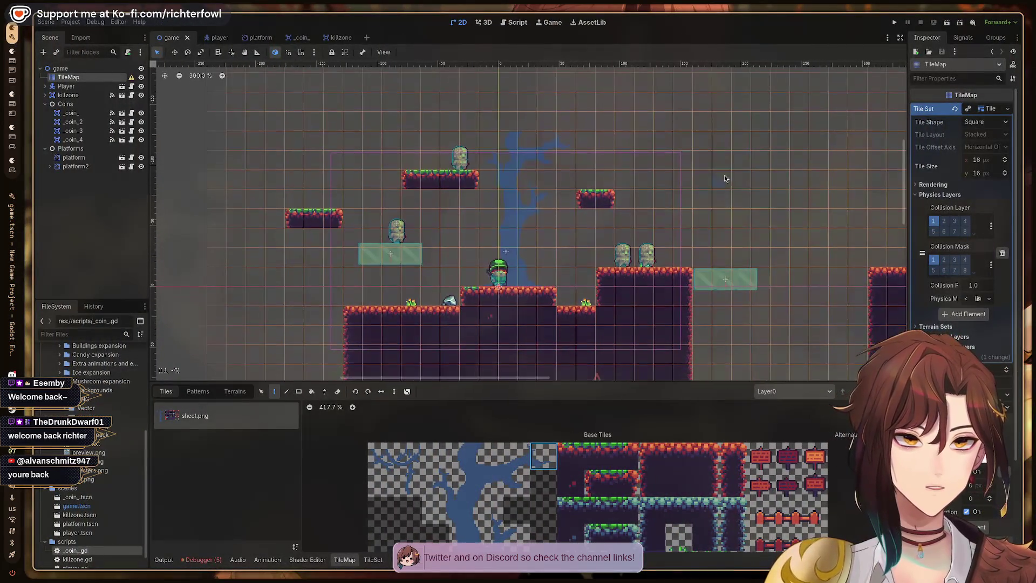
# - Pan to the right-hand pillar and paint a two-tile block of blue-topped tiles on its top
pyautogui.scroll(-2, 714, 216)
pyautogui.scroll(1, 724, 211)
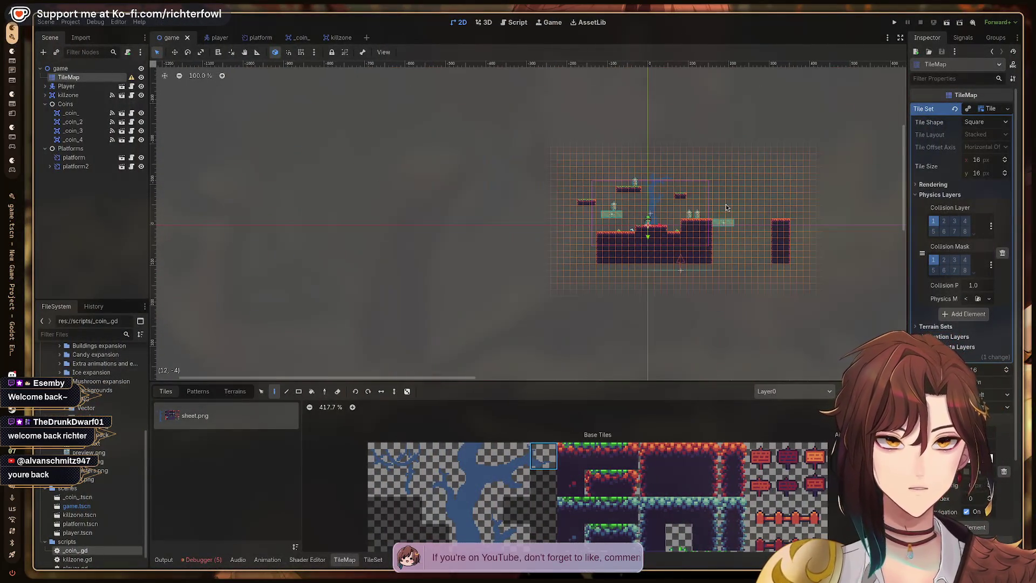
pyautogui.moveTo(745, 197)
pyautogui.mouseDown()
pyautogui.moveTo(634, 210)
pyautogui.moveTo(624, 243)
pyautogui.mouseUp()
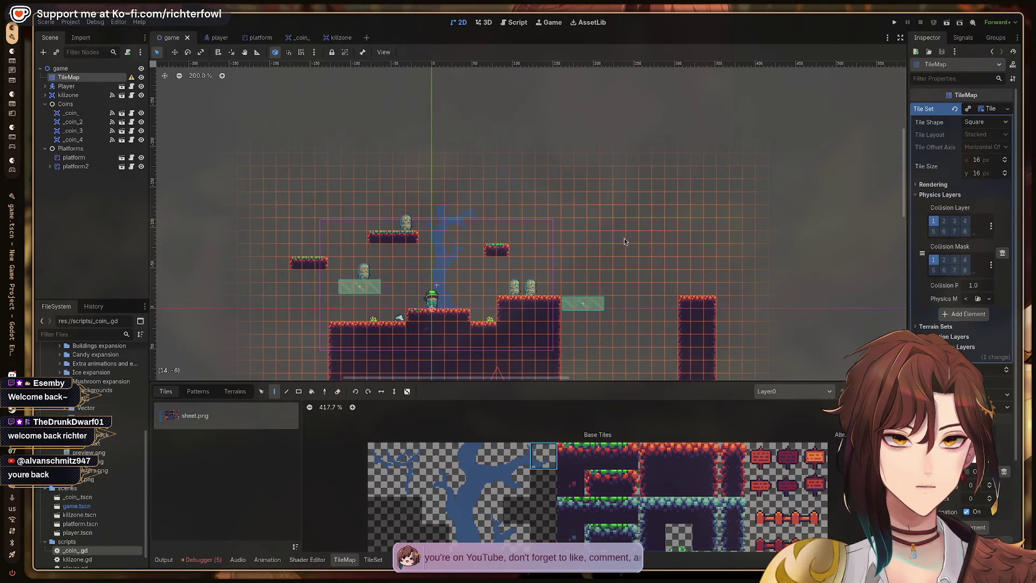
pyautogui.moveTo(677, 301)
pyautogui.mouseDown()
pyautogui.moveTo(511, 186)
pyautogui.moveTo(631, 239)
pyautogui.mouseUp()
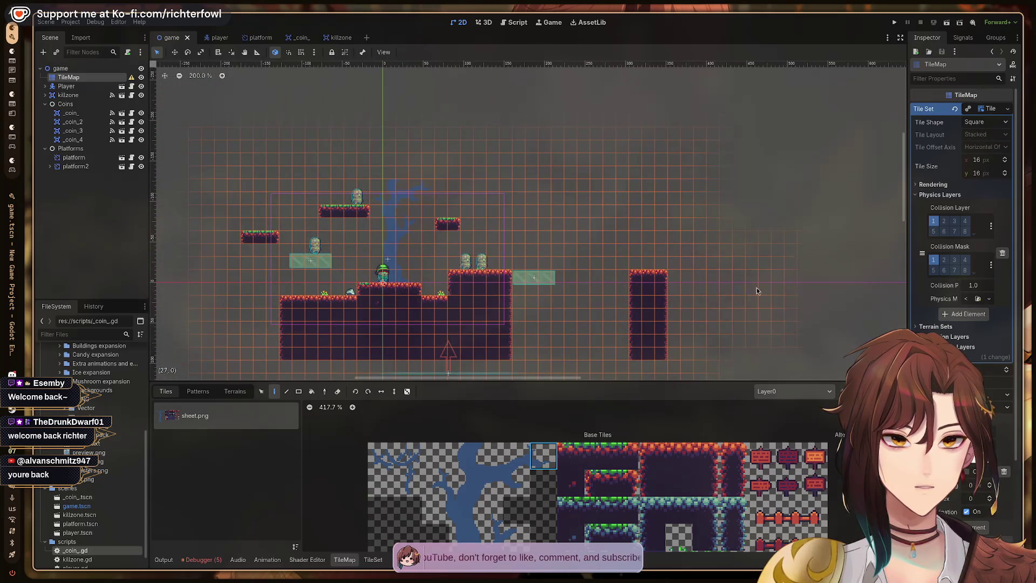
pyautogui.moveTo(786, 287)
pyautogui.mouseDown()
pyautogui.moveTo(556, 241)
pyautogui.moveTo(541, 266)
pyautogui.moveTo(523, 250)
pyautogui.moveTo(590, 285)
pyautogui.moveTo(566, 150)
pyautogui.moveTo(498, 167)
pyautogui.mouseUp()
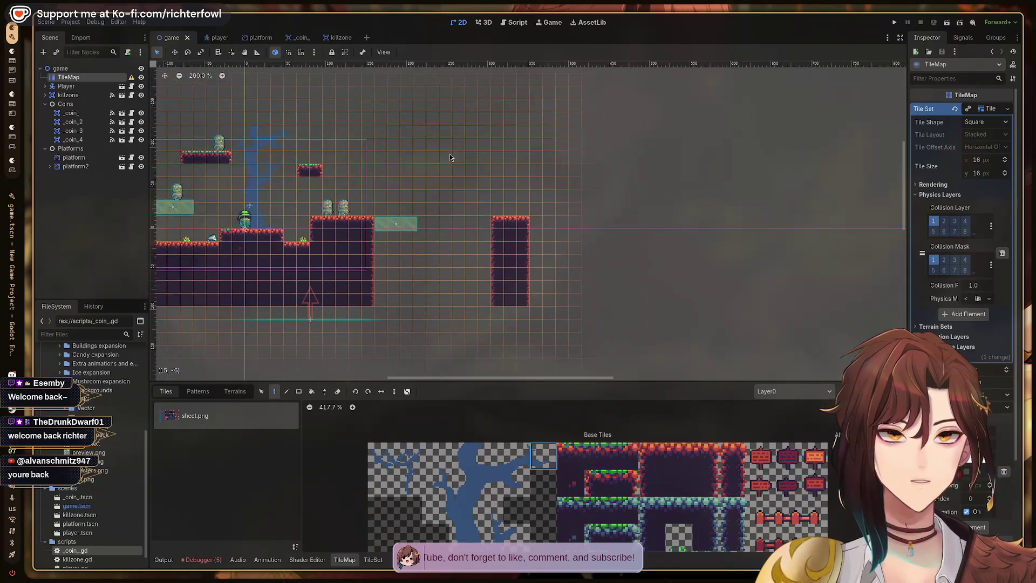
pyautogui.click(652, 510)
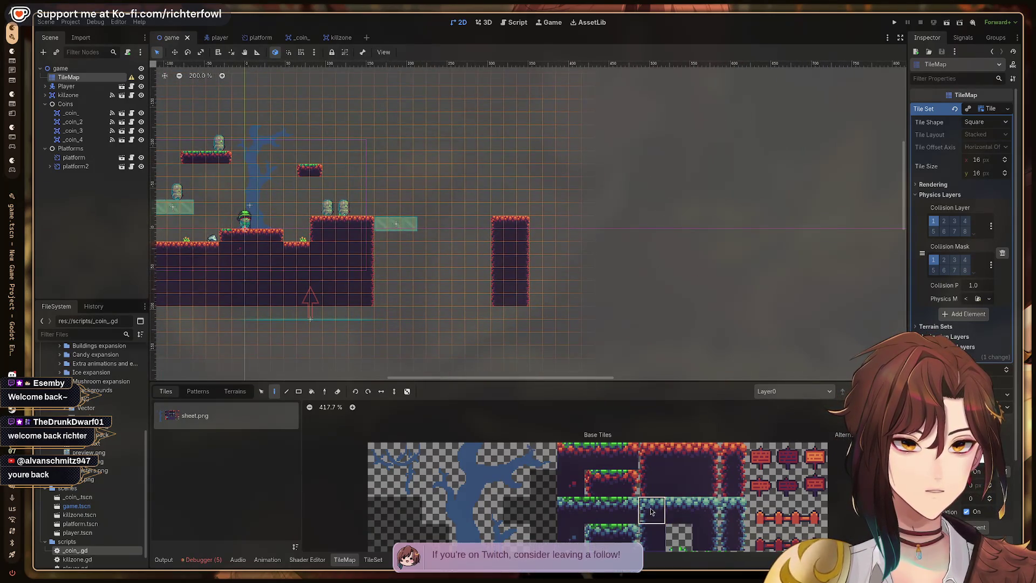
pyautogui.moveTo(651, 510)
pyautogui.mouseDown()
pyautogui.moveTo(652, 537)
pyautogui.moveTo(706, 537)
pyautogui.mouseUp()
pyautogui.click(498, 231)
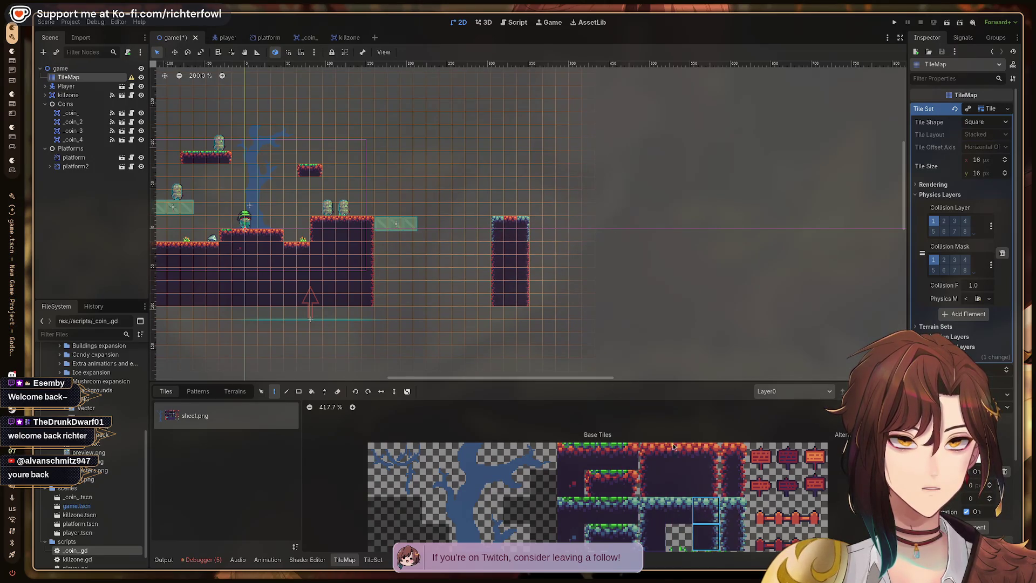
# - Erase the tile column beside the pillar and extend it rightward with dark fill tiles
pyautogui.click(678, 510)
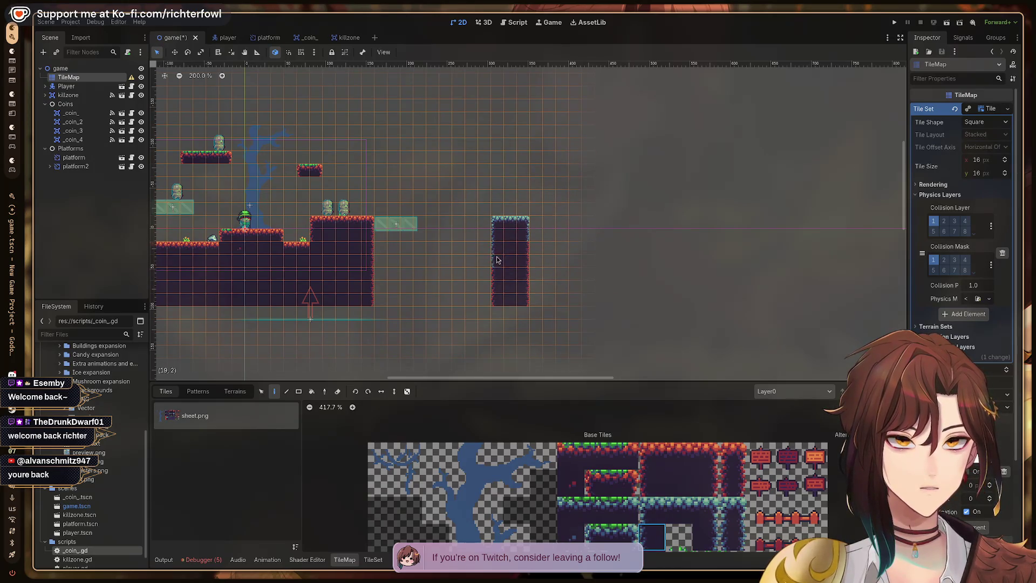
pyautogui.click(707, 544)
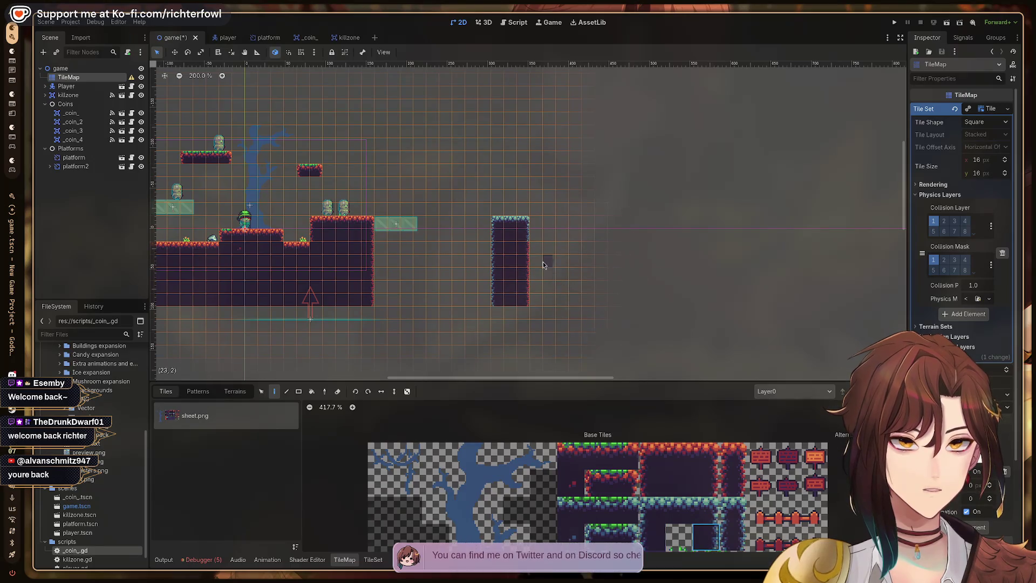
pyautogui.rightClick(534, 292)
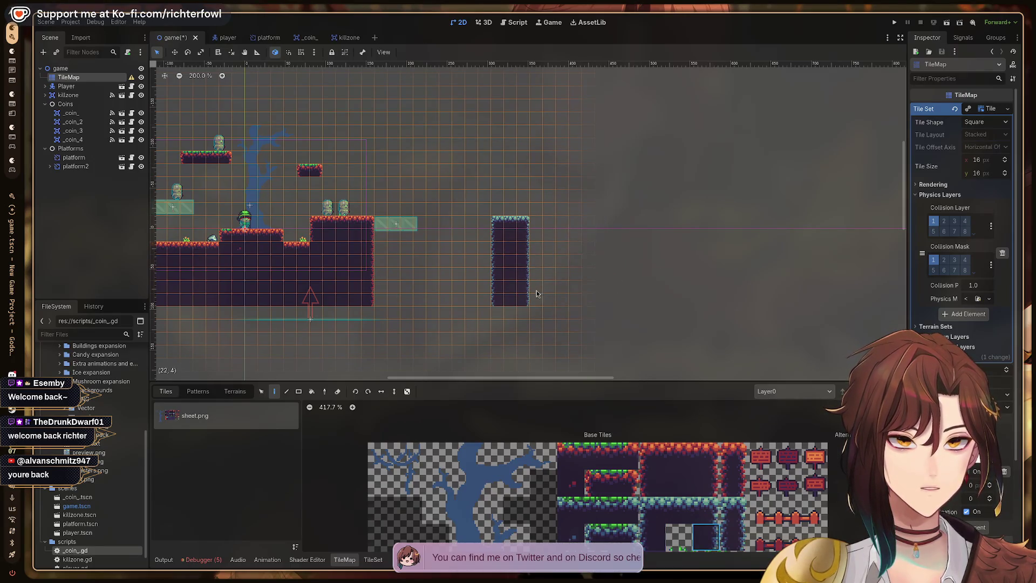
pyautogui.moveTo(517, 174)
pyautogui.mouseDown()
pyautogui.moveTo(627, 243)
pyautogui.moveTo(435, 212)
pyautogui.mouseUp()
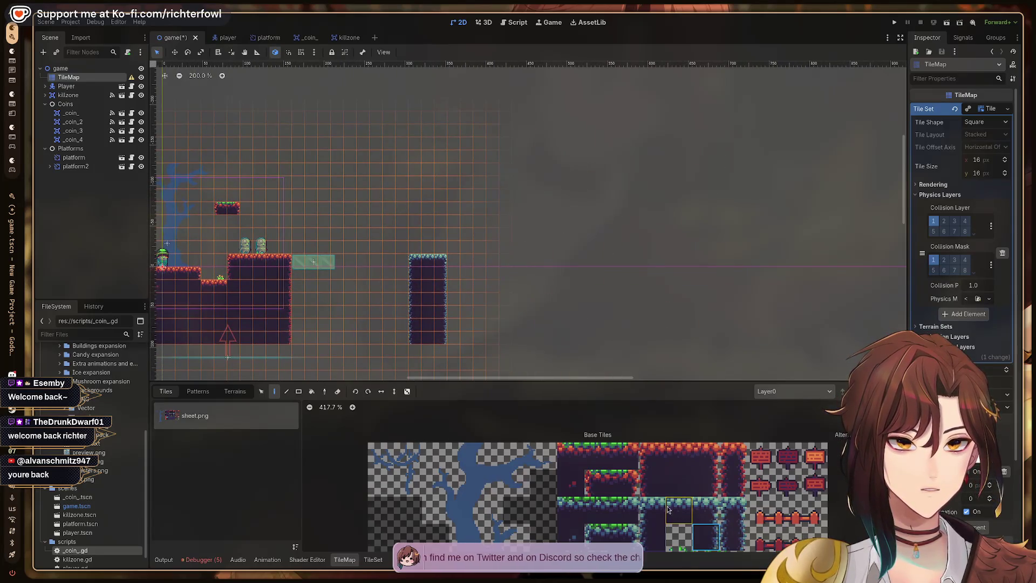
pyautogui.moveTo(679, 510); pyautogui.dragTo(707, 512)
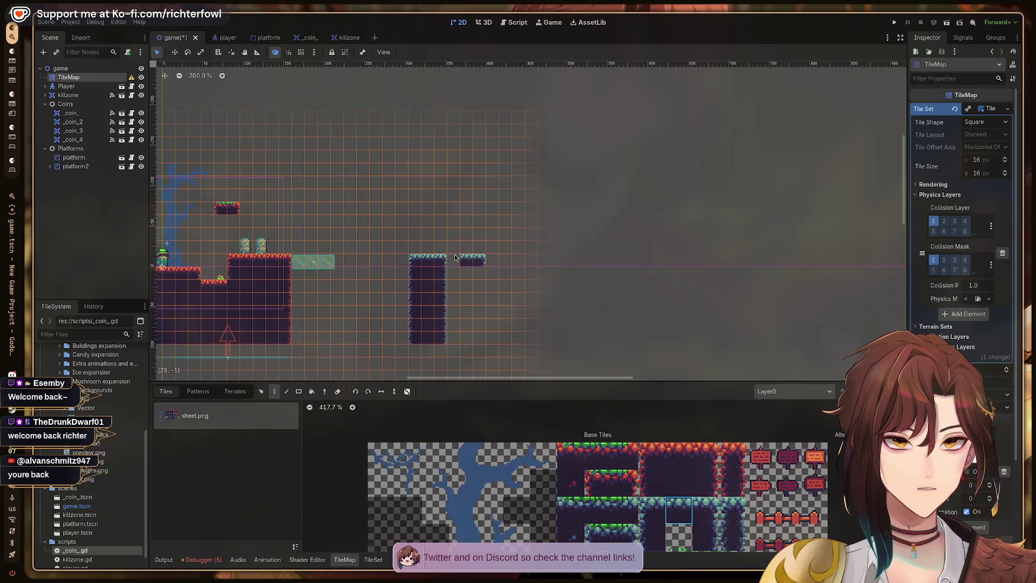
pyautogui.click(679, 482)
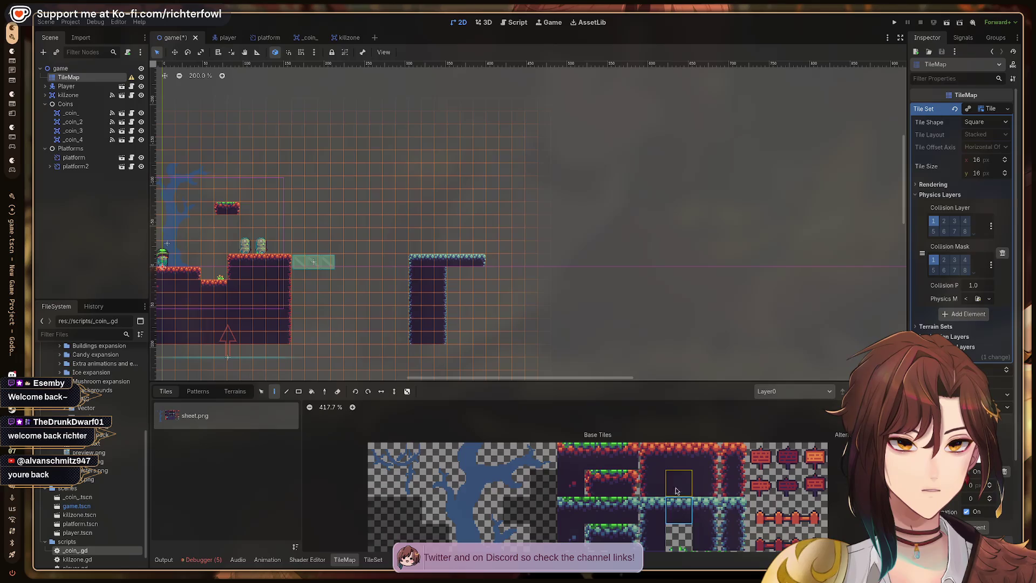
pyautogui.moveTo(449, 274)
pyautogui.mouseDown()
pyautogui.moveTo(447, 340)
pyautogui.moveTo(452, 295)
pyautogui.moveTo(467, 344)
pyautogui.mouseUp()
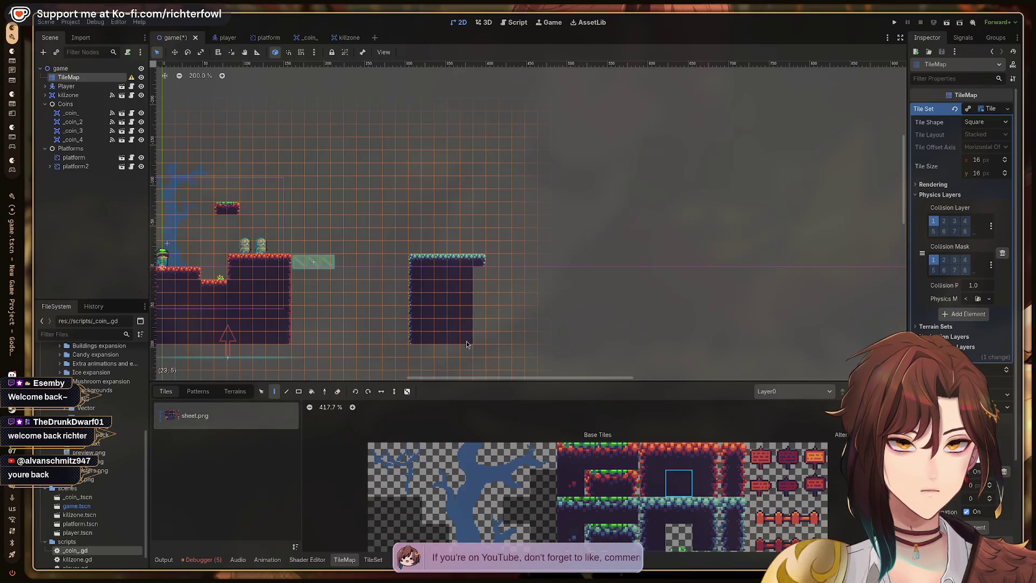
pyautogui.click(706, 537)
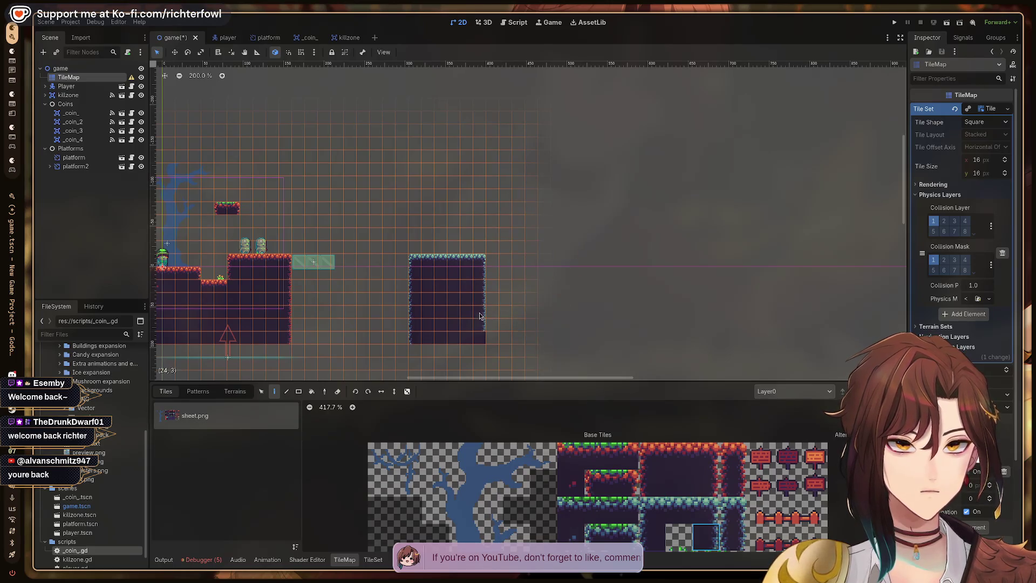
# - Glance at the tutorial workspace, then come back to the Godot editor
pyautogui.hotkey('ctrl', 'alt', 'Right')
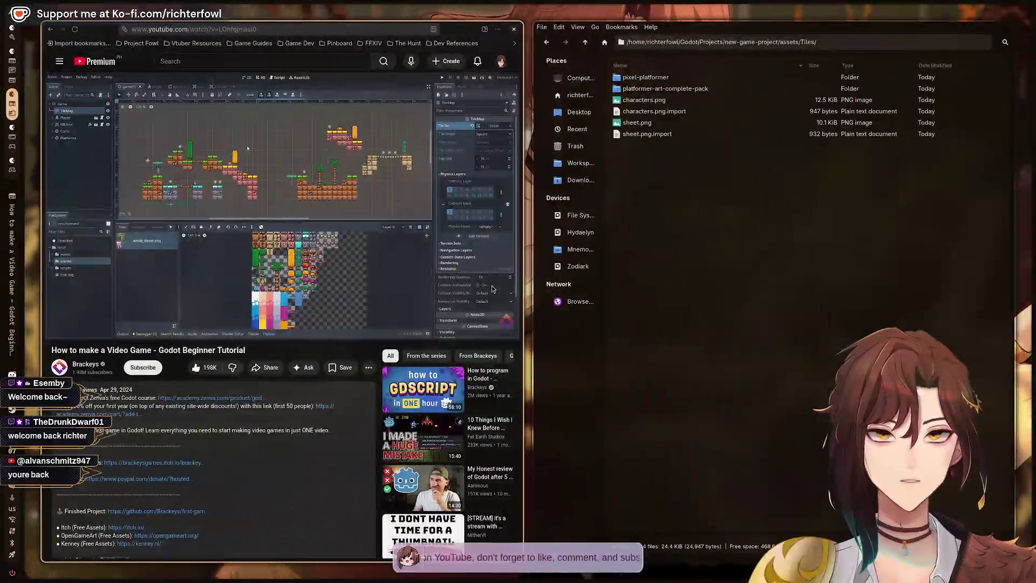
pyautogui.hotkey('ctrl', 'alt', 'Left')
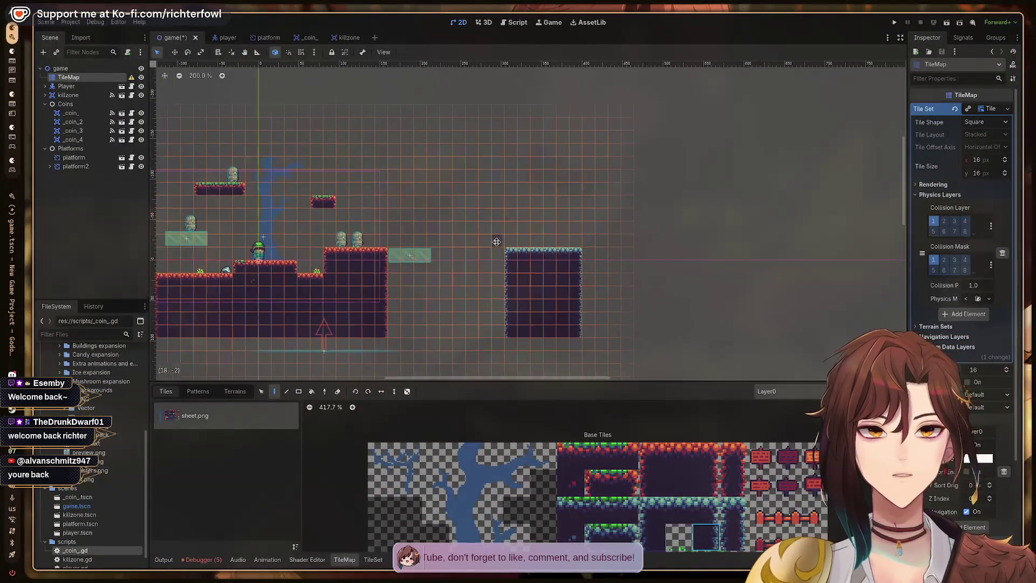
pyautogui.hotkey('ctrl', 'alt', 'Right')
pyautogui.press('super')
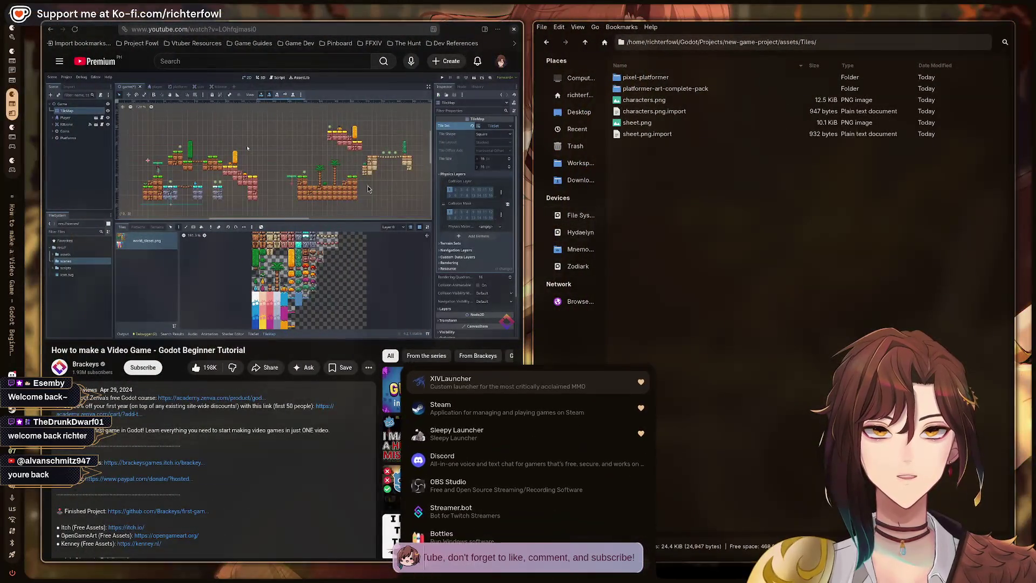
pyautogui.press('Escape')
pyautogui.hotkey('ctrl', 'alt', 'Left')
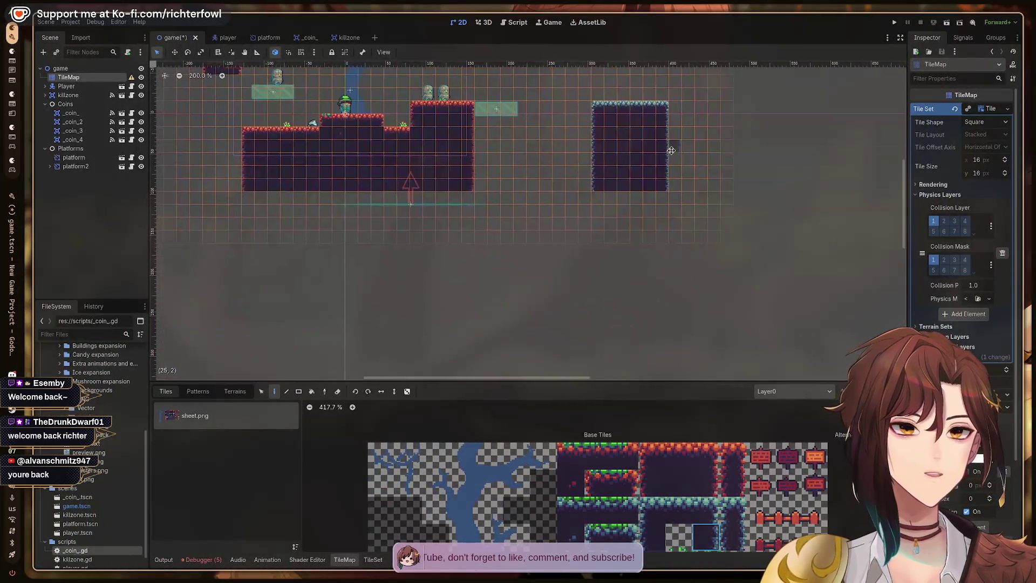
# - Recentre on the pillar and pick dark interior fill tiles from the tileset
pyautogui.scroll(3, 671, 150)
pyautogui.scroll(-3, 723, 412)
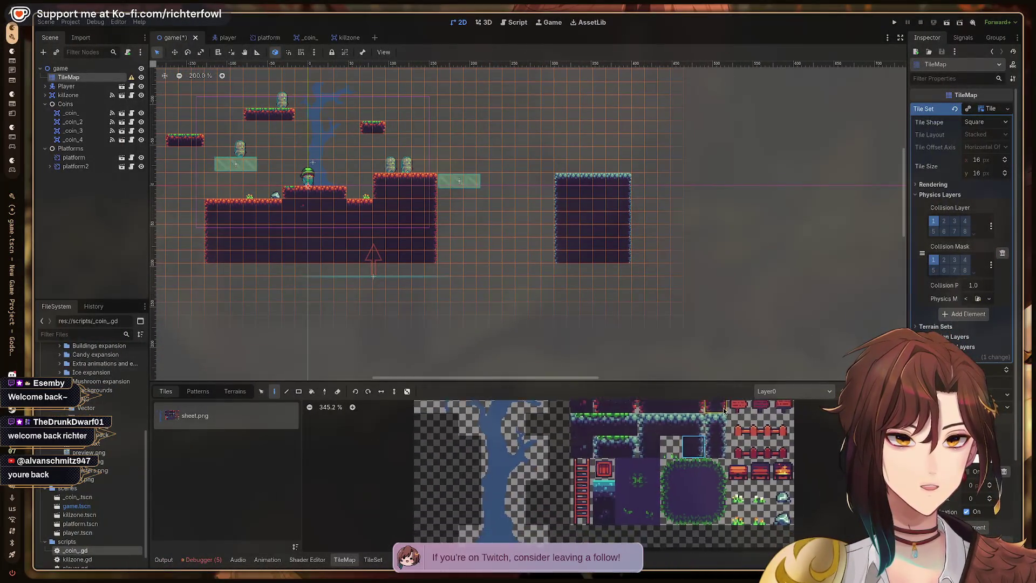
pyautogui.moveTo(724, 411); pyautogui.dragTo(707, 392)
pyautogui.moveTo(678, 214); pyautogui.dragTo(634, 297)
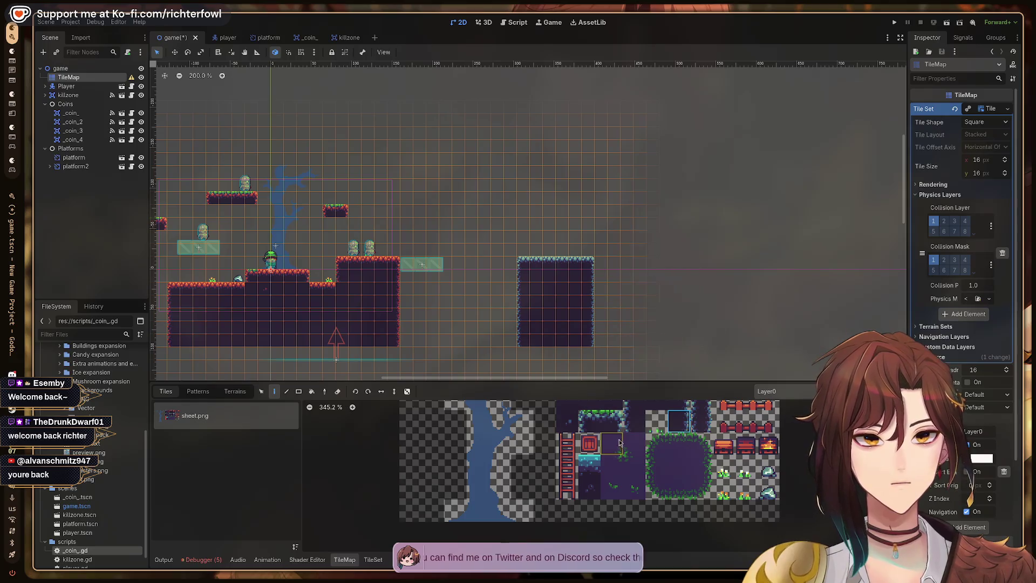
pyautogui.scroll(2, 598, 496)
pyautogui.scroll(-2, 598, 495)
pyautogui.scroll(2, 550, 529)
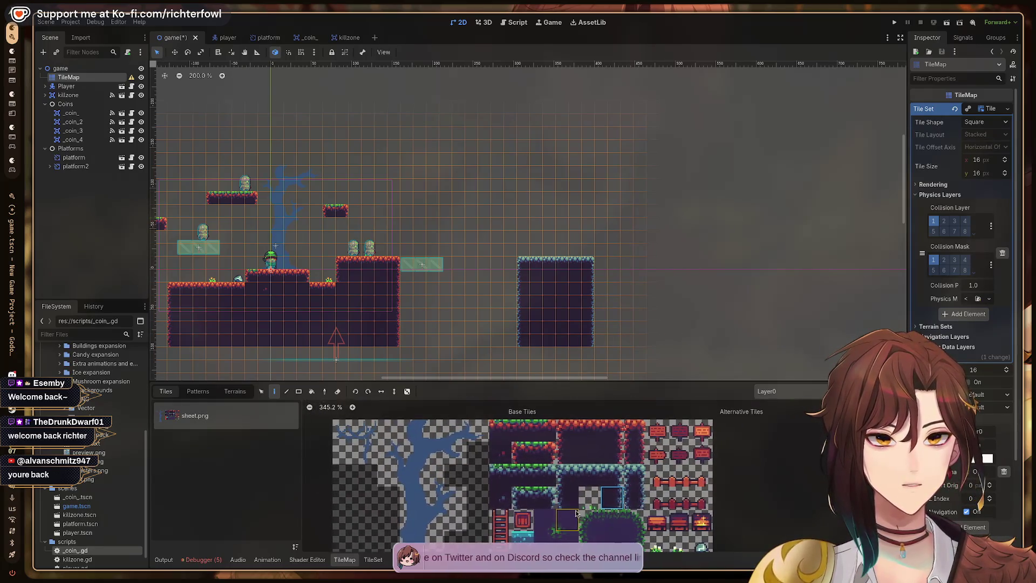
pyautogui.scroll(-3, 594, 480)
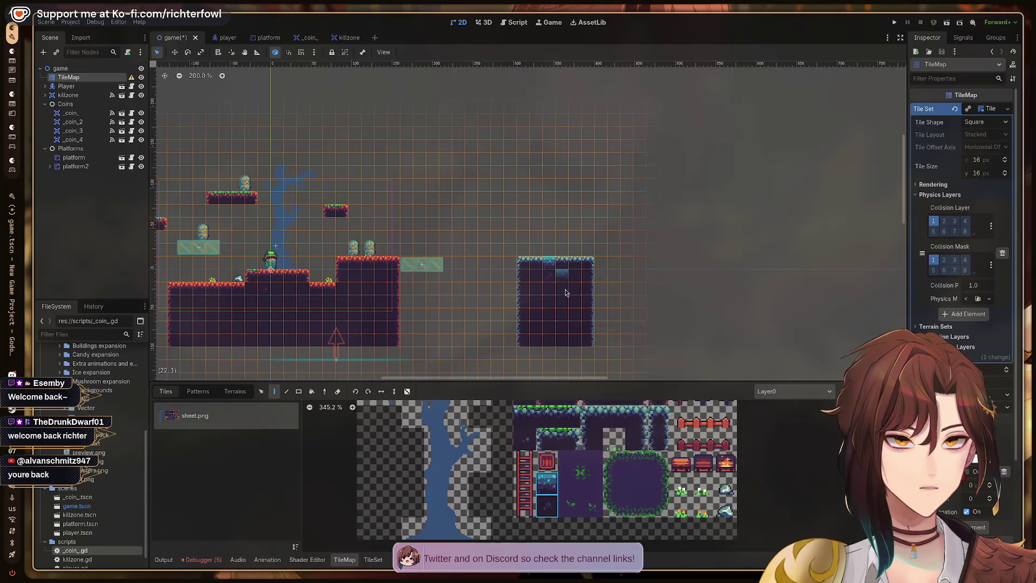
pyautogui.click(547, 506)
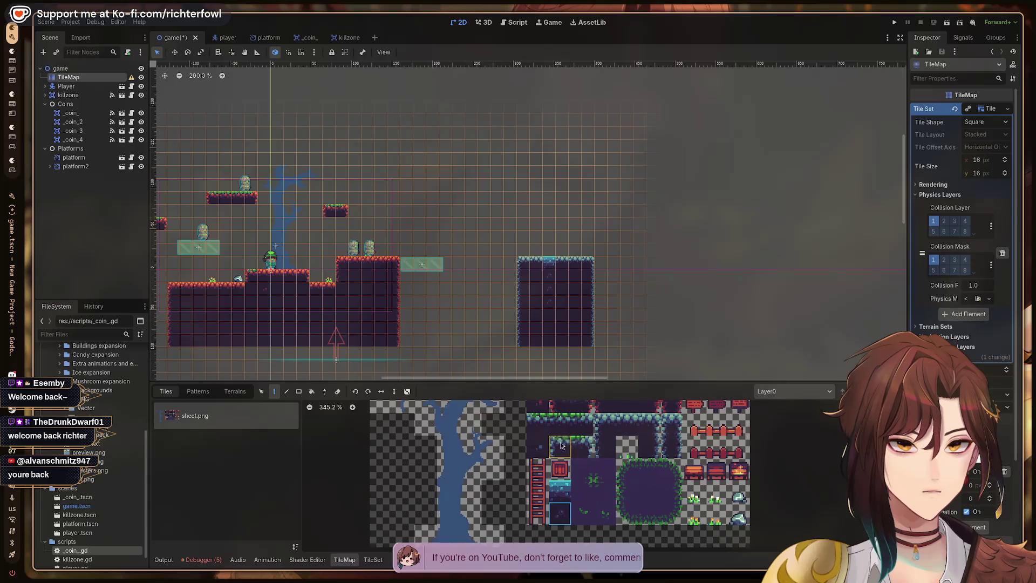
pyautogui.click(538, 447)
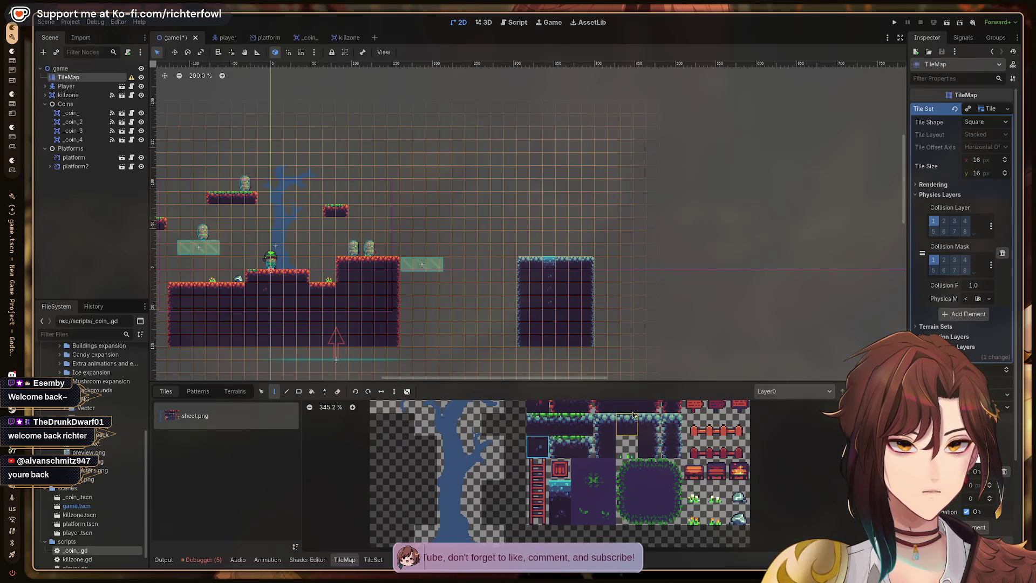
pyautogui.scroll(2, 577, 319)
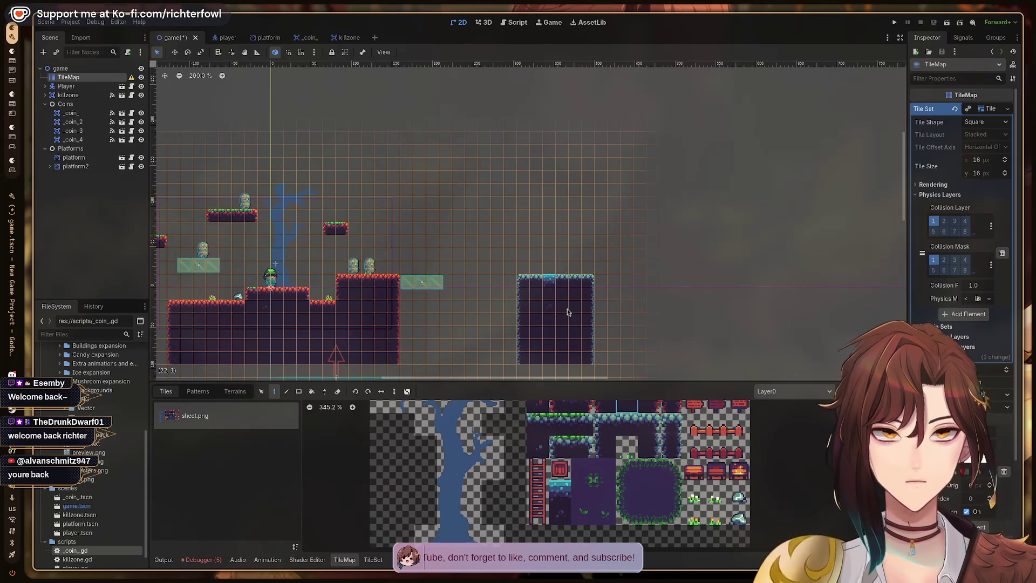
pyautogui.scroll(1, 567, 312)
pyautogui.scroll(3, 567, 317)
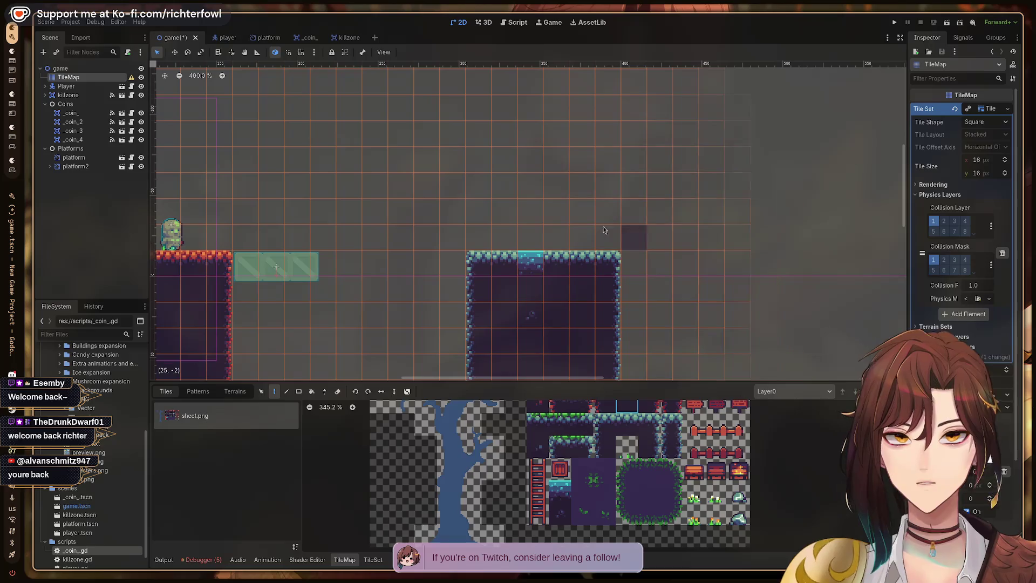
# - Scroll the sheet.png atlas up, down and sideways to look over its tiles
pyautogui.scroll(-2, 621, 448)
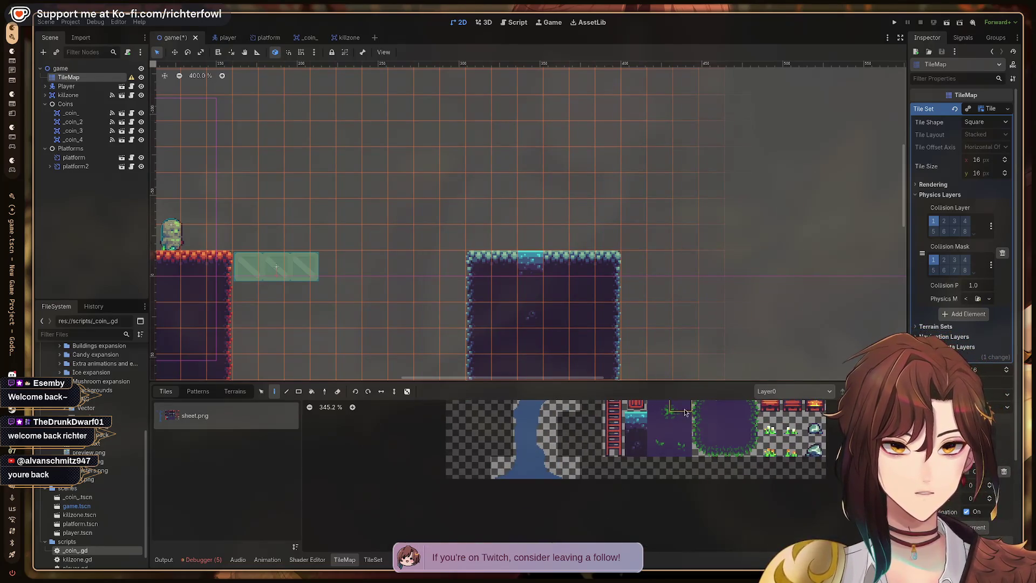
pyautogui.hscroll(-2, 634, 457)
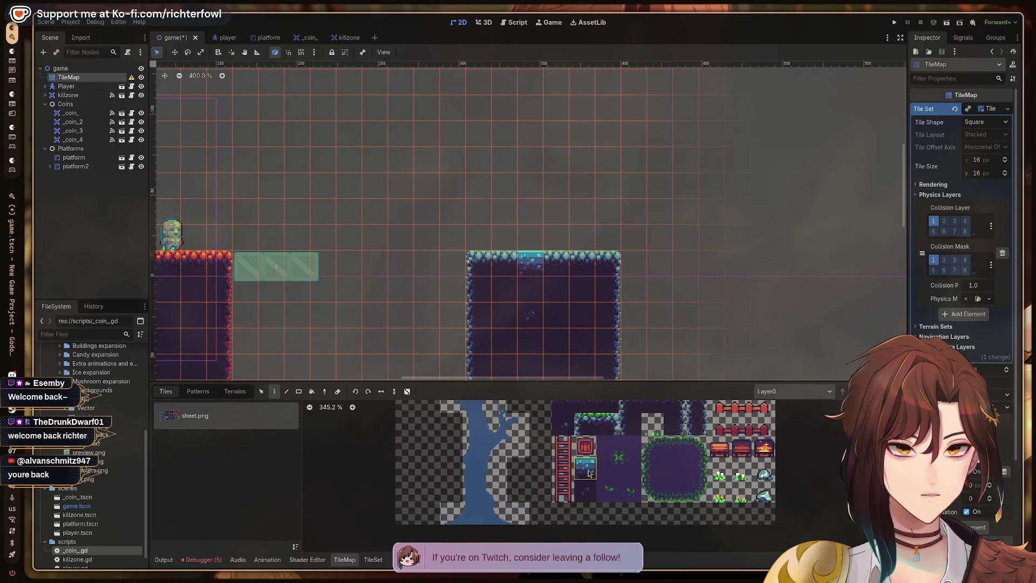
pyautogui.scroll(4, 648, 486)
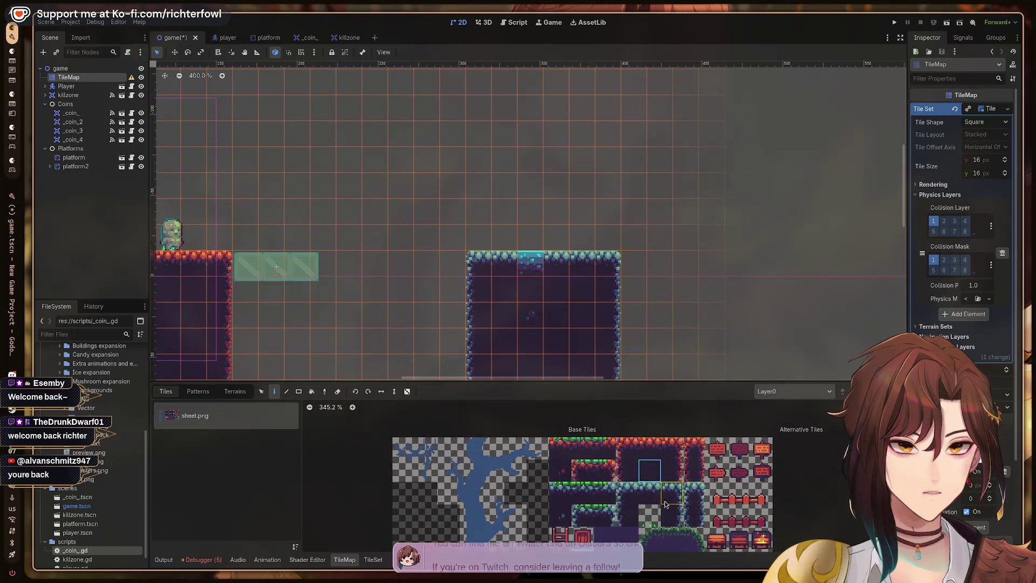
pyautogui.scroll(-3, 664, 500)
pyautogui.hscroll(2, 656, 486)
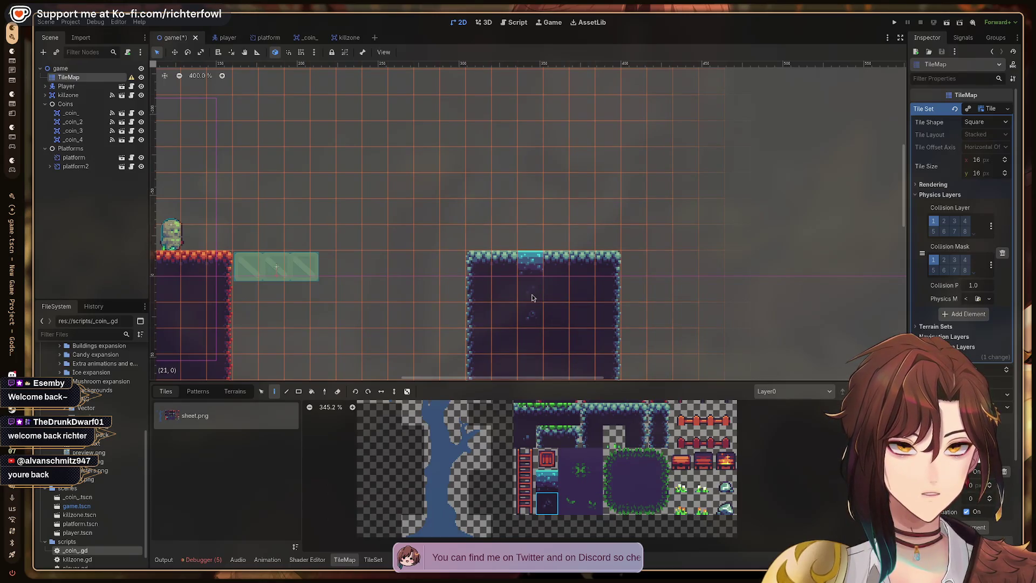
pyautogui.scroll(3, 564, 483)
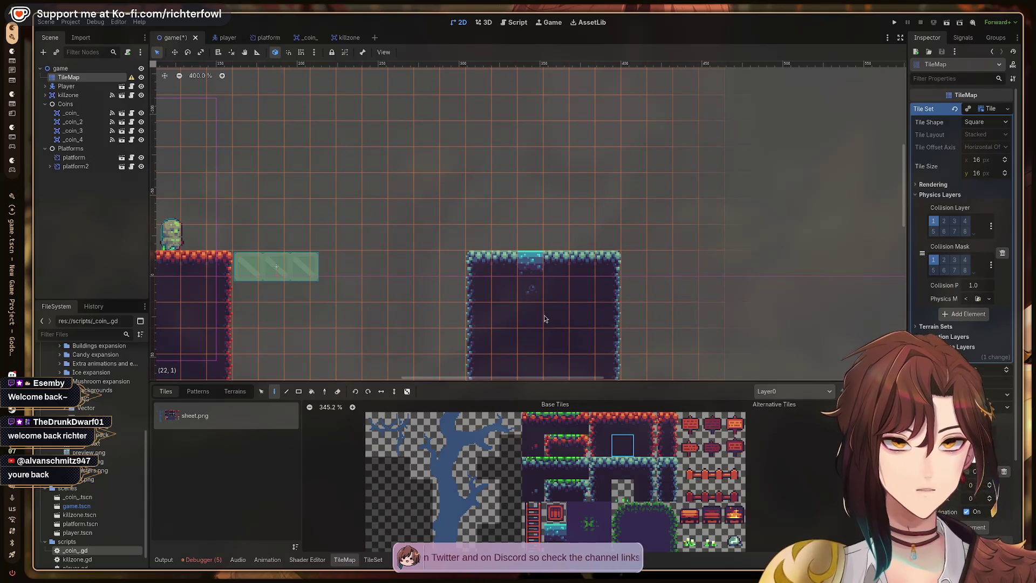
pyautogui.scroll(3, 559, 291)
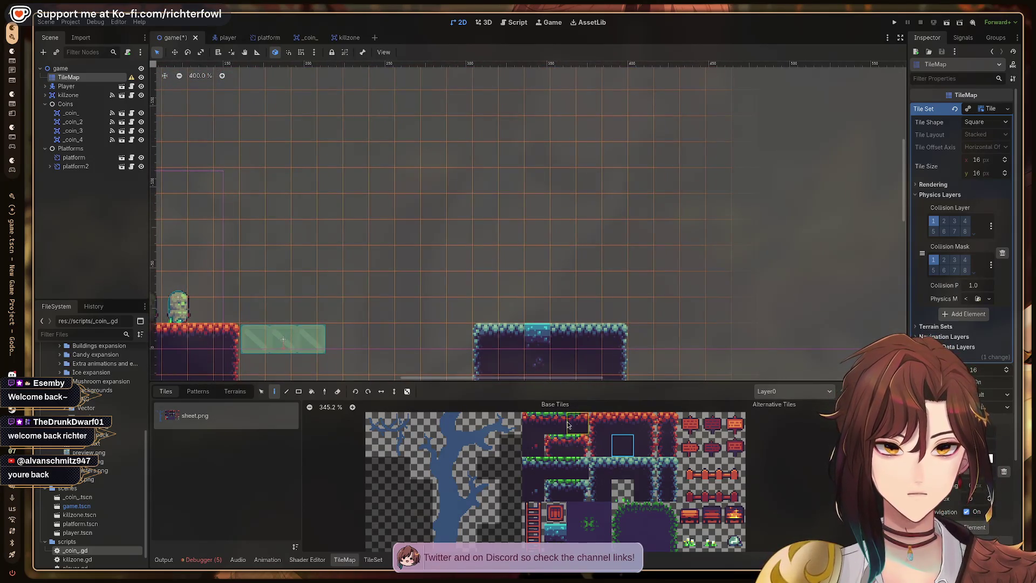
pyautogui.scroll(-2, 526, 429)
pyautogui.scroll(2, 526, 425)
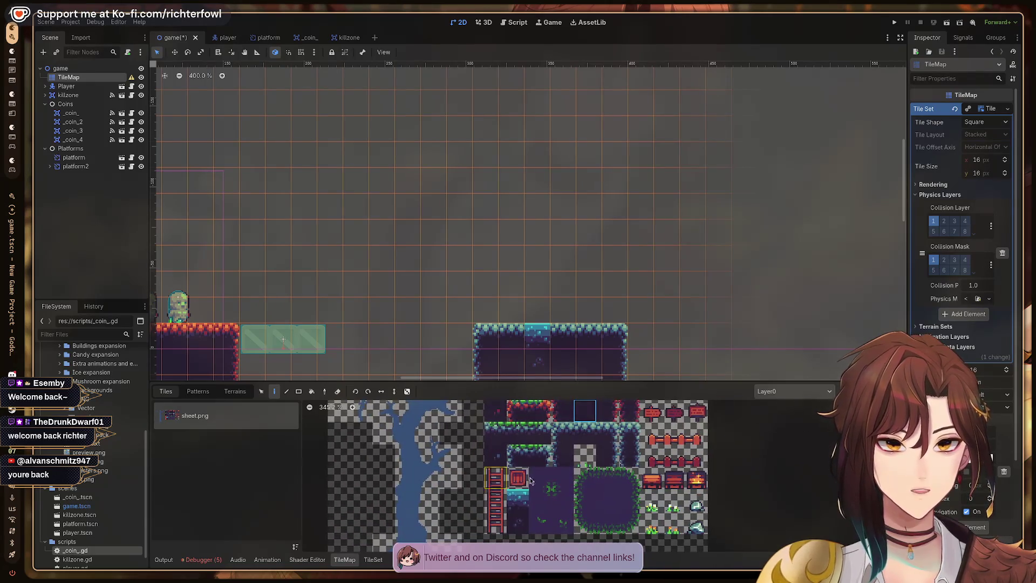
pyautogui.scroll(1, 616, 480)
pyautogui.scroll(-1, 594, 508)
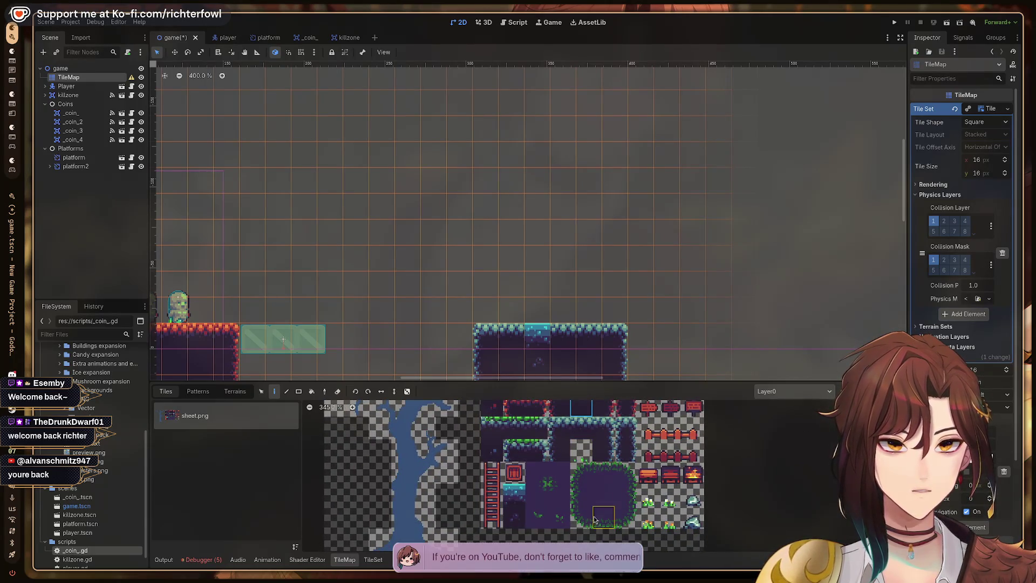
# - Paint a column above the right platform with a rounded grassy top edge extending right
pyautogui.click(582, 503)
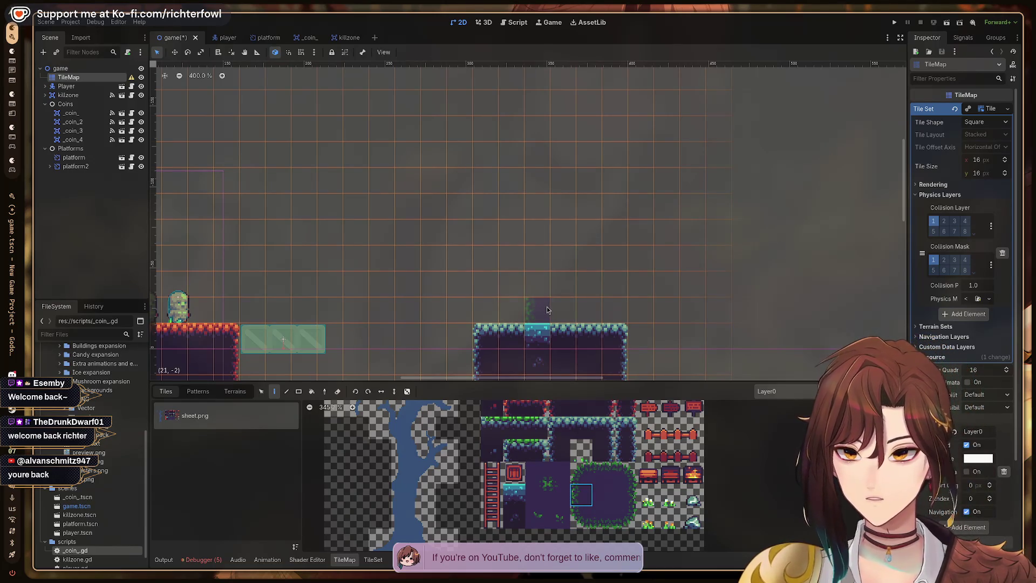
pyautogui.click(511, 313)
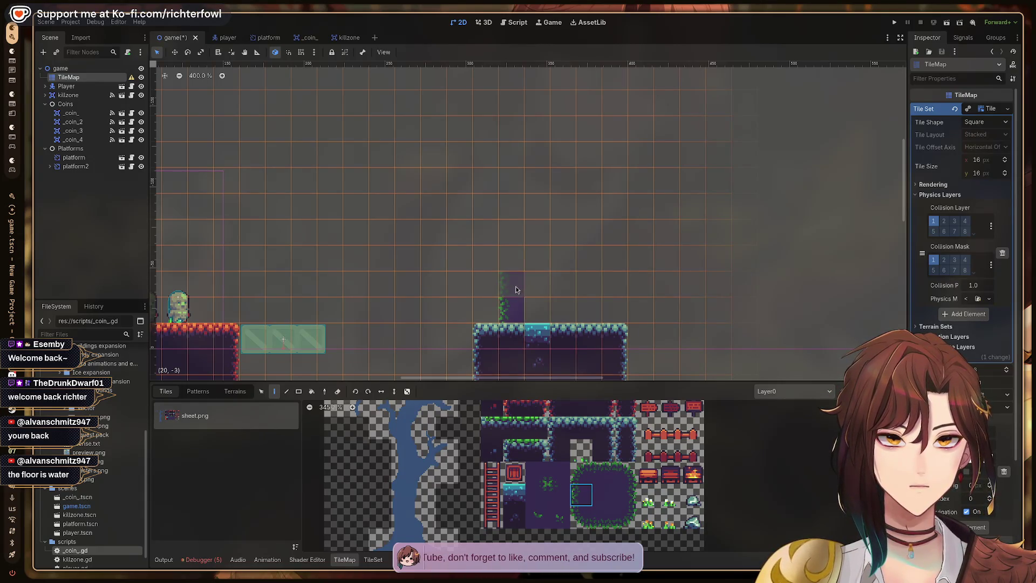
pyautogui.click(582, 473)
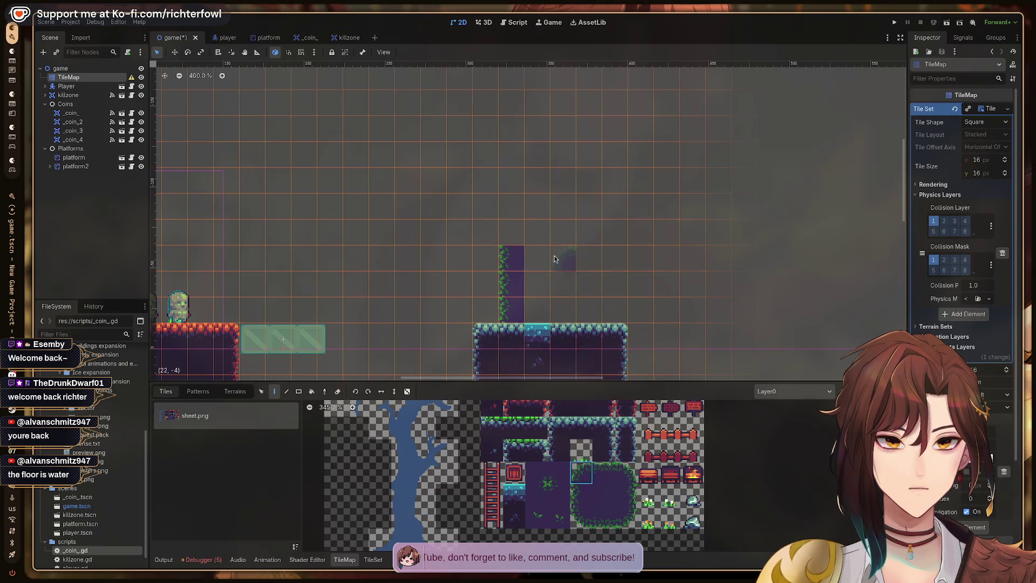
pyautogui.click(511, 239)
pyautogui.click(604, 473)
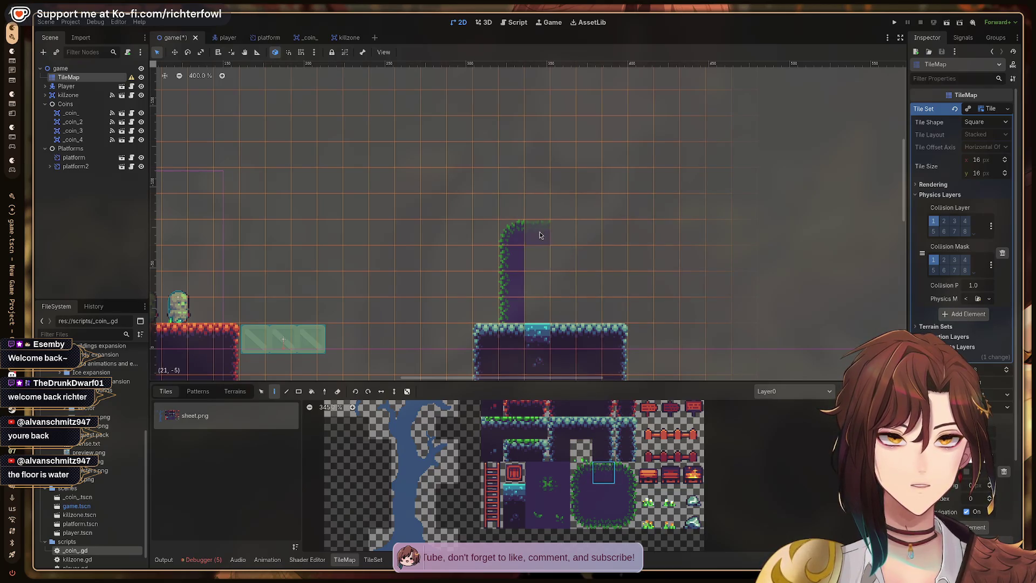
pyautogui.click(538, 233)
pyautogui.click(568, 236)
pyautogui.click(626, 473)
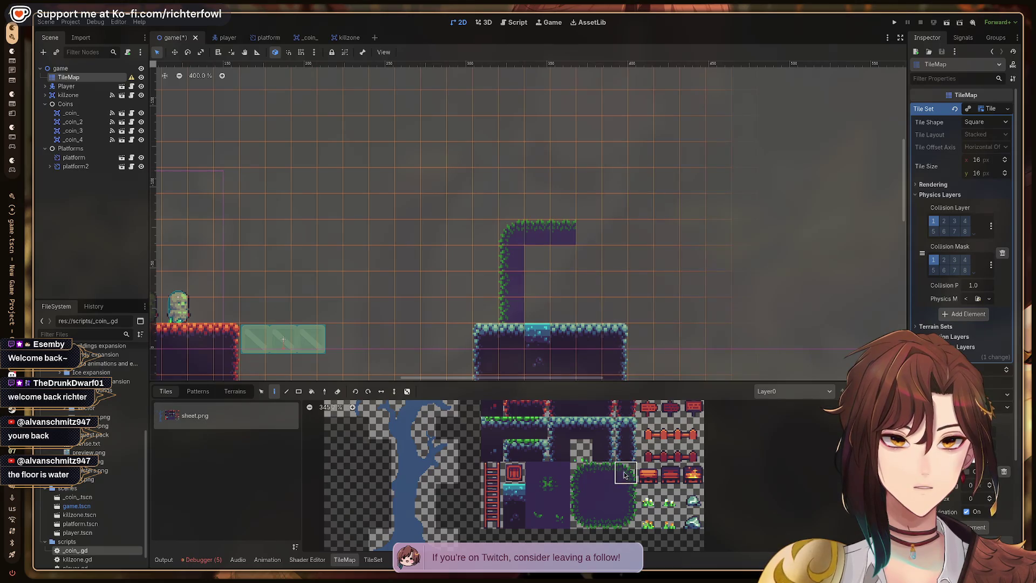
pyautogui.click(567, 234)
pyautogui.click(626, 494)
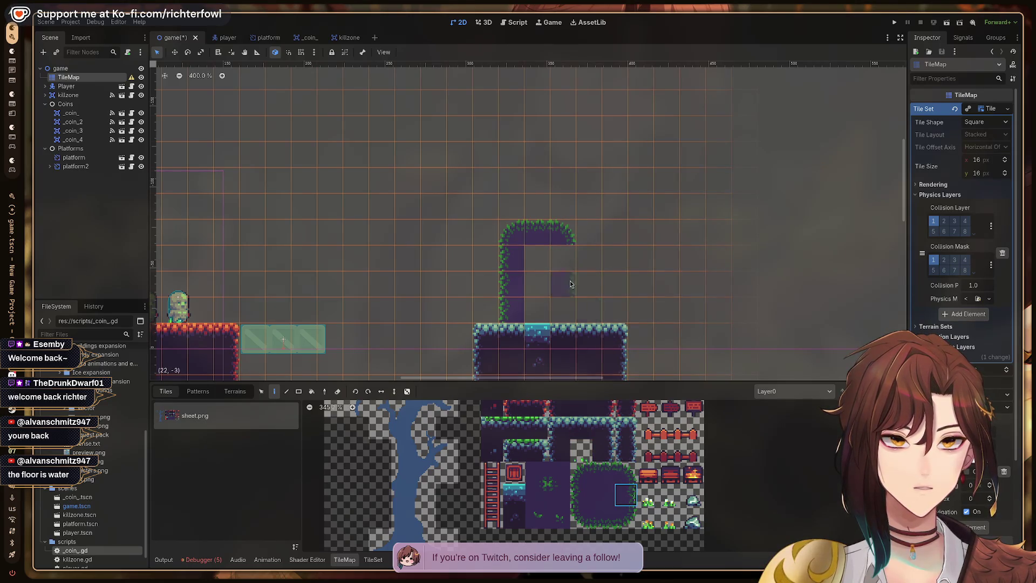
pyautogui.click(560, 266)
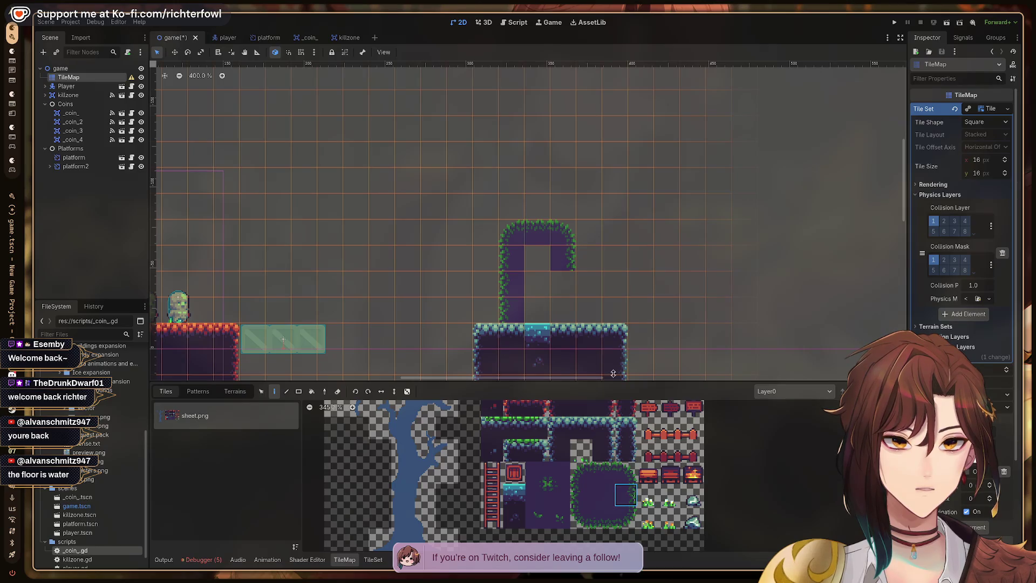
# - Stamp a two-tile vertical block at column 23 and repaint its top with a grass tile
pyautogui.moveTo(603, 451); pyautogui.dragTo(603, 472)
pyautogui.click(582, 296)
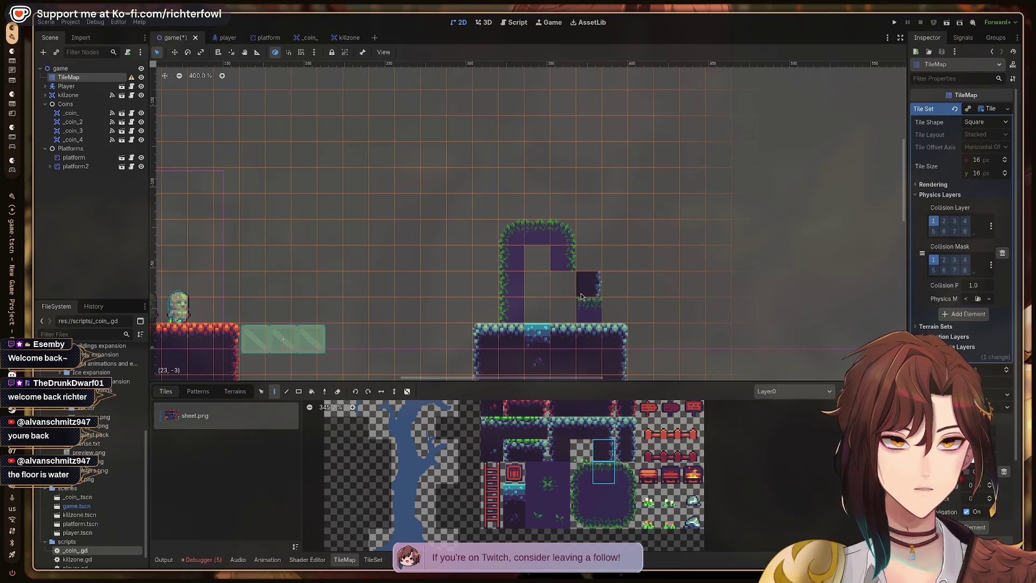
pyautogui.click(604, 472)
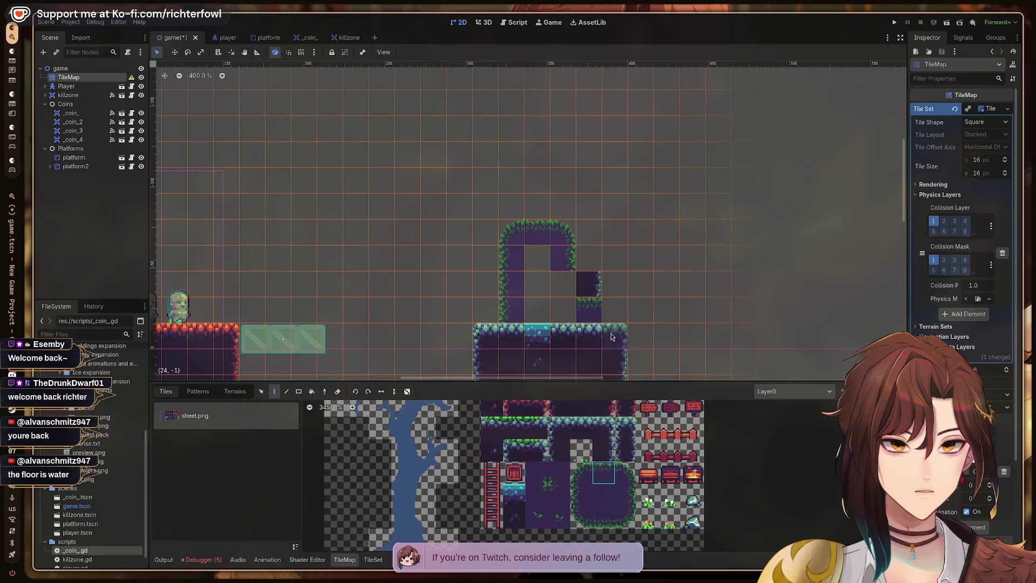
pyautogui.click(589, 283)
pyautogui.click(625, 473)
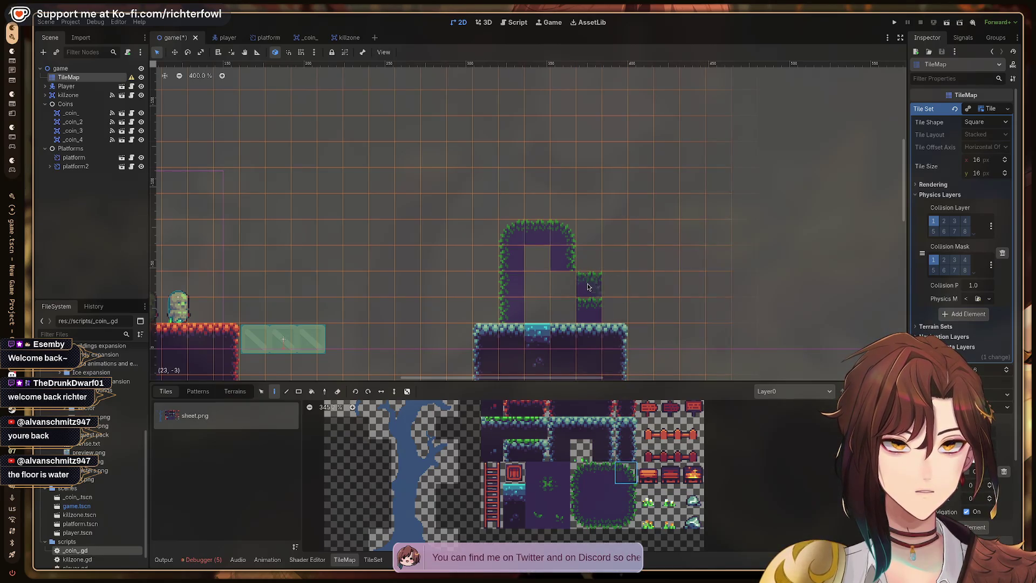
# - Fill the arch's interior with an L of dark tiles and purple fill tiles
pyautogui.click(629, 492)
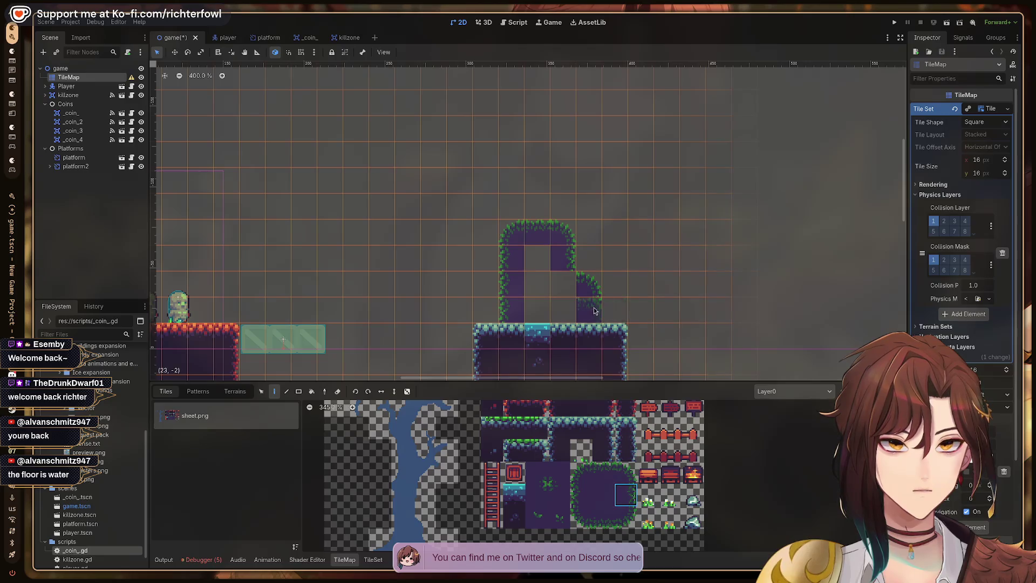
pyautogui.click(581, 408)
pyautogui.moveTo(538, 258)
pyautogui.mouseDown()
pyautogui.moveTo(548, 259)
pyautogui.moveTo(539, 283)
pyautogui.moveTo(563, 283)
pyautogui.moveTo(545, 287)
pyautogui.moveTo(564, 308)
pyautogui.moveTo(538, 311)
pyautogui.mouseUp()
pyautogui.click(603, 495)
pyautogui.moveTo(646, 218)
pyautogui.mouseDown()
pyautogui.moveTo(386, 212)
pyautogui.moveTo(605, 193)
pyautogui.mouseUp()
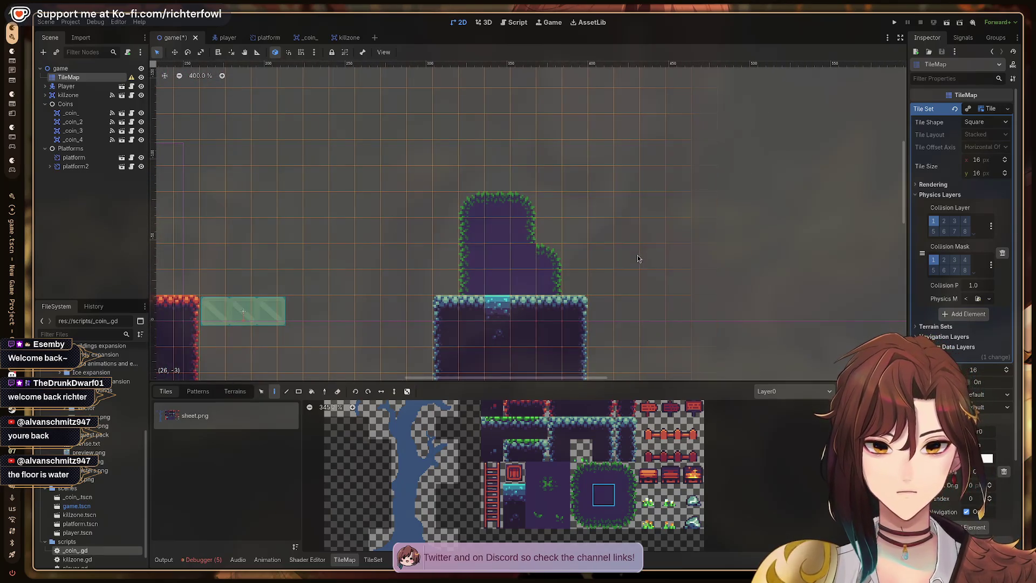
pyautogui.scroll(-3, 637, 259)
# - Paint a tile to the right of the right platform and pick the top tileset tile
pyautogui.moveTo(645, 216); pyautogui.dragTo(530, 225)
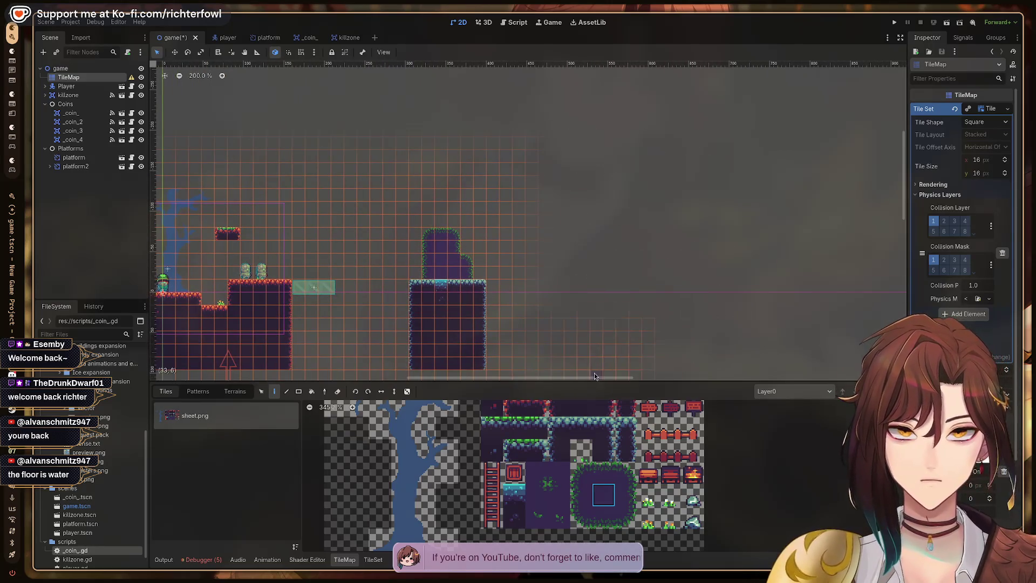
pyautogui.moveTo(495, 279); pyautogui.dragTo(499, 316)
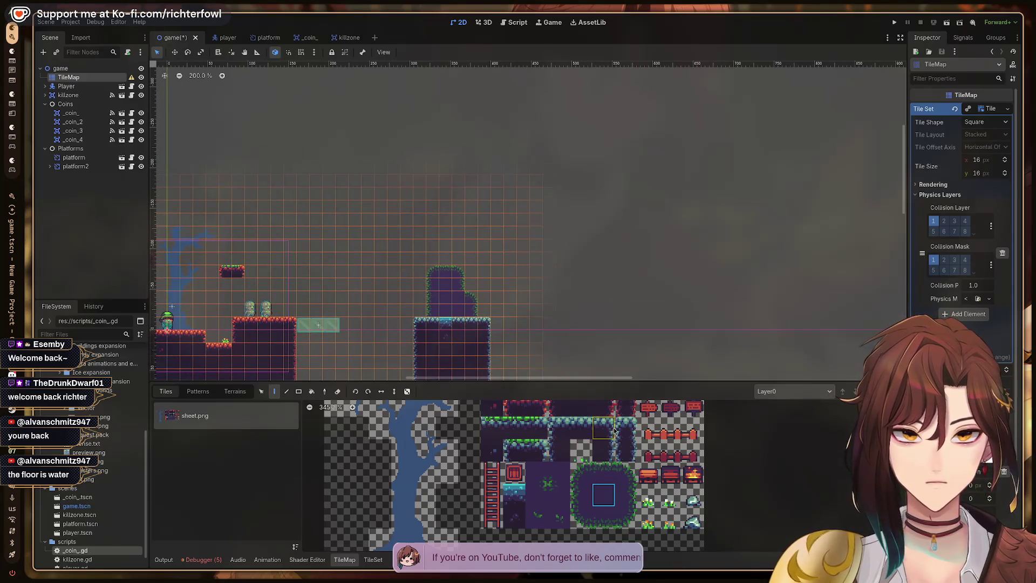
pyautogui.click(496, 342)
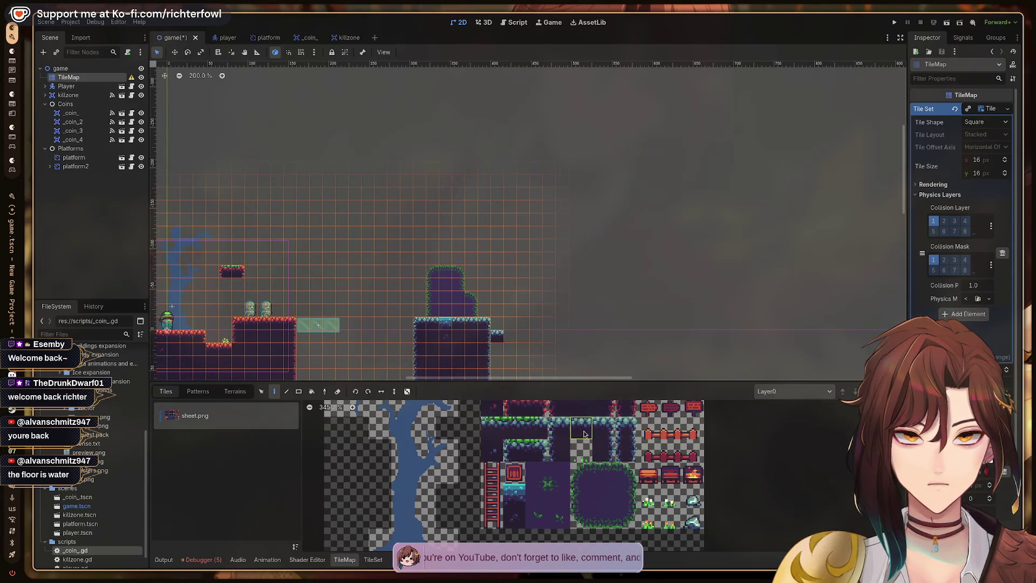
pyautogui.click(581, 409)
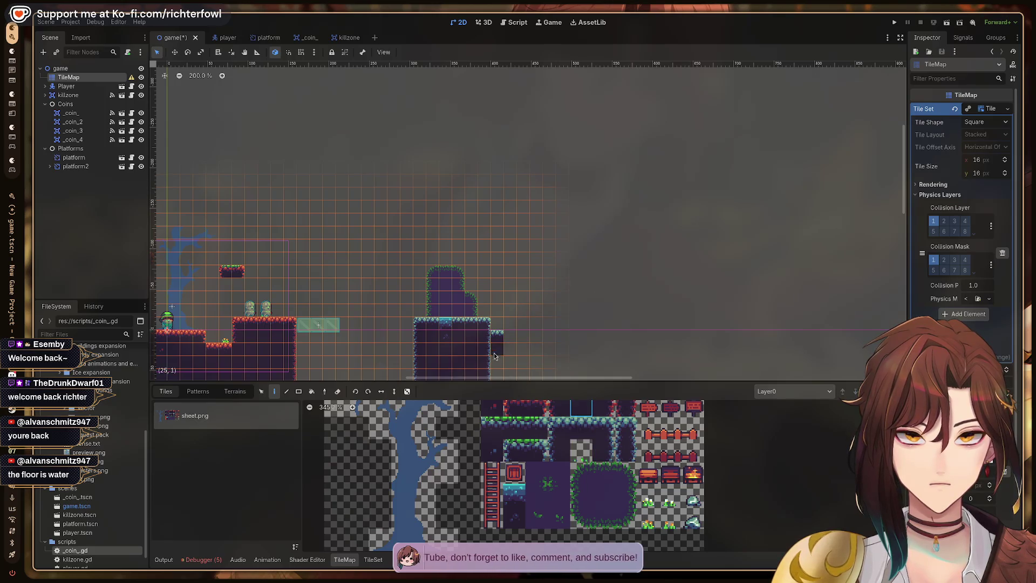
pyautogui.moveTo(511, 346); pyautogui.dragTo(527, 303)
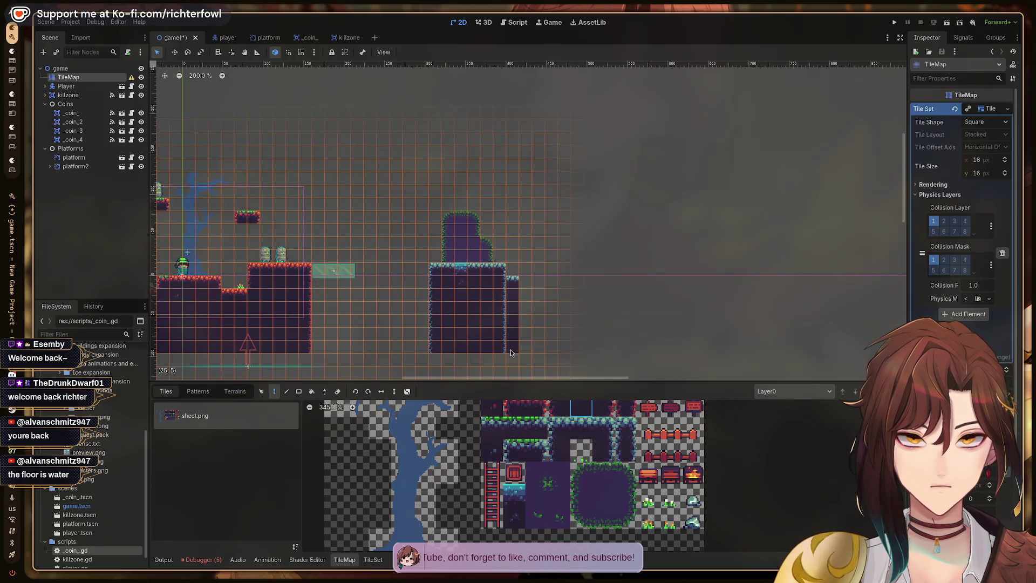
pyautogui.moveTo(536, 252); pyautogui.dragTo(525, 312)
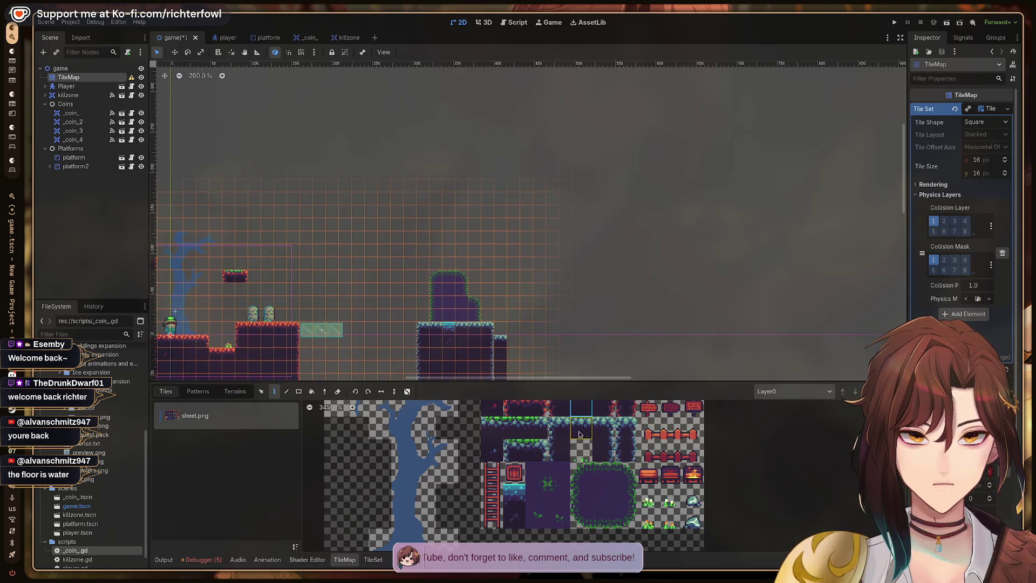
# - Browse the tileset, trying the grass tile and settling on the dark fill tile
pyautogui.click(559, 428)
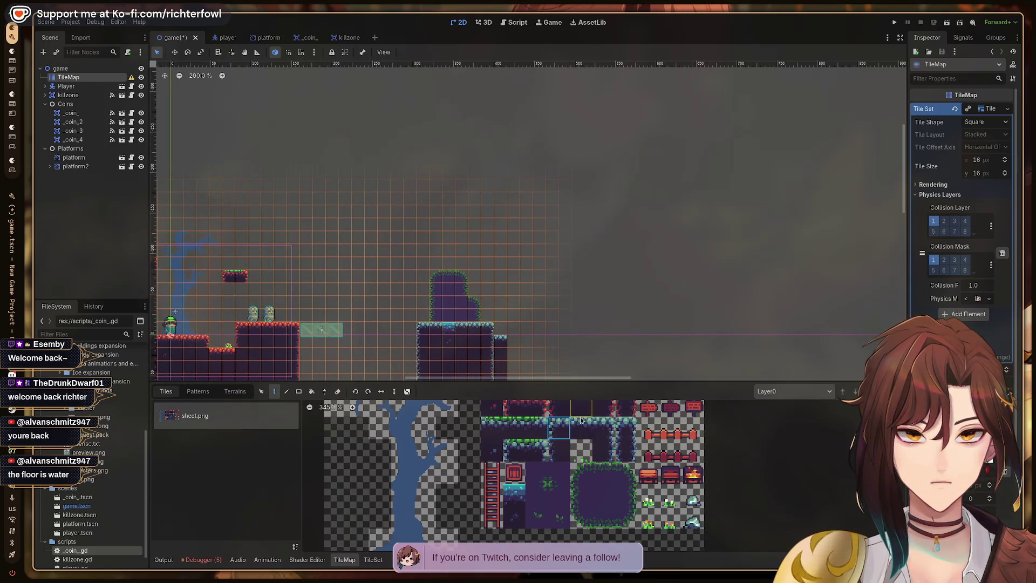
pyautogui.scroll(3, 574, 449)
pyautogui.click(508, 479)
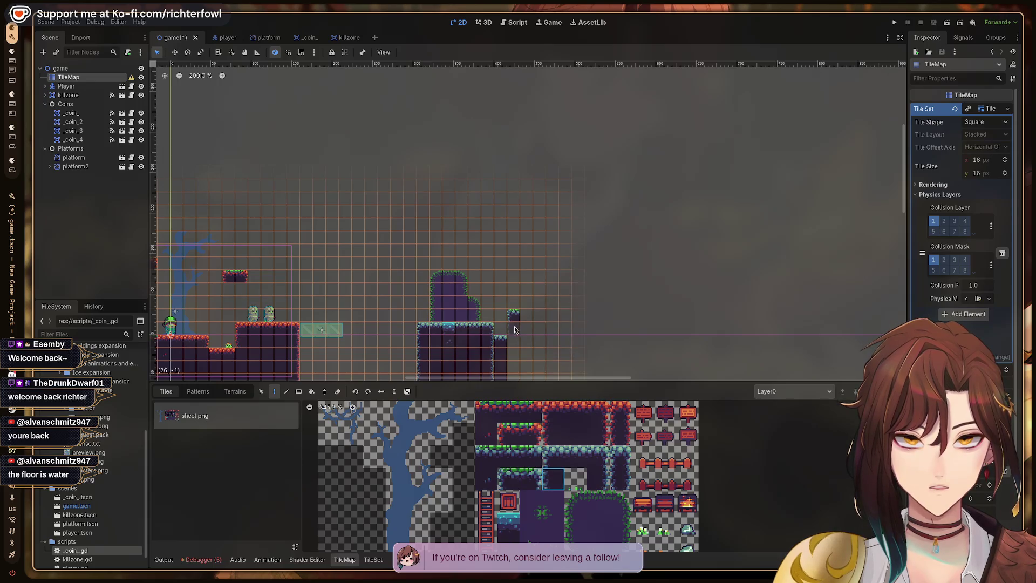
pyautogui.scroll(-3, 518, 340)
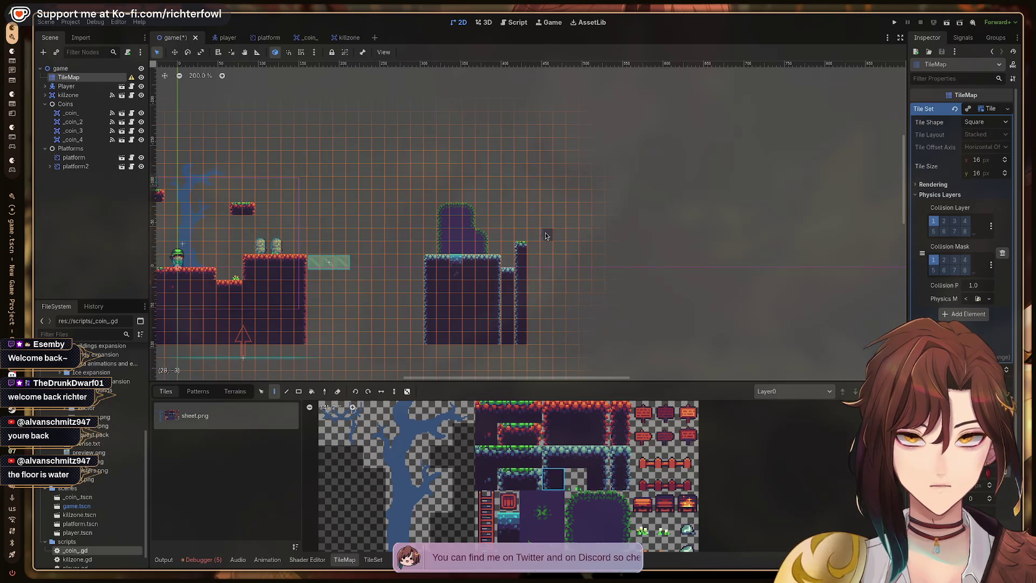
pyautogui.scroll(2, 545, 233)
pyautogui.scroll(3, 591, 278)
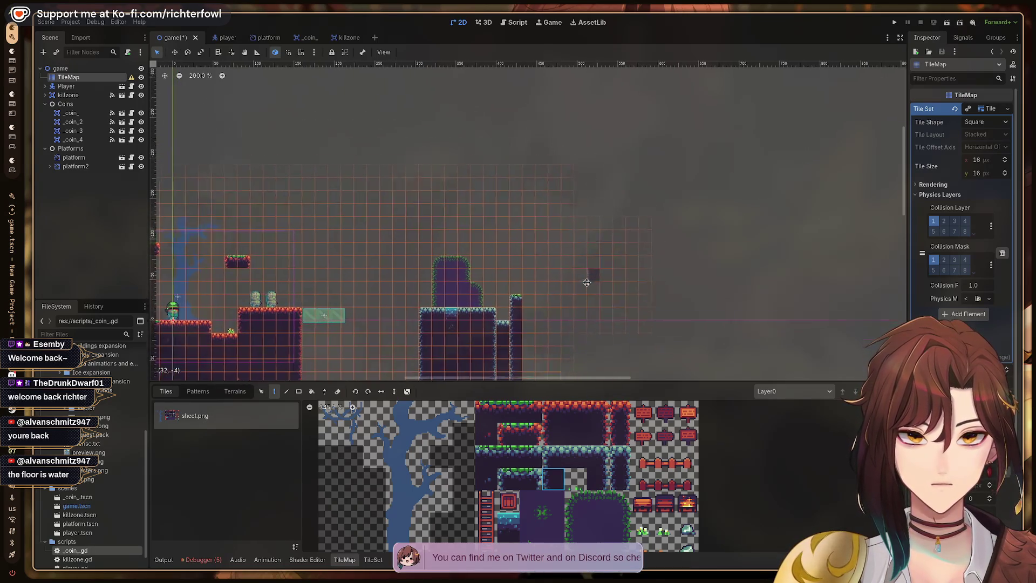
pyautogui.click(508, 456)
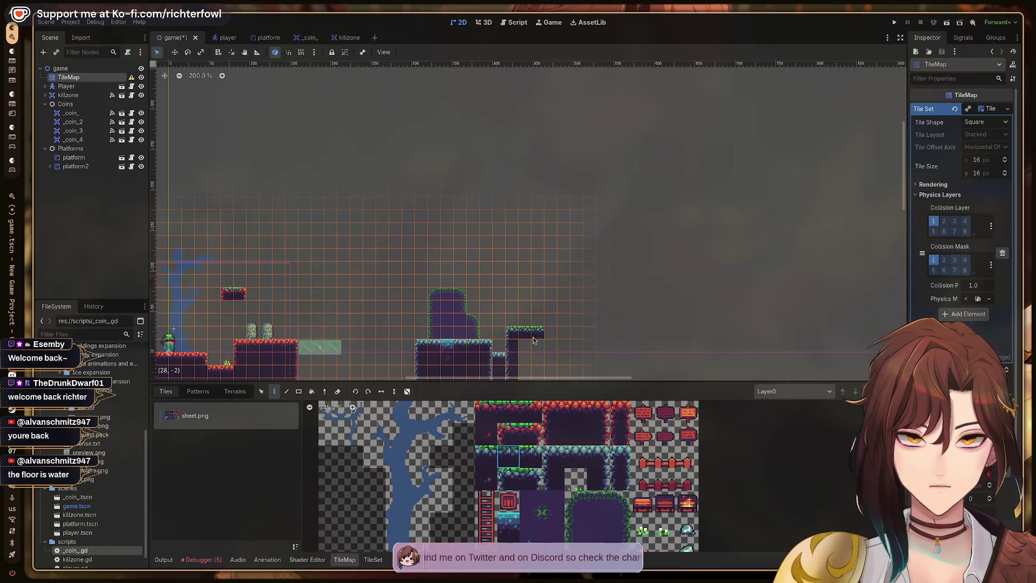
pyautogui.click(529, 483)
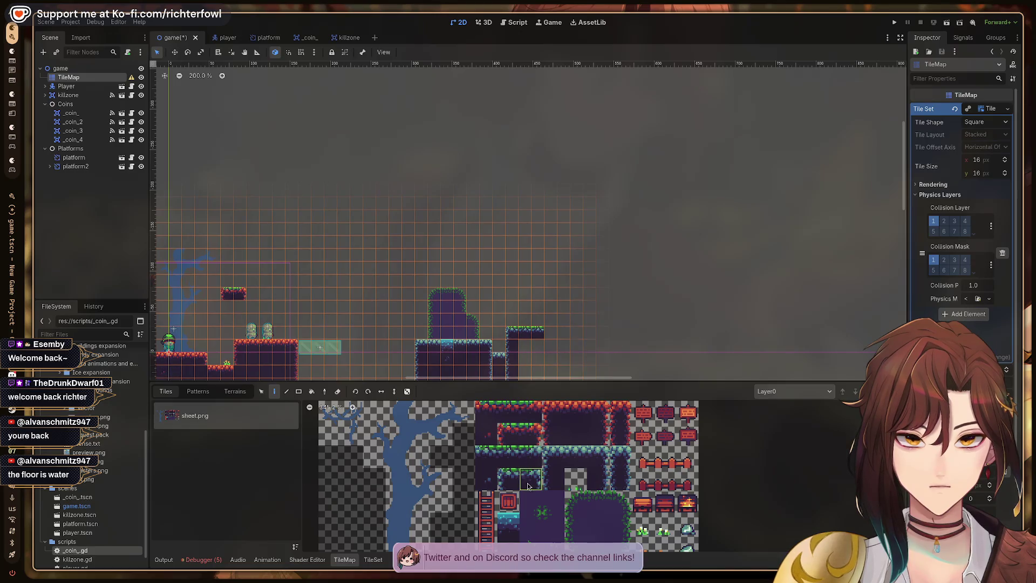
pyautogui.scroll(-3, 537, 333)
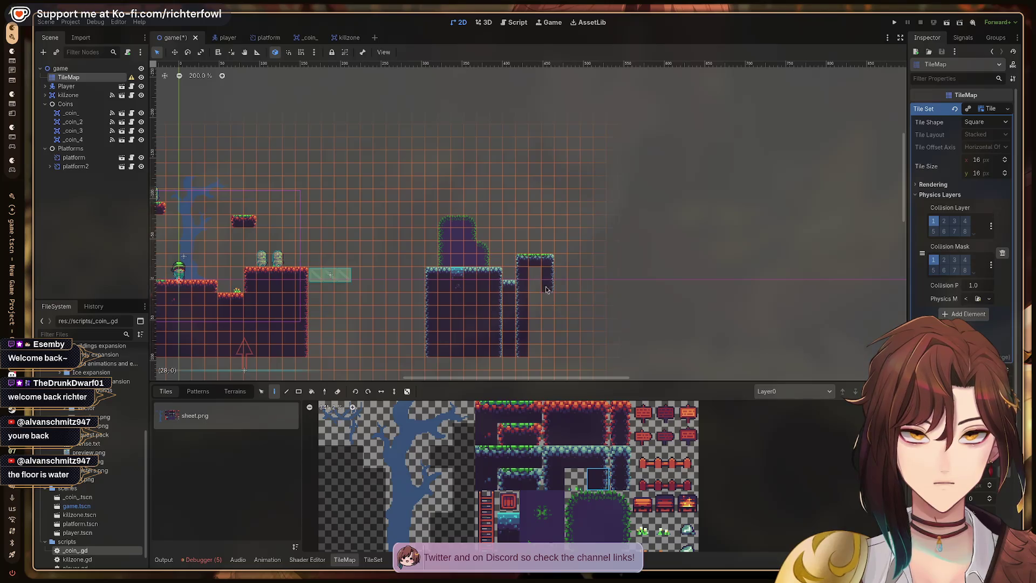
pyautogui.click(576, 433)
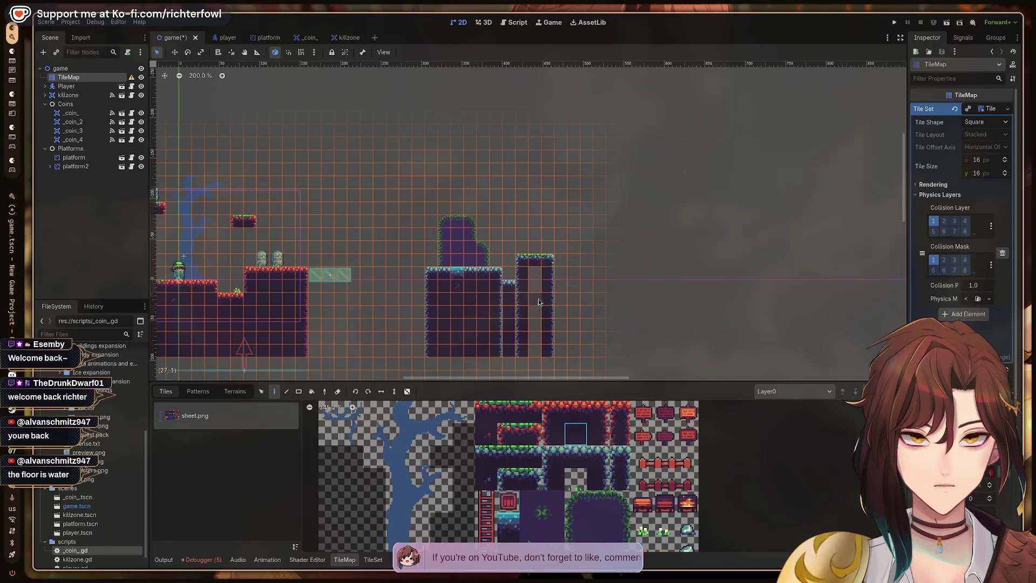
# - Check the tutorial video, return to Godot and pick the tile just below in the tileset
pyautogui.press('super+2')
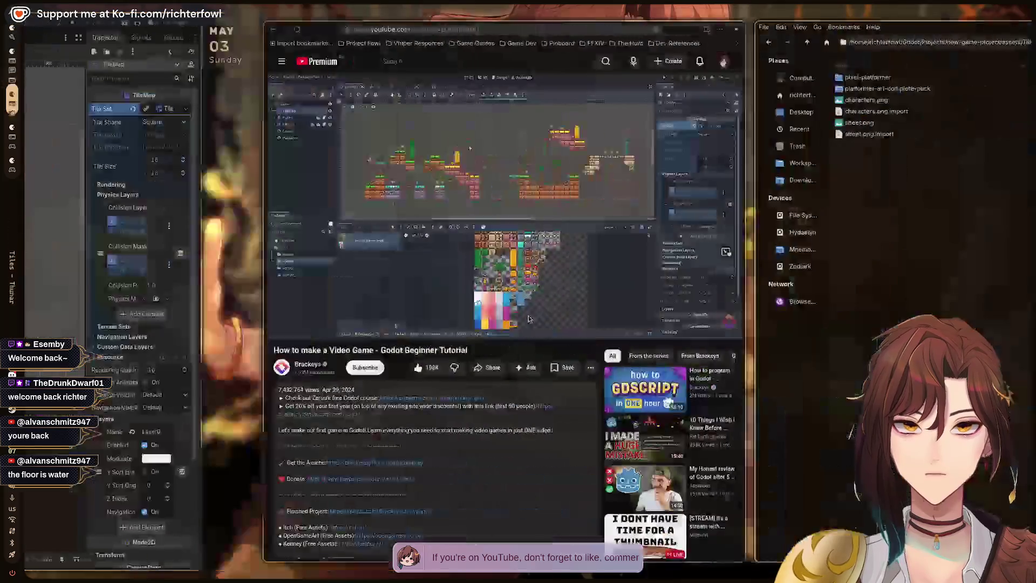
pyautogui.press('super+1')
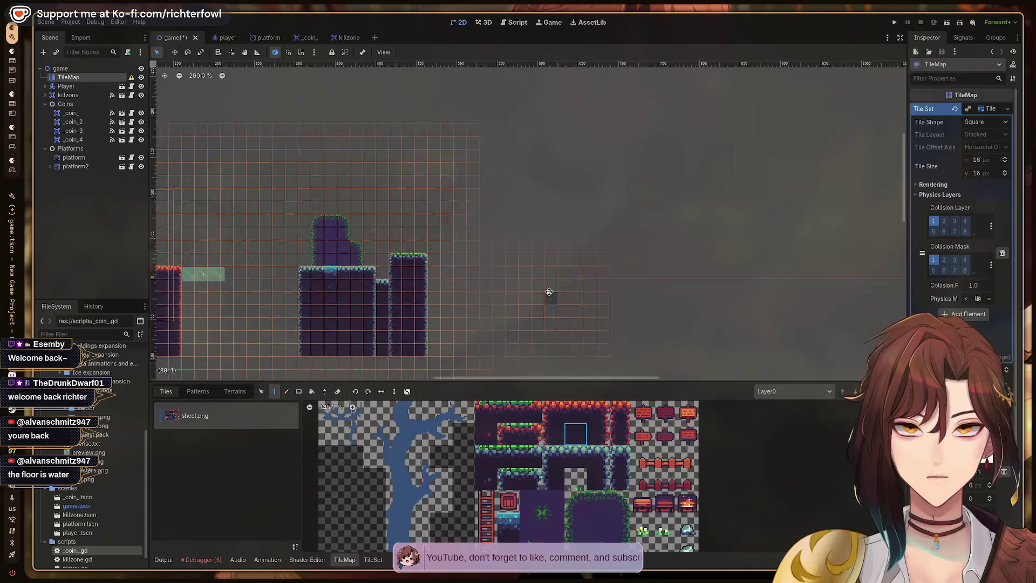
pyautogui.scroll(-3, 587, 312)
pyautogui.click(577, 457)
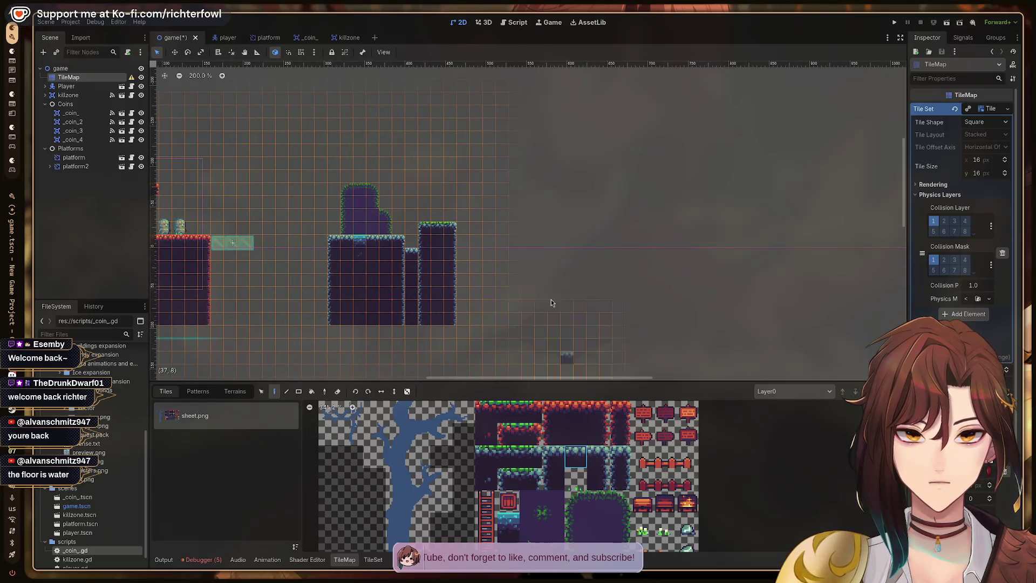
# - Paint a wall-edge column down from the ledge and fill the hollow under the right ledge with wall tiles
pyautogui.scroll(2, 509, 273)
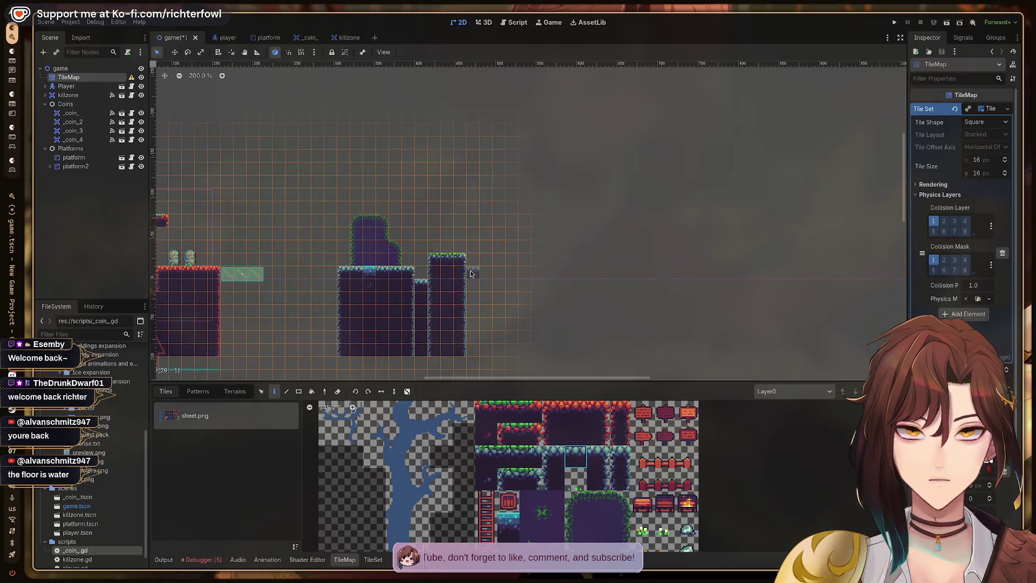
pyautogui.click(597, 457)
pyautogui.click(597, 479)
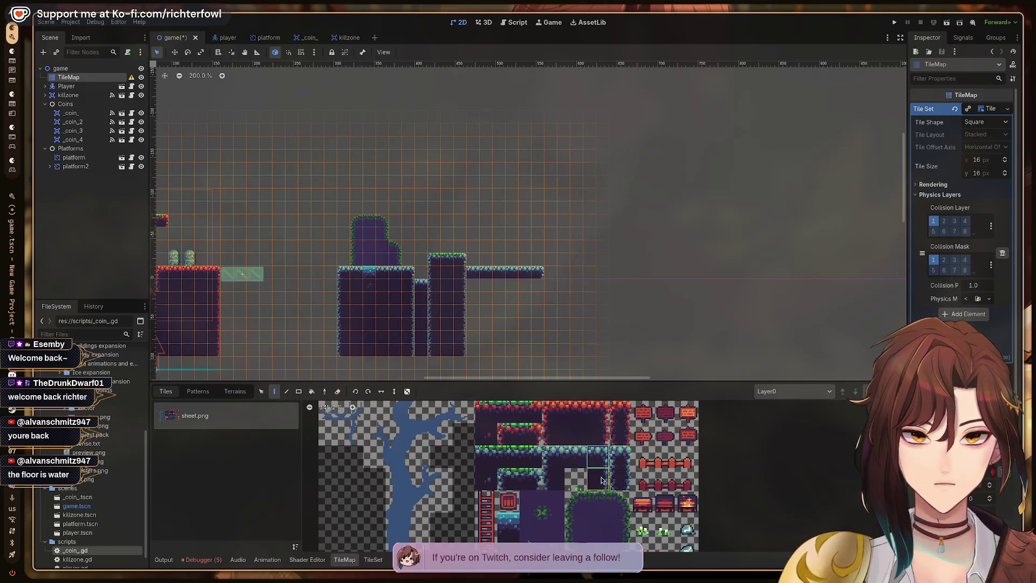
pyautogui.moveTo(538, 286); pyautogui.dragTo(538, 327)
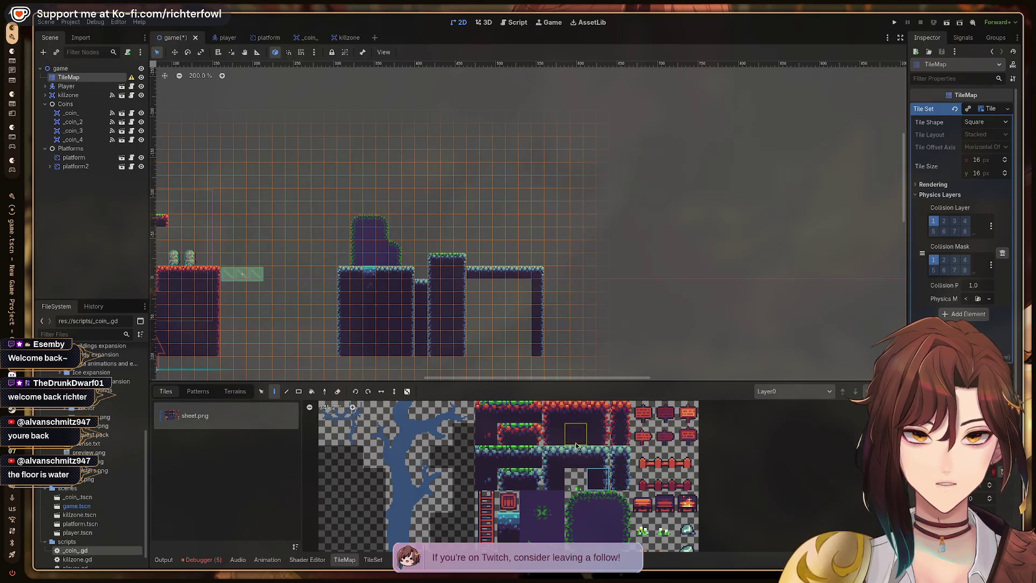
pyautogui.moveTo(476, 291)
pyautogui.mouseDown()
pyautogui.moveTo(518, 305)
pyautogui.moveTo(477, 302)
pyautogui.moveTo(521, 324)
pyautogui.moveTo(482, 347)
pyautogui.moveTo(528, 350)
pyautogui.moveTo(522, 341)
pyautogui.mouseUp()
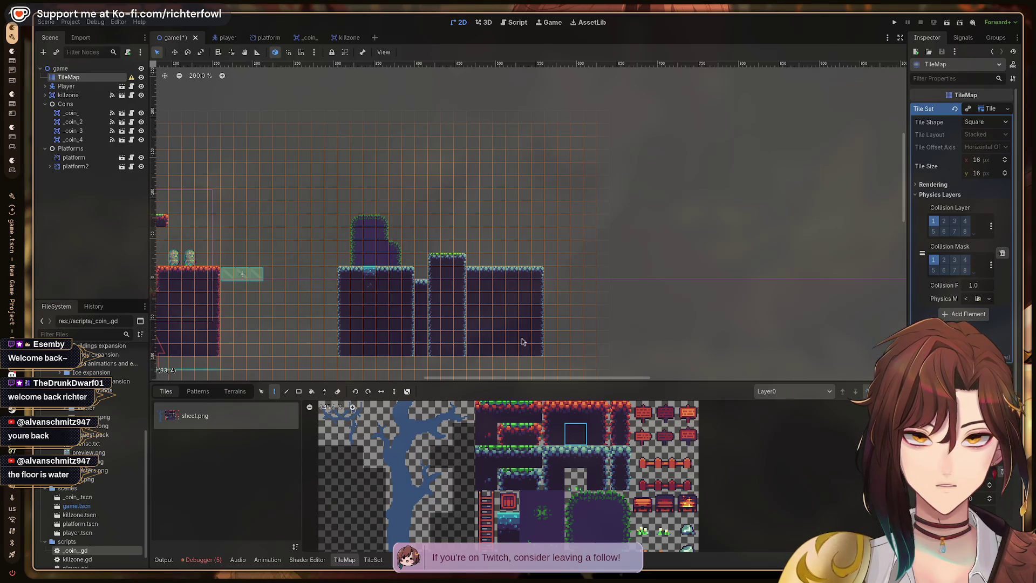
pyautogui.moveTo(476, 206); pyautogui.dragTo(506, 263)
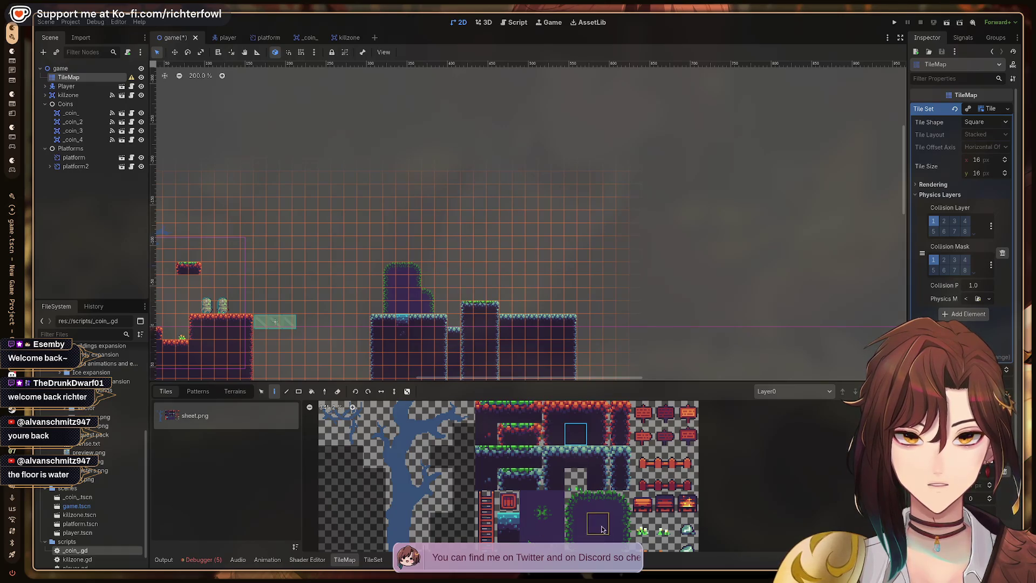
# - Paint a grass-top tile, a slope and a raised grass row capped with a rounded corner
pyautogui.scroll(-2, 529, 449)
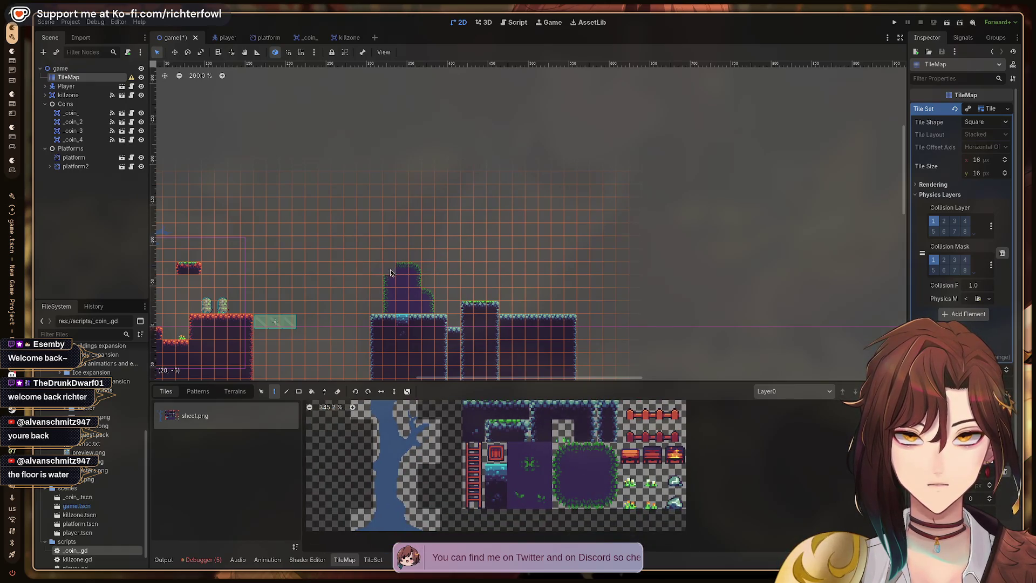
pyautogui.click(563, 452)
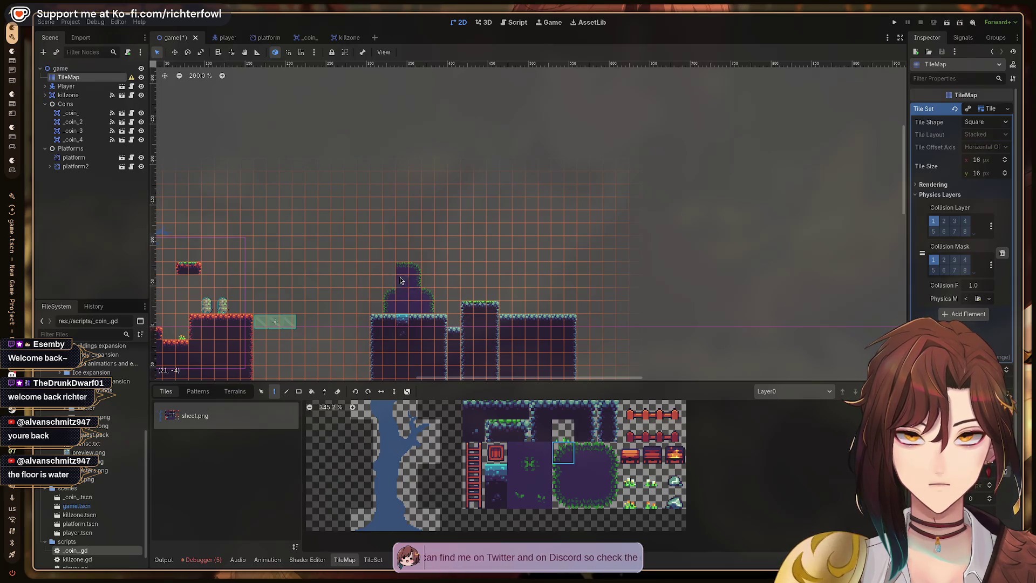
pyautogui.keyDown('ctrl'); pyautogui.click(468, 333); pyautogui.keyUp('ctrl')
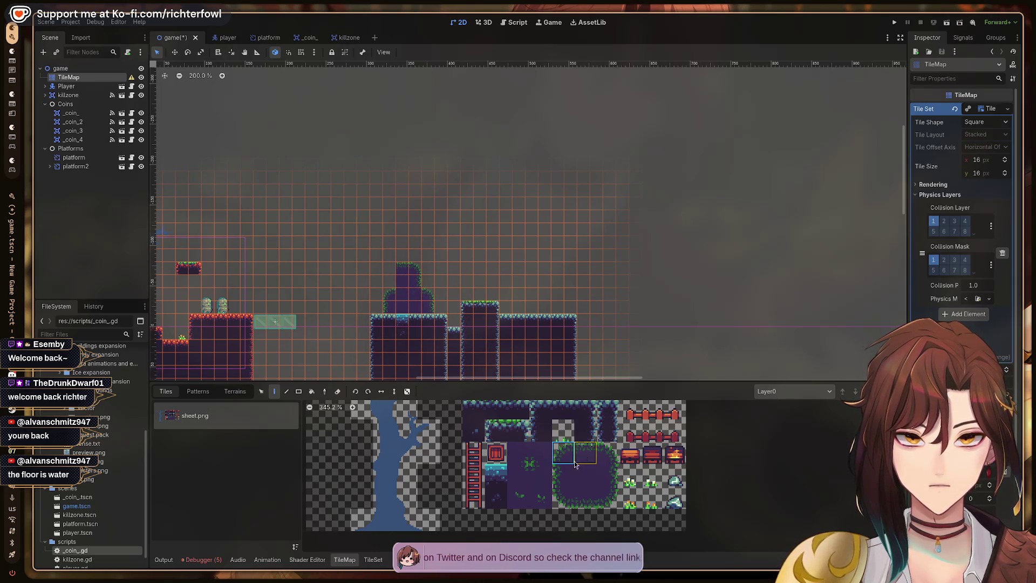
pyautogui.keyDown('ctrl'); pyautogui.click(478, 316); pyautogui.keyUp('ctrl')
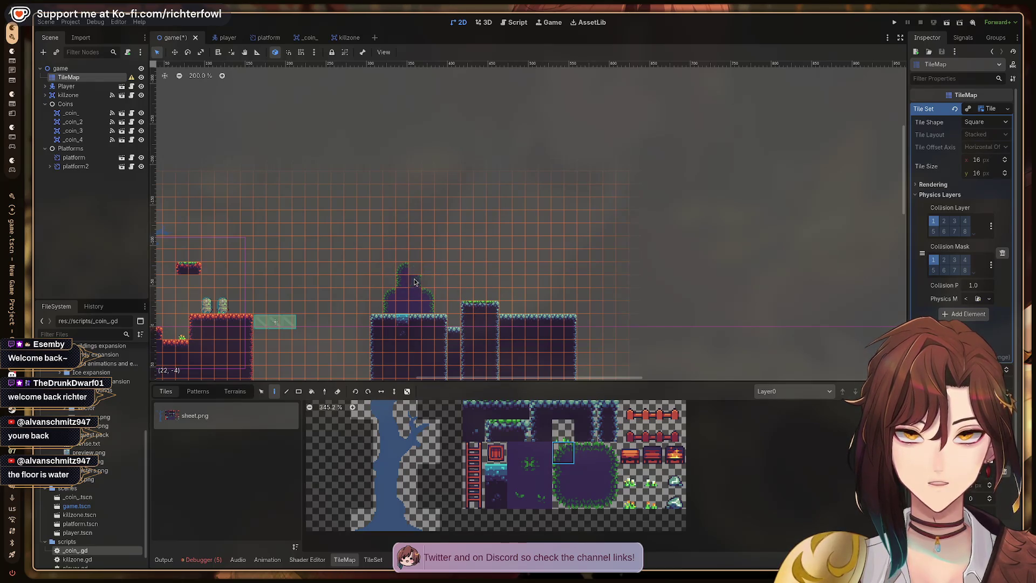
pyautogui.click(585, 453)
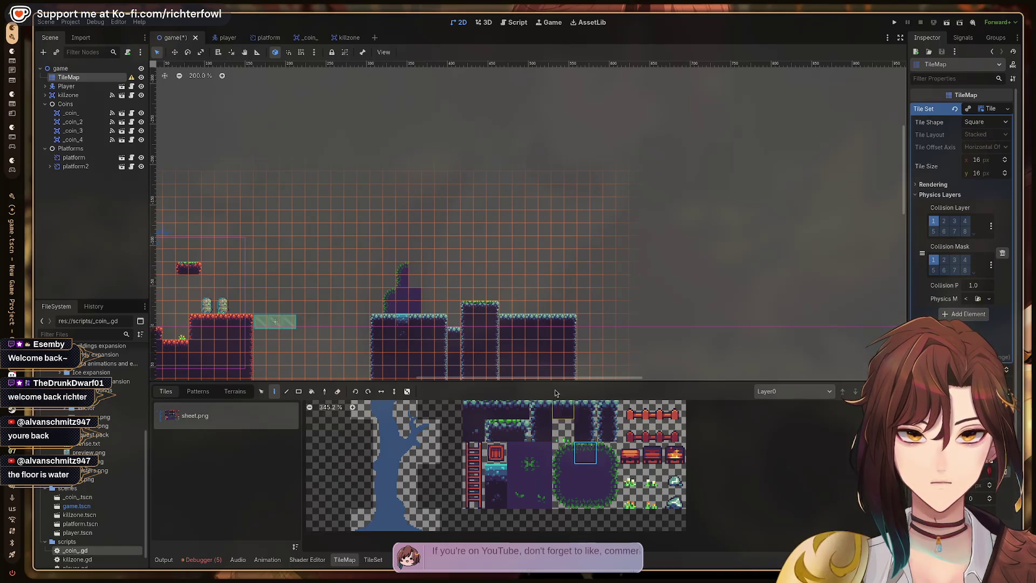
pyautogui.click(466, 270)
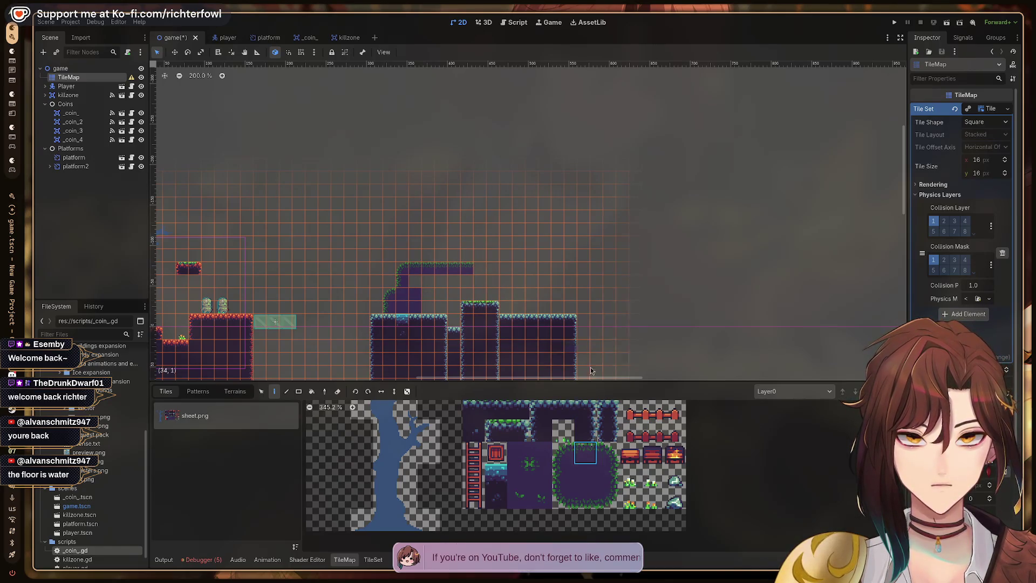
pyautogui.click(563, 453)
pyautogui.click(478, 257)
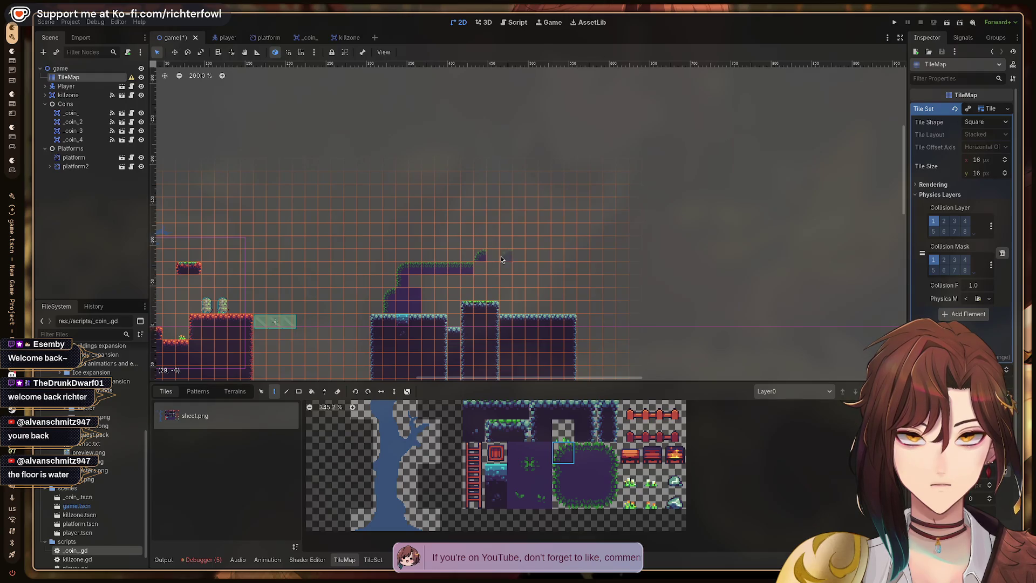
pyautogui.moveTo(480, 256); pyautogui.dragTo(535, 256)
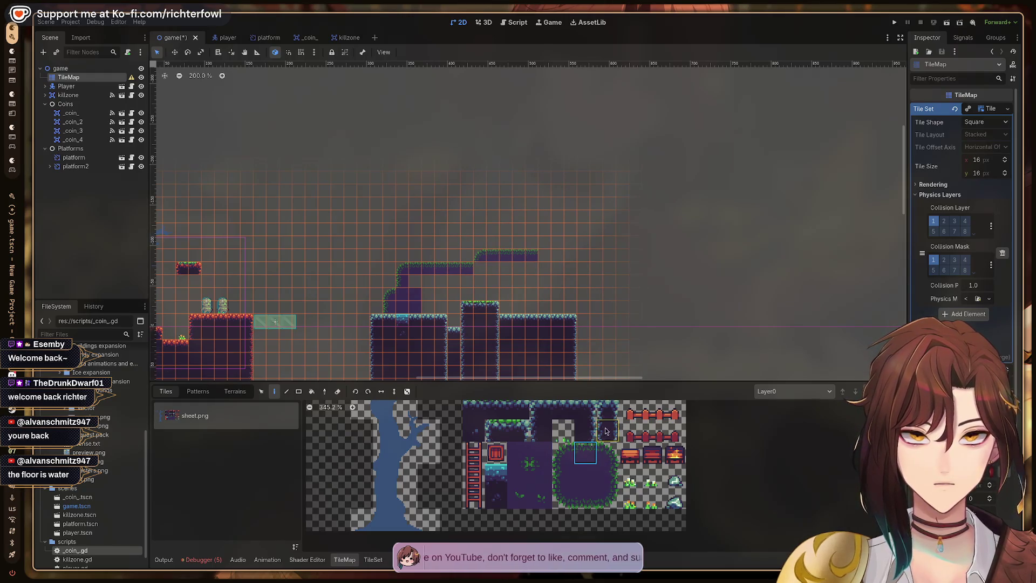
pyautogui.click(607, 453)
pyautogui.click(532, 255)
pyautogui.click(607, 475)
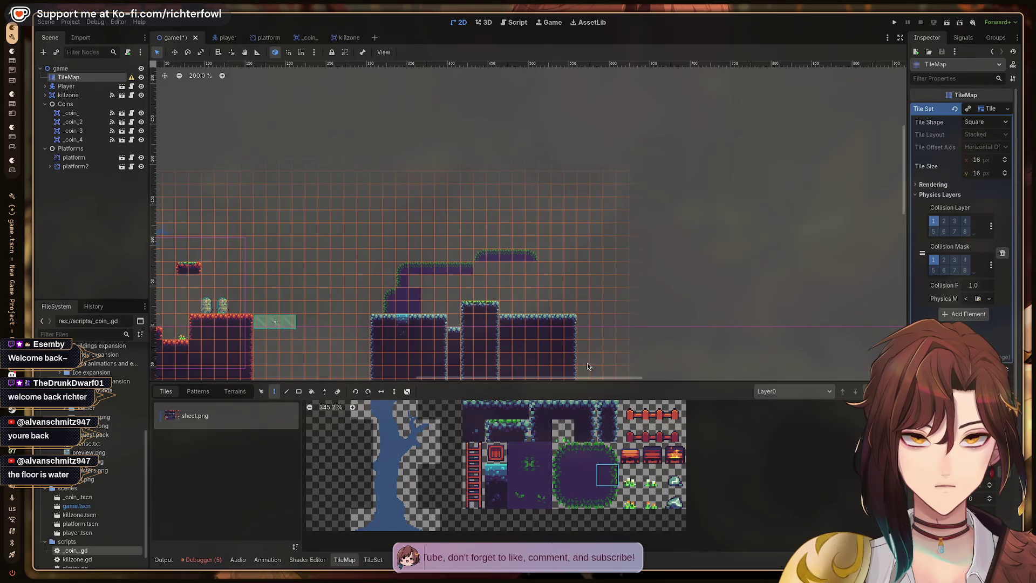
# - Add wall and corner tiles at the arch's right base and fill the gap beneath with purple tiles
pyautogui.click(585, 452)
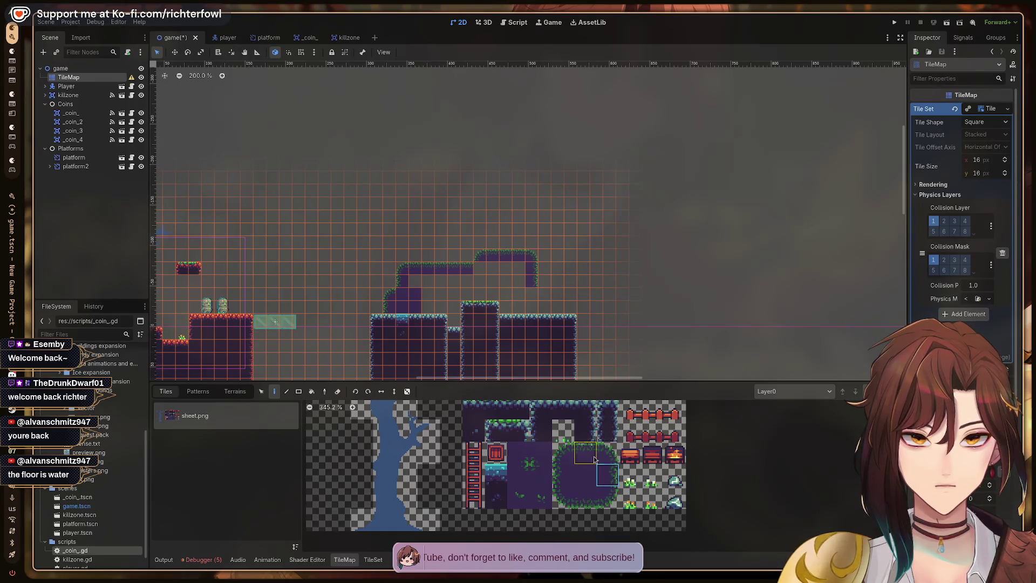
pyautogui.click(542, 294)
pyautogui.click(607, 453)
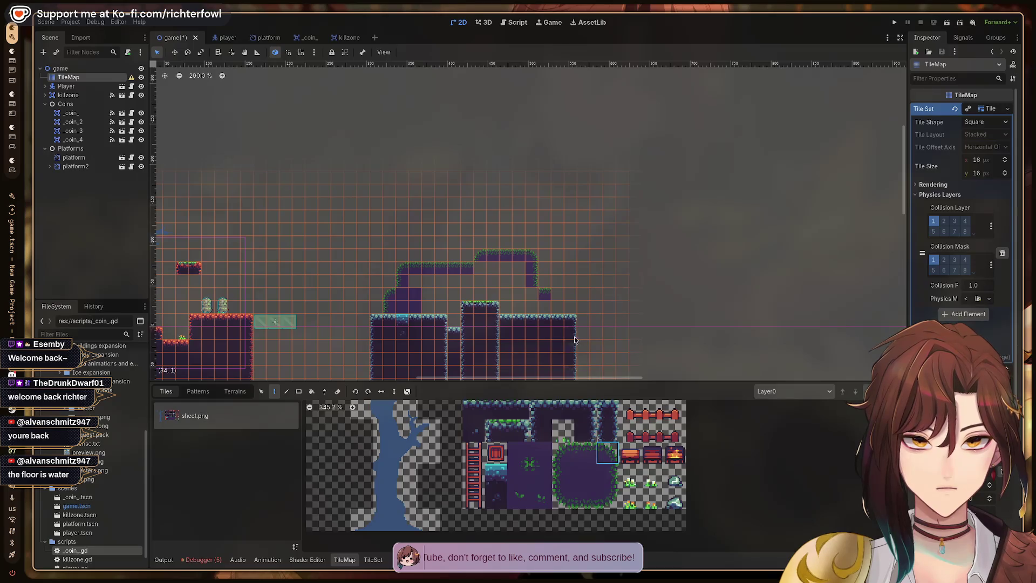
pyautogui.click(557, 307)
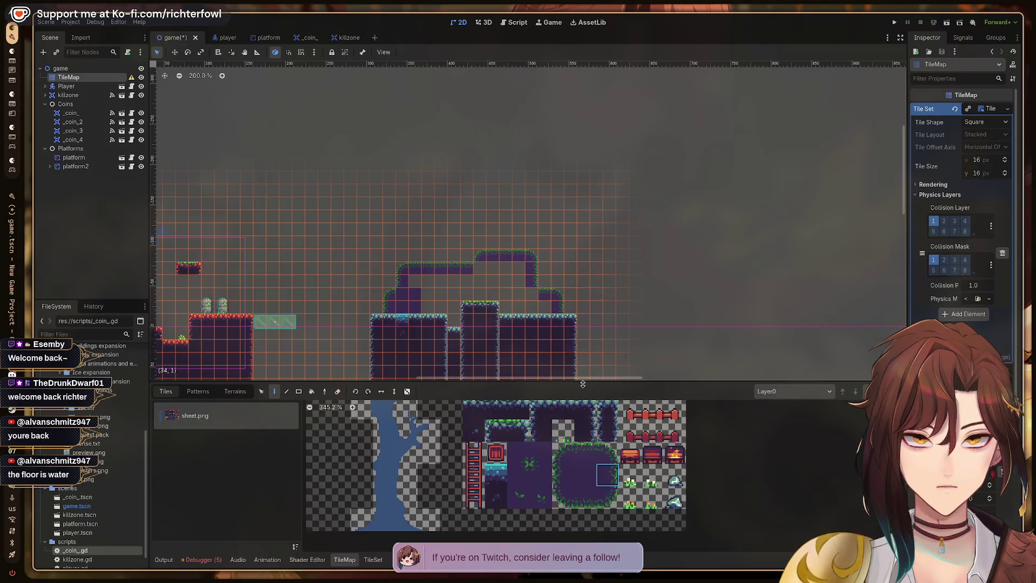
pyautogui.click(588, 472)
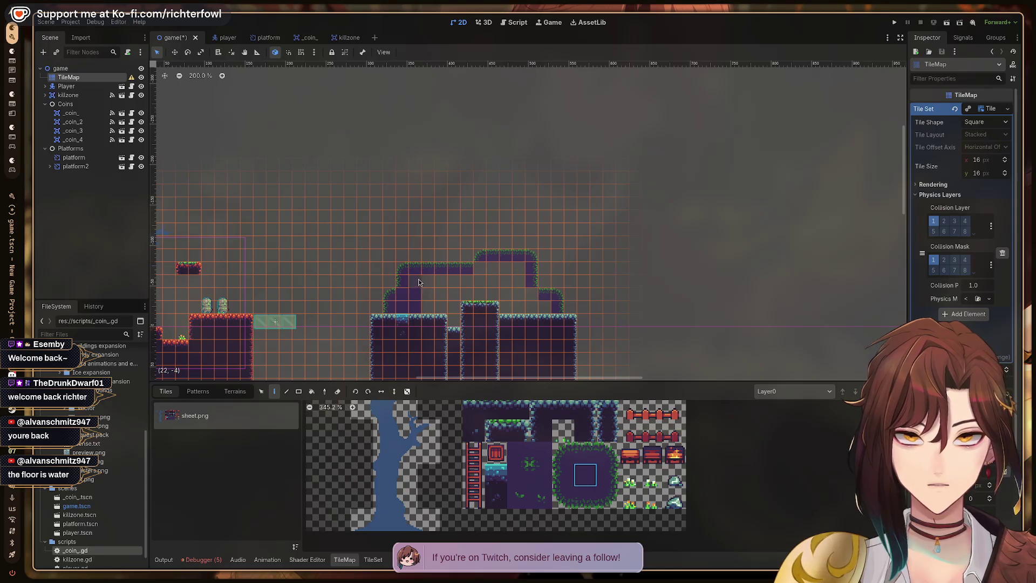
pyautogui.moveTo(440, 295); pyautogui.dragTo(543, 308)
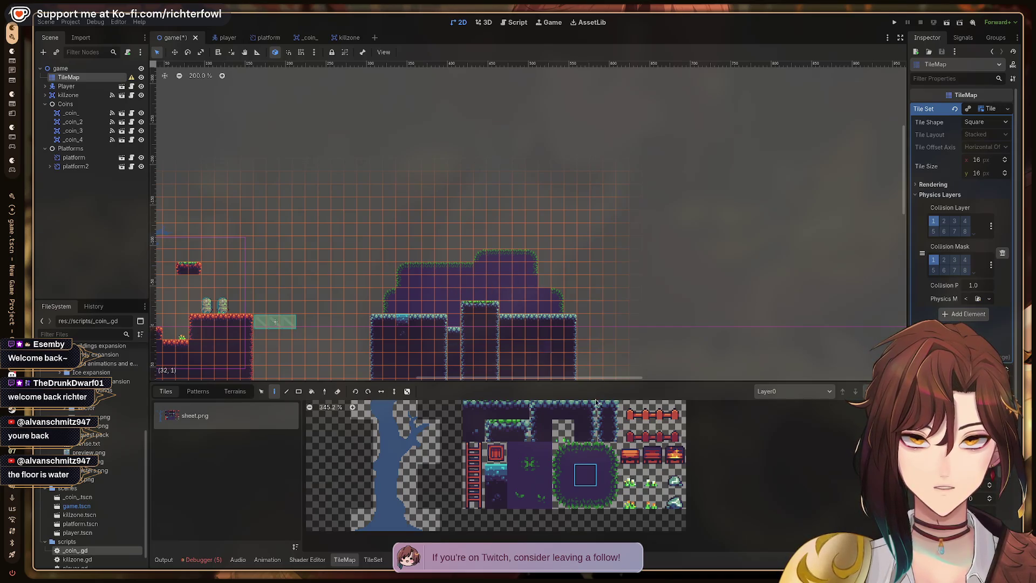
pyautogui.click(587, 455)
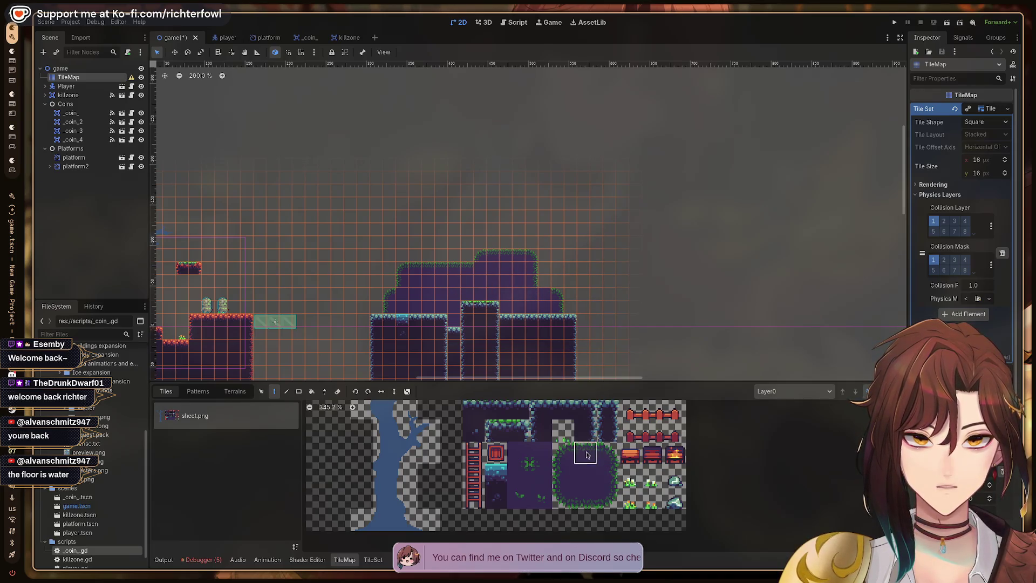
# - Paint a two-tile water column between the right pillars
pyautogui.moveTo(447, 282); pyautogui.dragTo(496, 279)
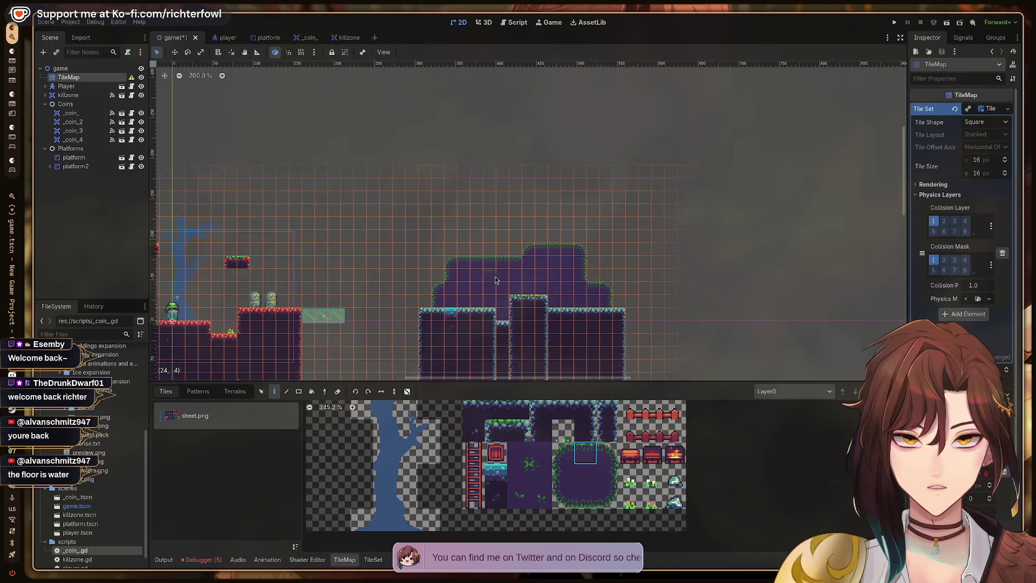
pyautogui.moveTo(496, 474); pyautogui.dragTo(496, 496)
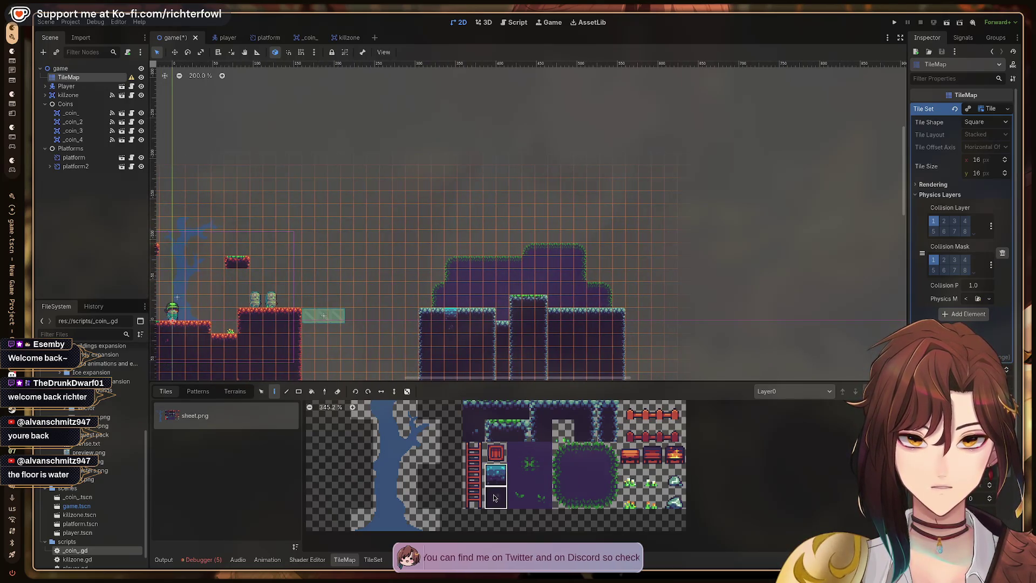
pyautogui.click(503, 333)
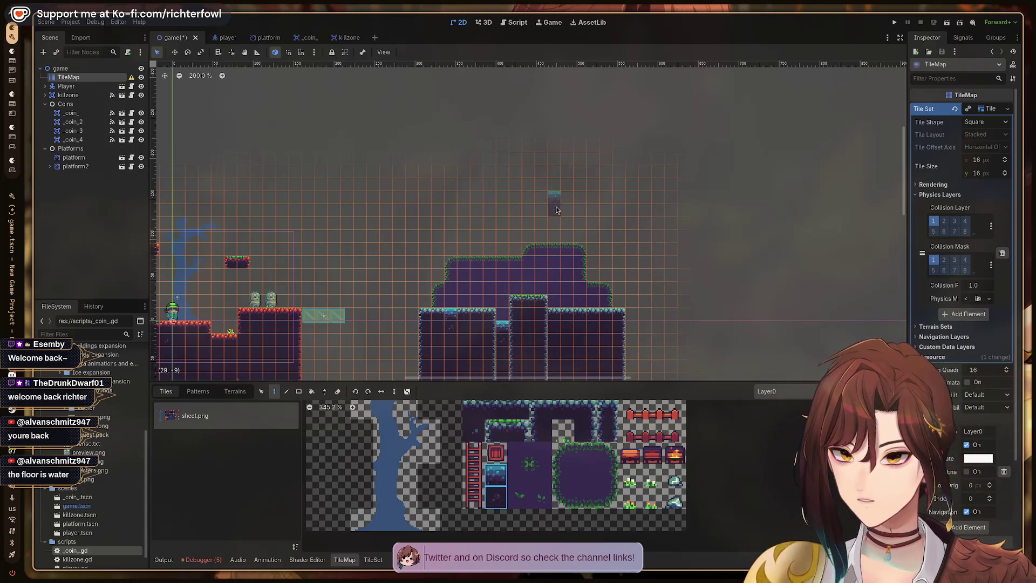
pyautogui.hscroll(-5, 558, 212)
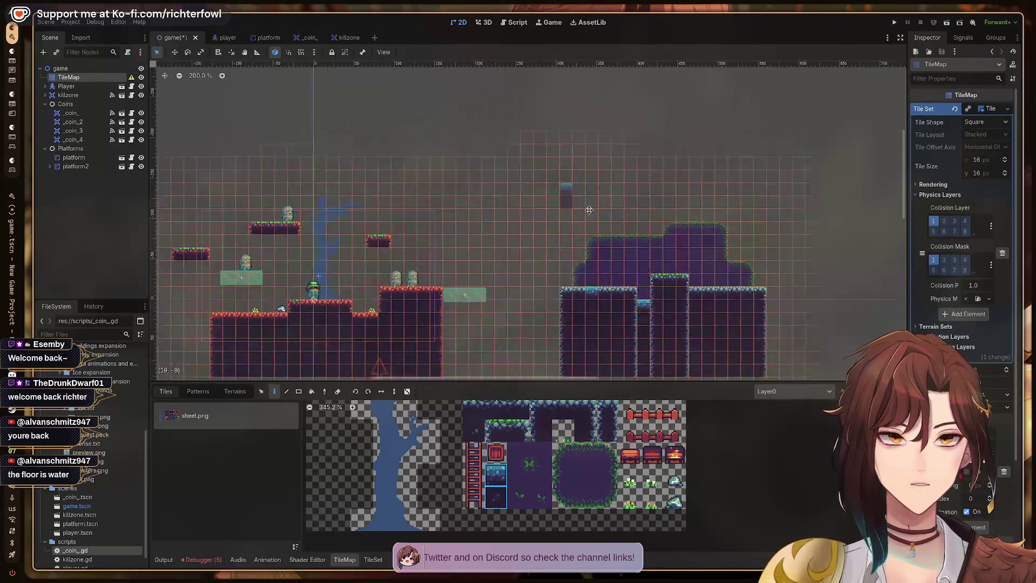
pyautogui.hscroll(3, 579, 210)
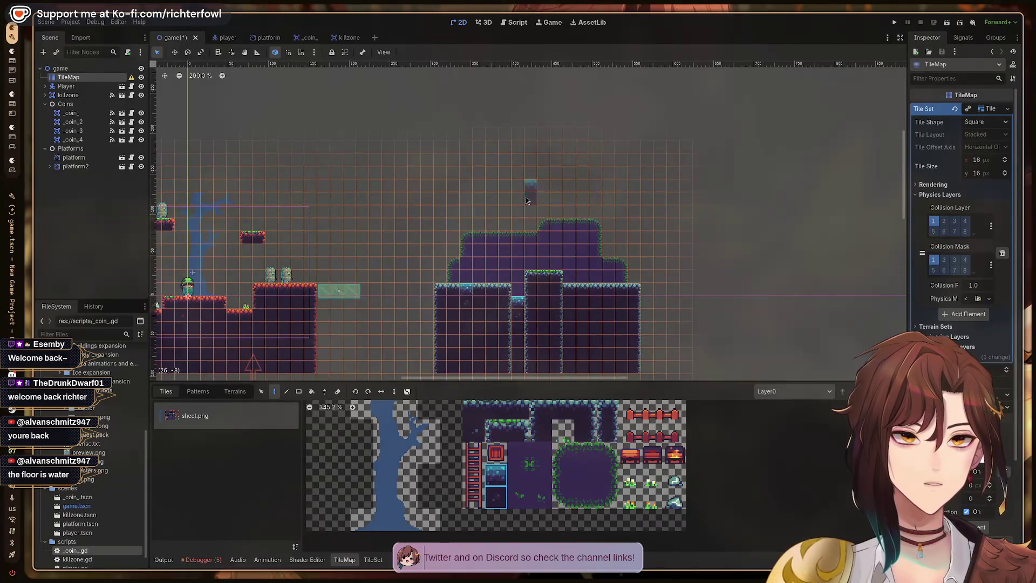
# - Glance at the tutorial video twice and return to the Godot editor
pyautogui.press('super+2')
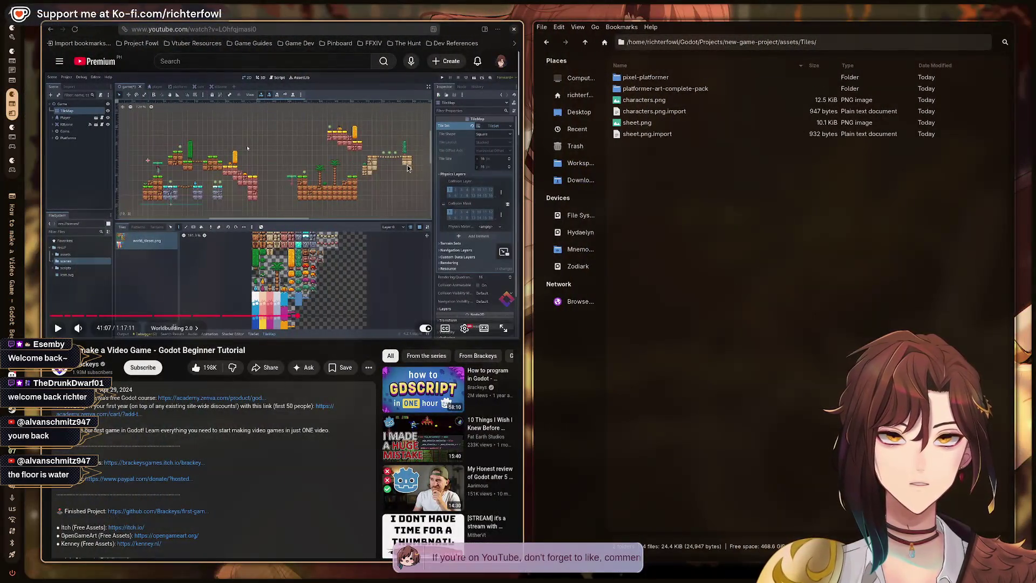
pyautogui.press('super+1')
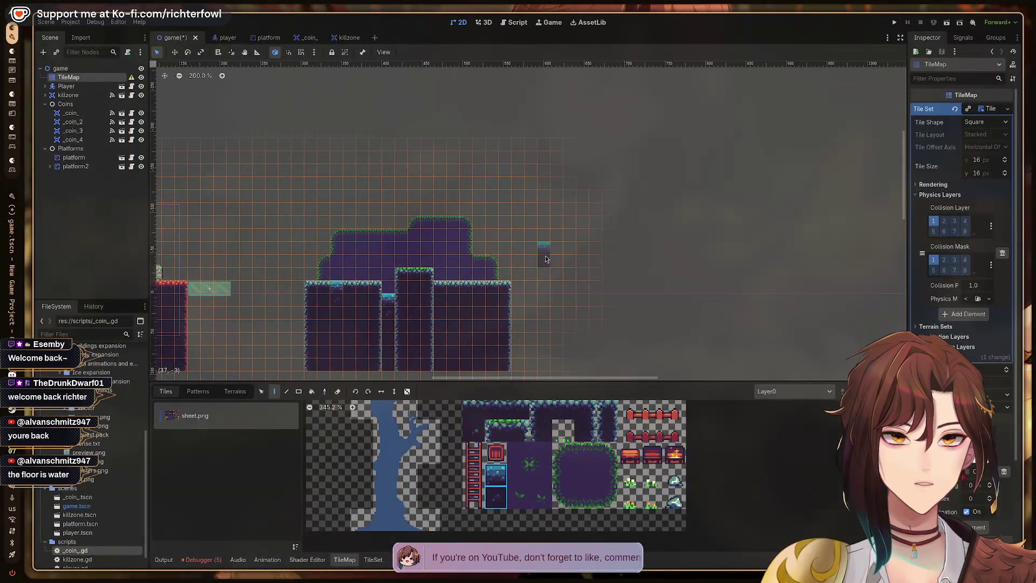
pyautogui.press('super+2')
pyautogui.press('super+1')
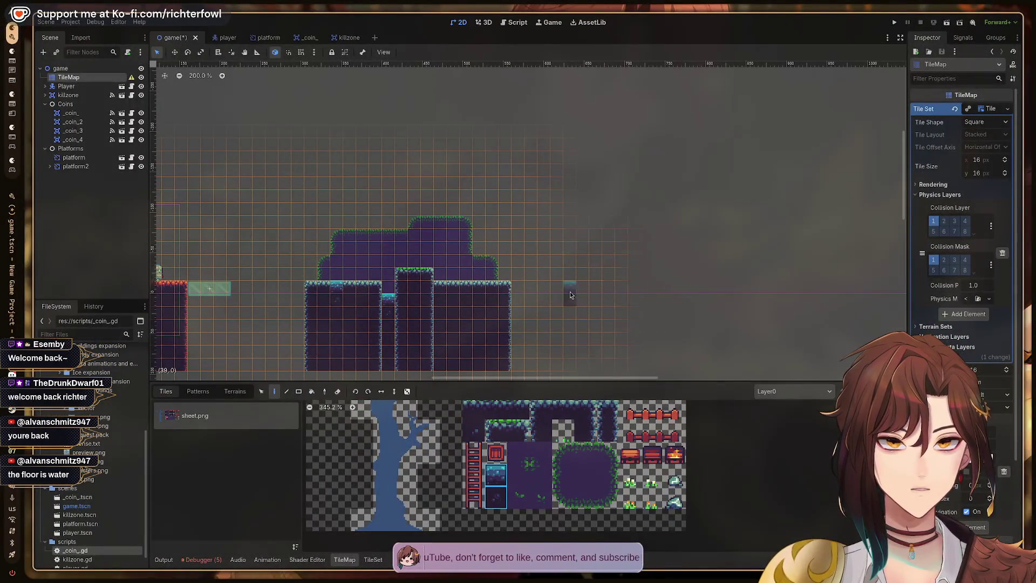
# - Paint several more terrain tiles, including the purple interior fill, into the level
pyautogui.hscroll(-5, 570, 294)
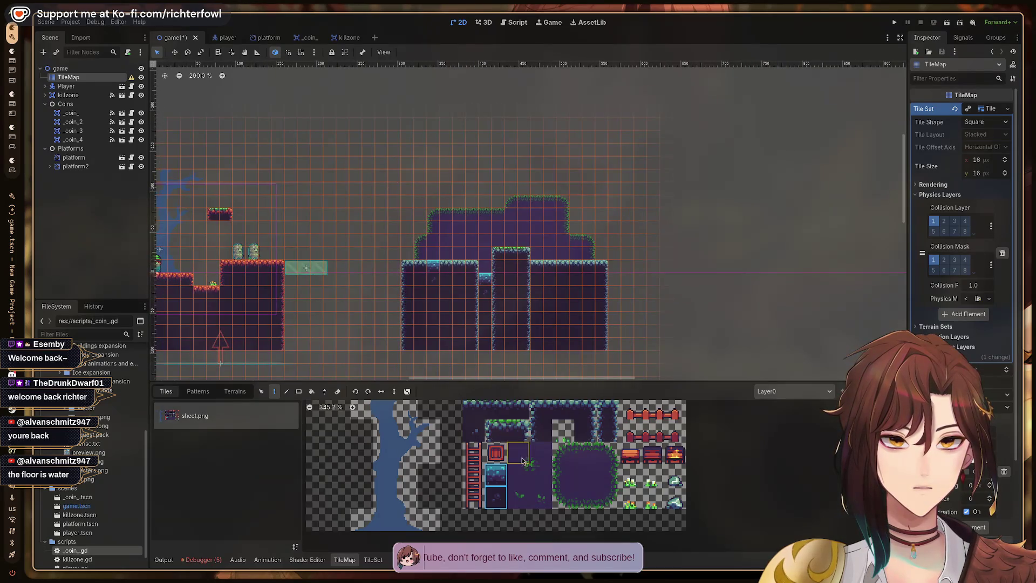
pyautogui.click(559, 413)
pyautogui.scroll(2, 559, 413)
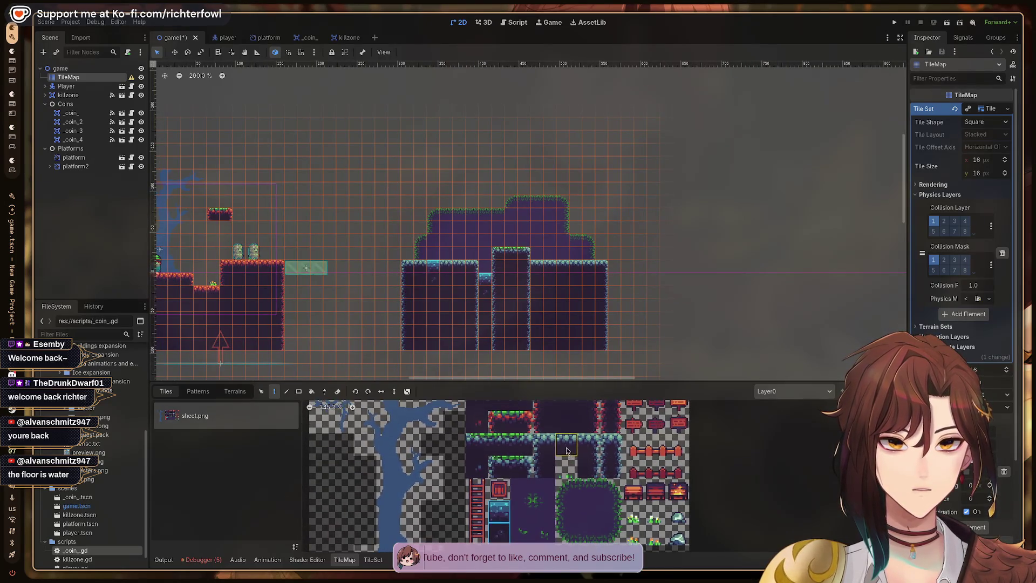
pyautogui.click(498, 445)
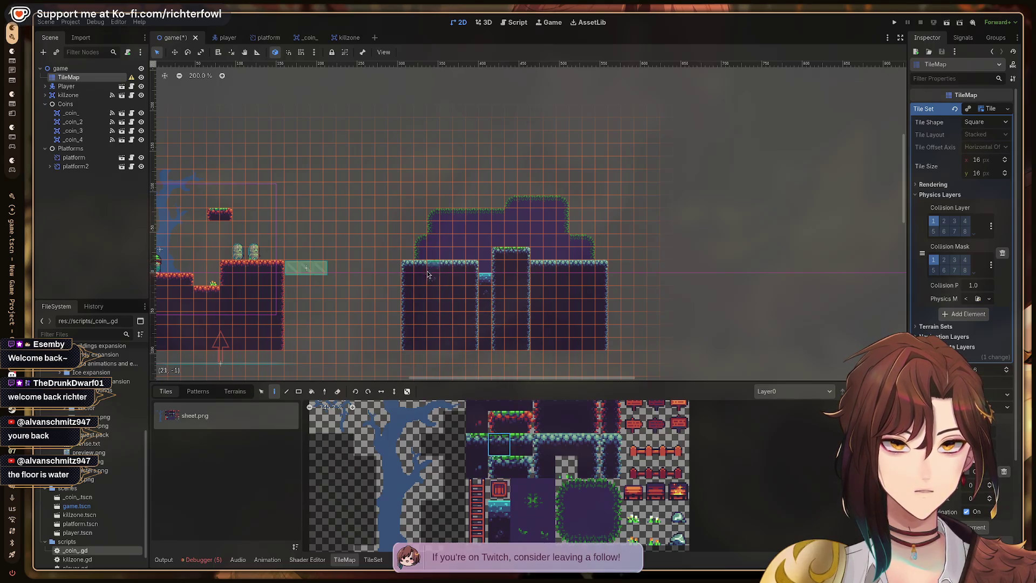
pyautogui.click(499, 461)
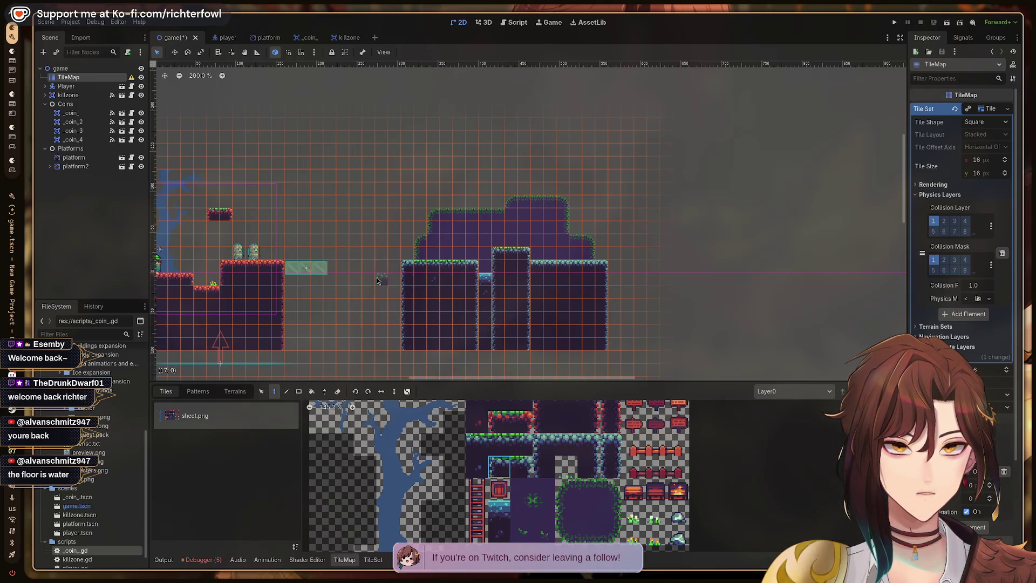
pyautogui.click(522, 467)
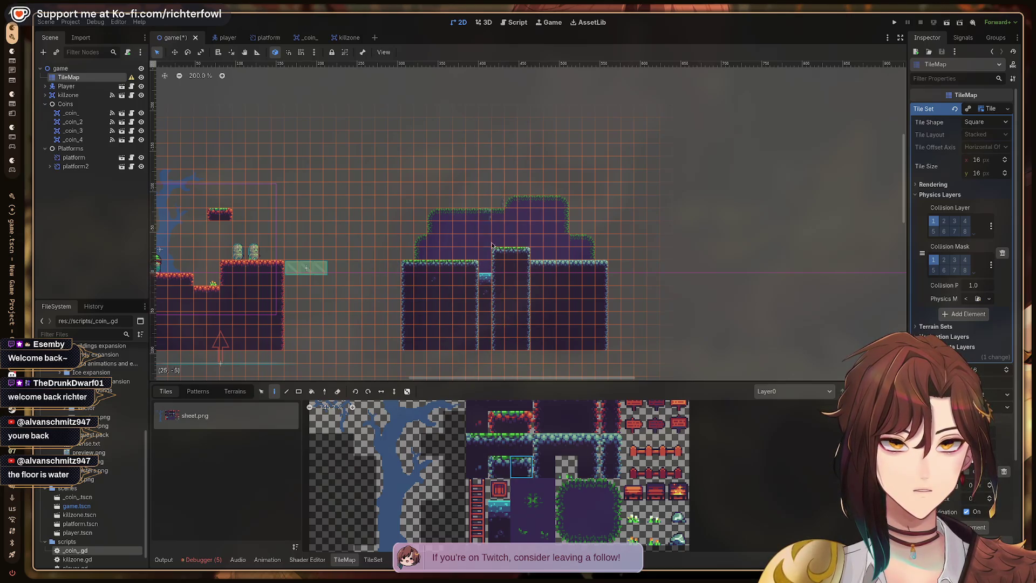
pyautogui.click(566, 422)
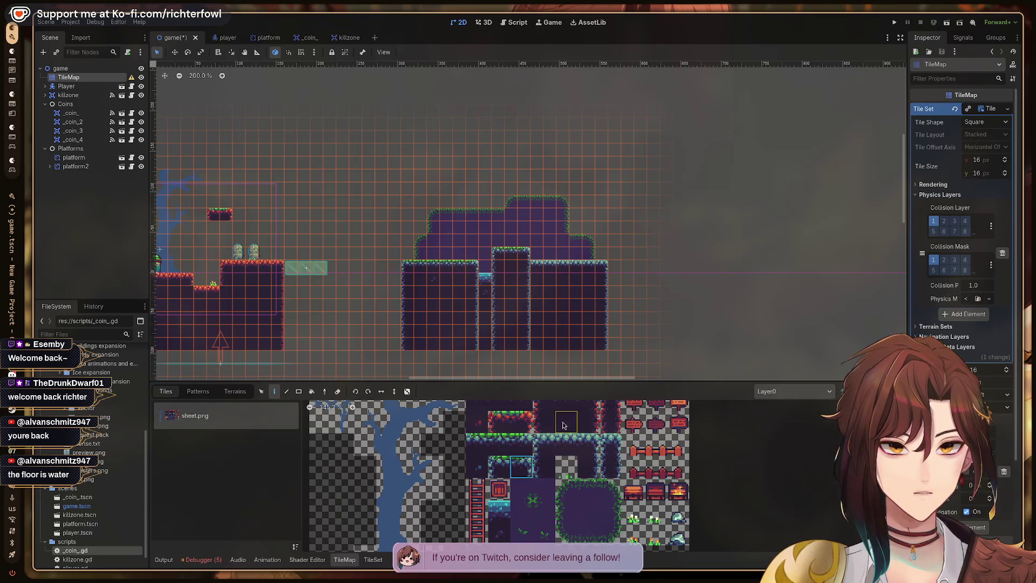
pyautogui.keyDown('ctrl'); pyautogui.click(441, 295); pyautogui.keyUp('ctrl')
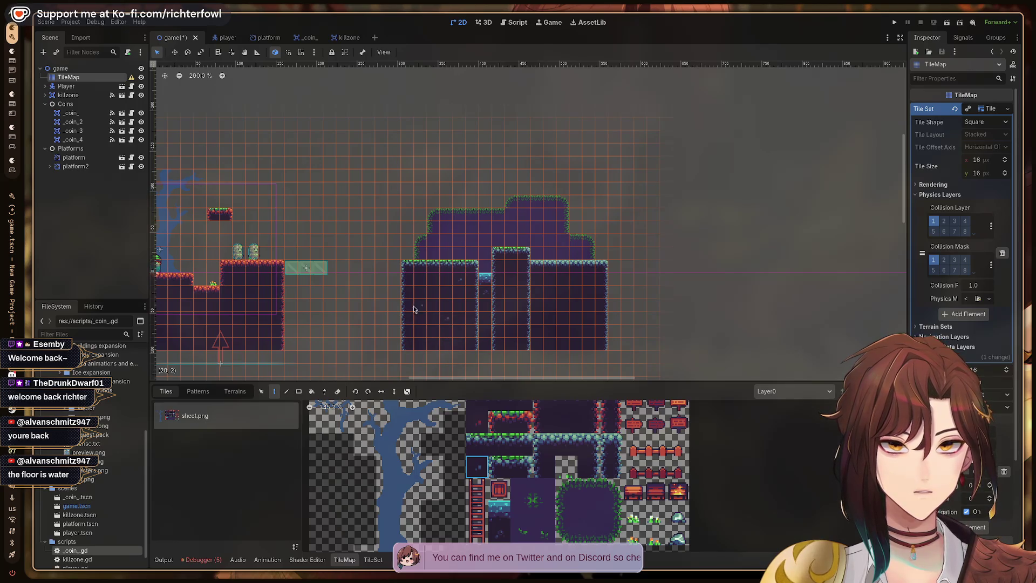
pyautogui.hscroll(-5, 414, 309)
pyautogui.click(483, 429)
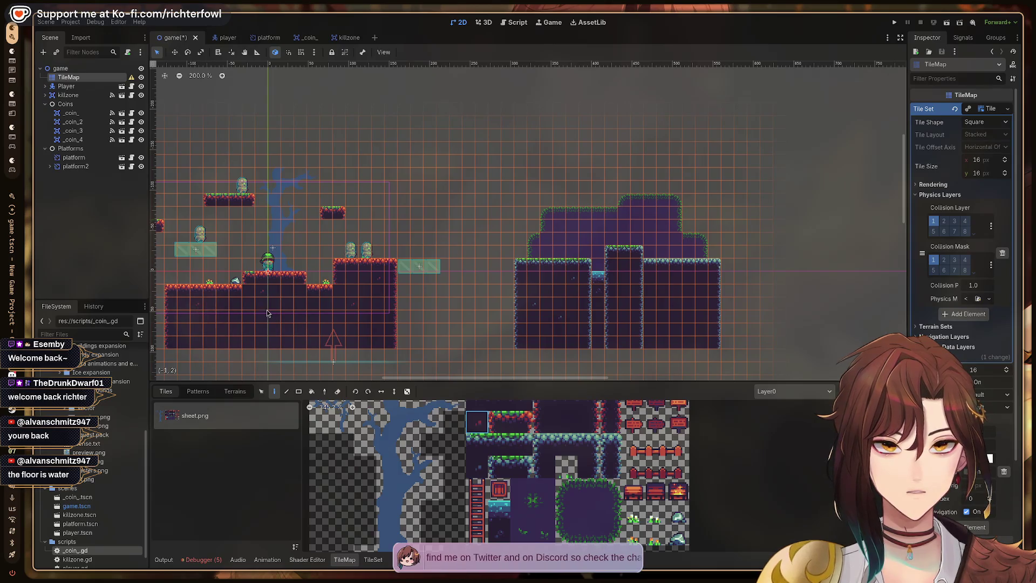
pyautogui.scroll(2, 537, 464)
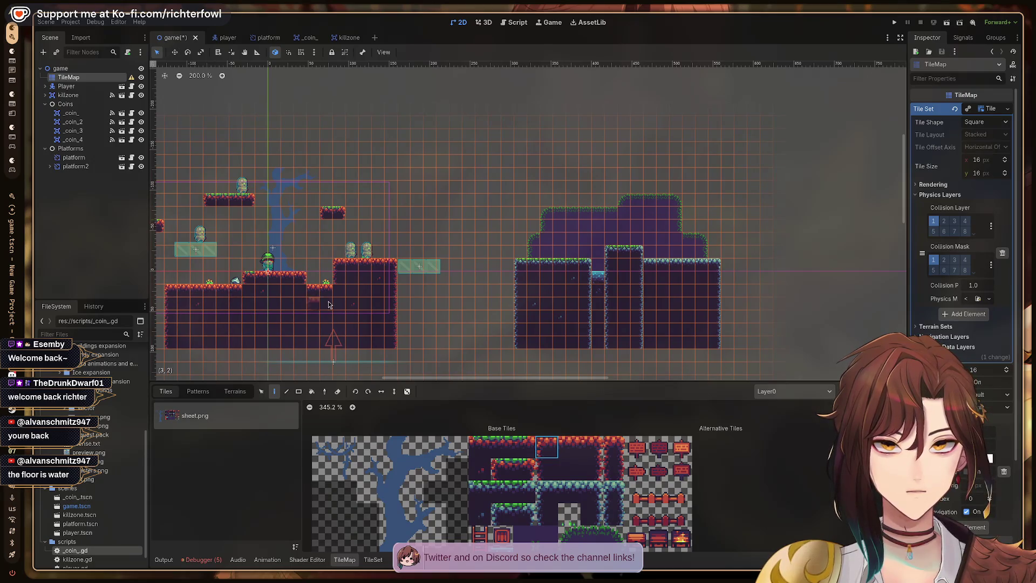
pyautogui.hscroll(-1, 388, 343)
# - Paint stepped ground ledges using multi-tile top-row and second-row selections from the Base Tiles atlas
pyautogui.moveTo(480, 445); pyautogui.dragTo(525, 447)
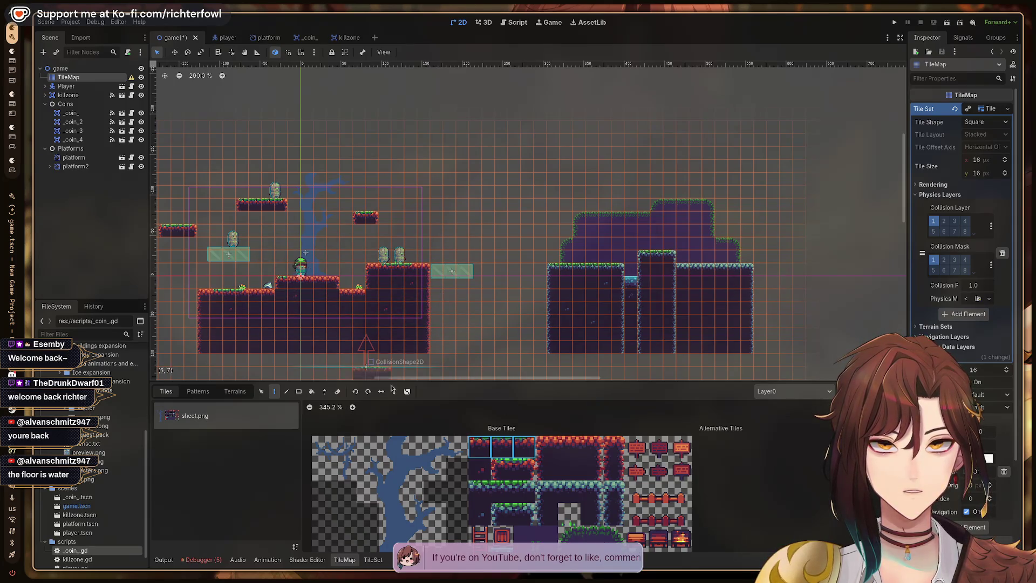
pyautogui.moveTo(502, 470); pyautogui.dragTo(524, 470)
pyautogui.scroll(-1, 527, 475)
pyautogui.click(543, 449)
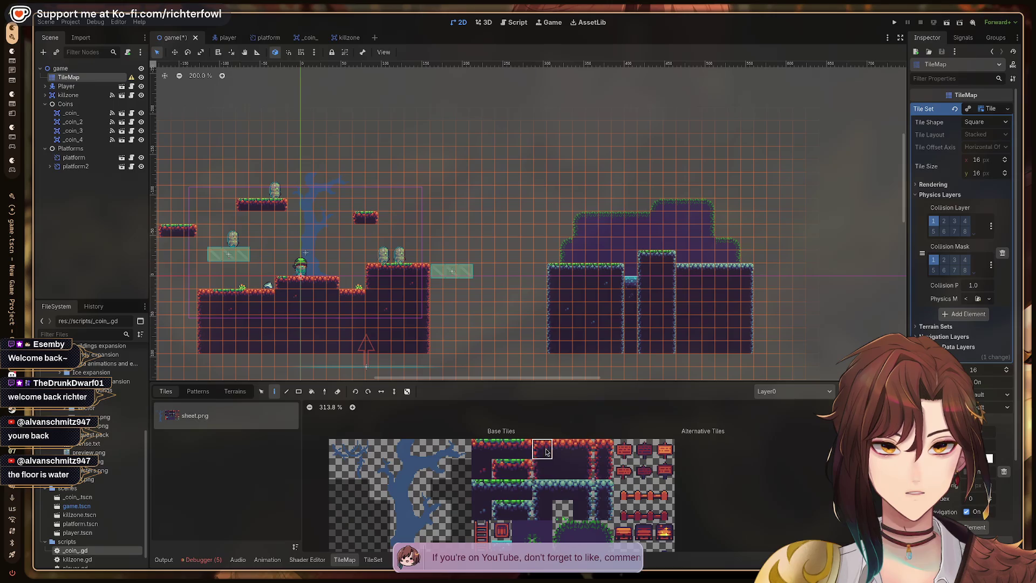
pyautogui.click(506, 473)
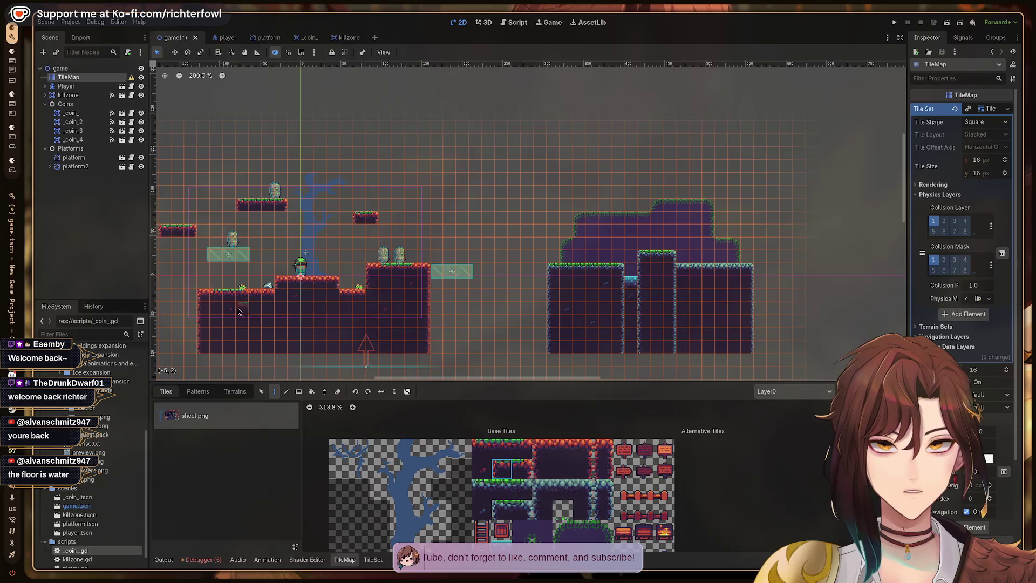
pyautogui.click(486, 450)
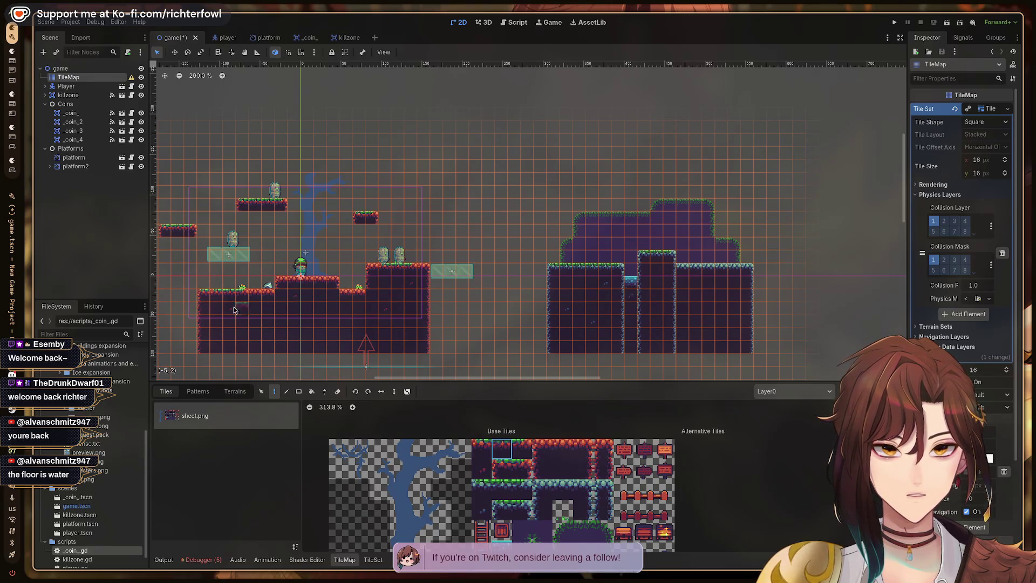
pyautogui.click(502, 472)
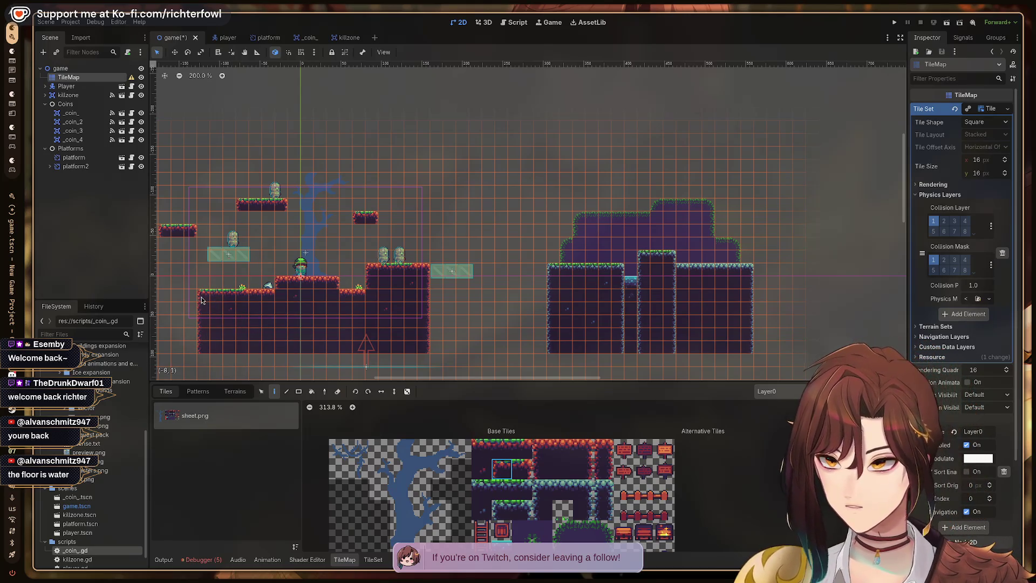
pyautogui.hscroll(-3, 416, 288)
pyautogui.scroll(1, 416, 289)
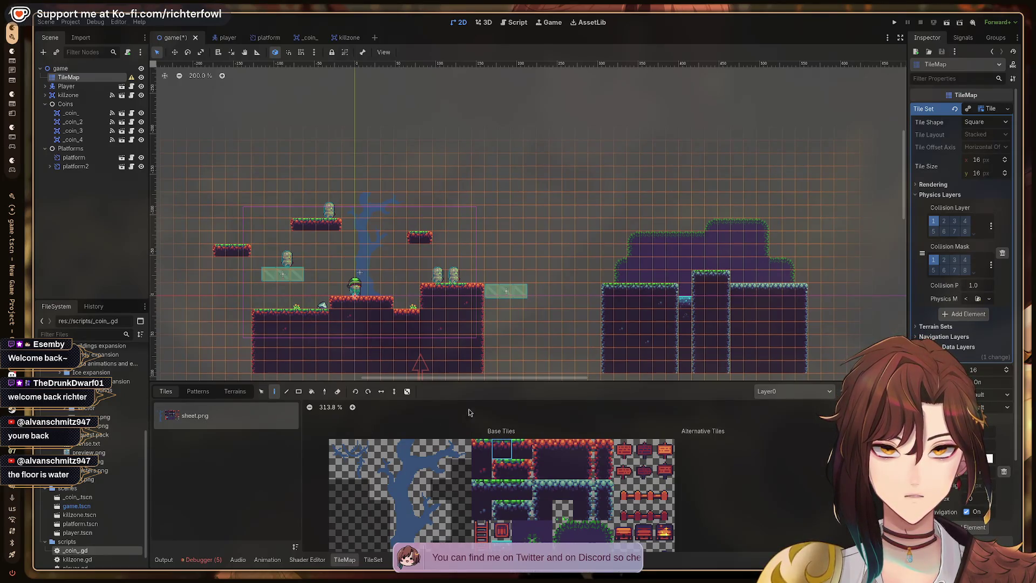
# - Paint more grass-edge and second-row tiles into the ground dips, then save the scene
pyautogui.click(522, 449)
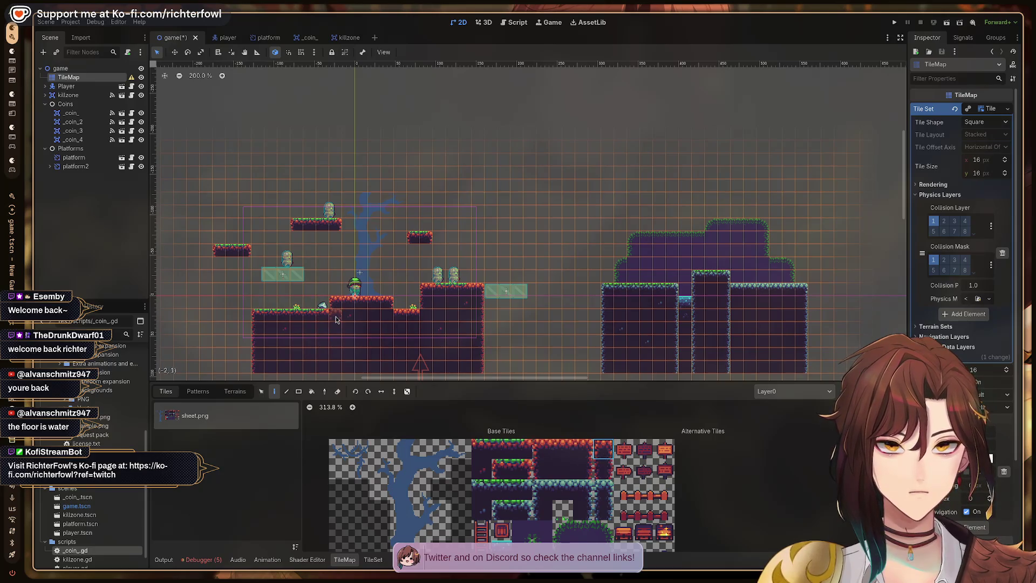
pyautogui.click(543, 449)
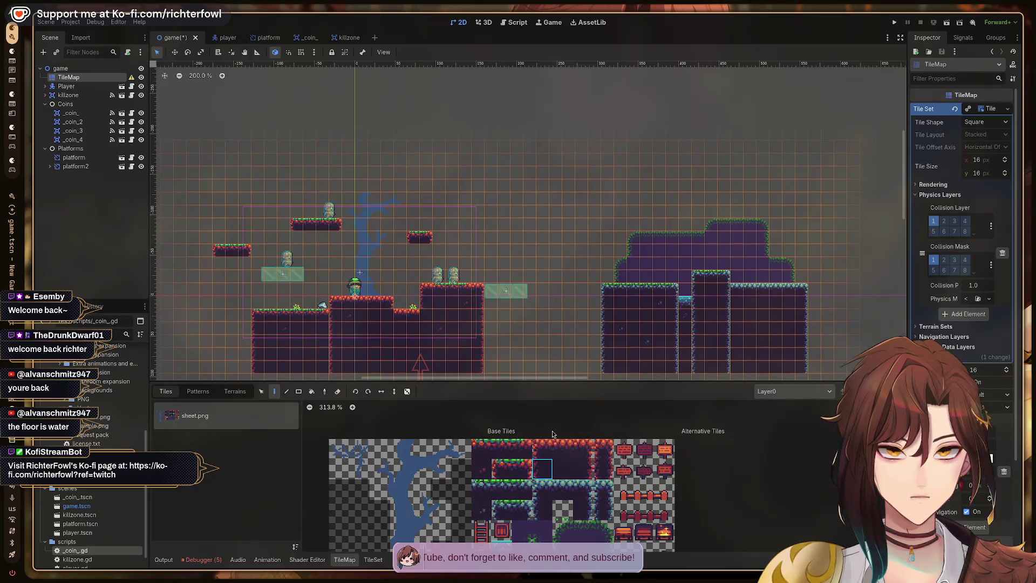
pyautogui.click(585, 477)
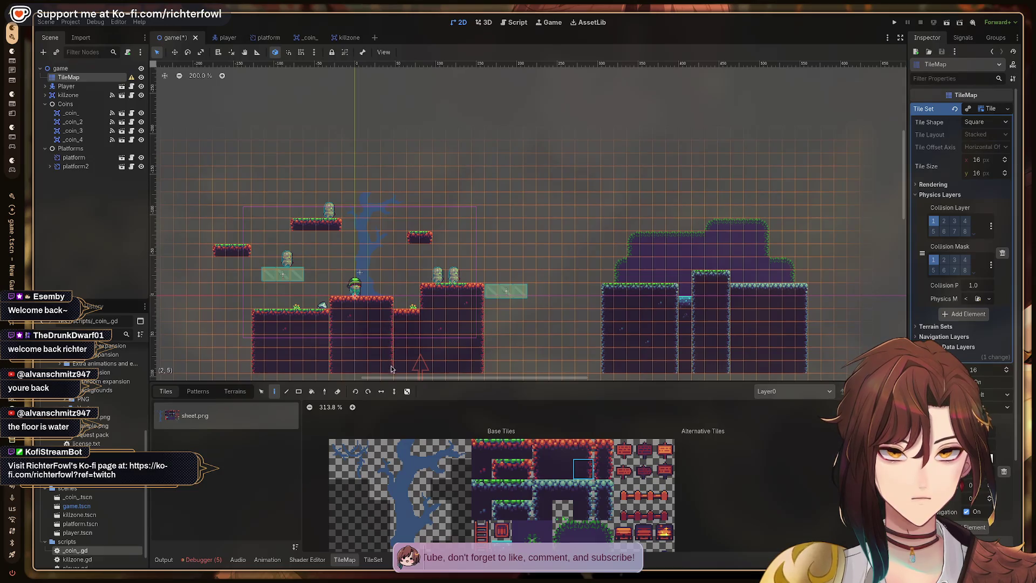
pyautogui.click(542, 470)
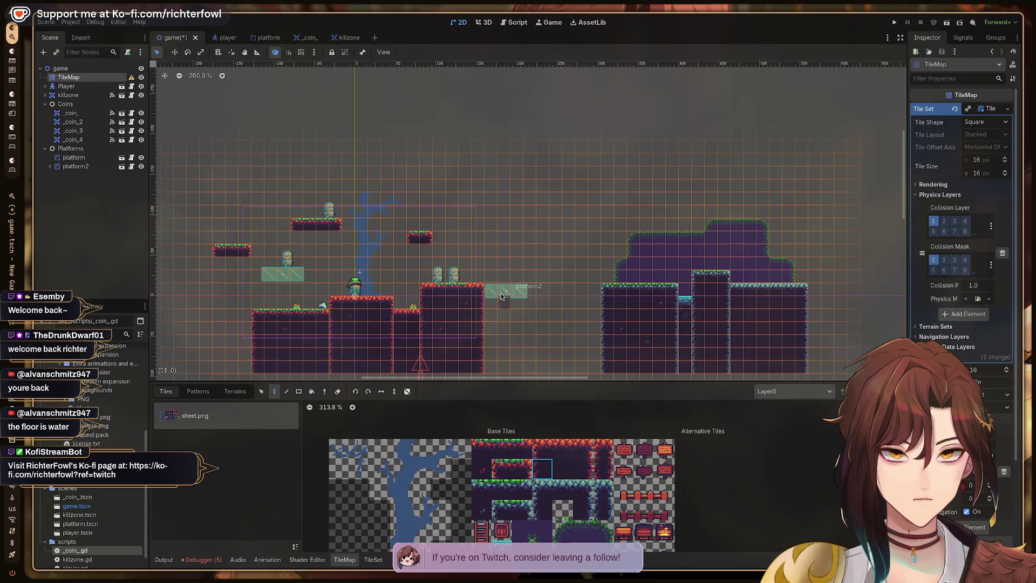
pyautogui.click(584, 469)
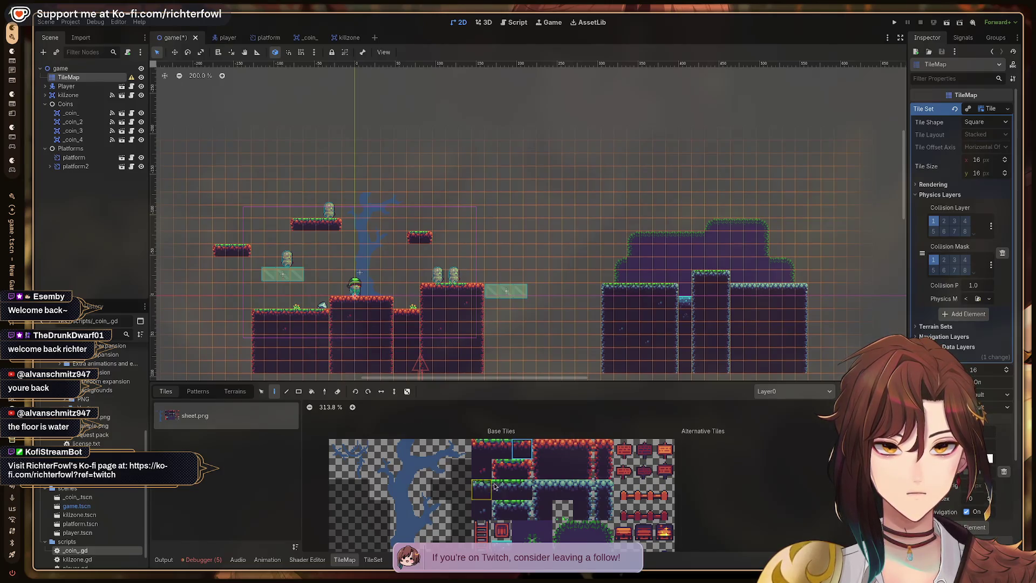
pyautogui.click(583, 474)
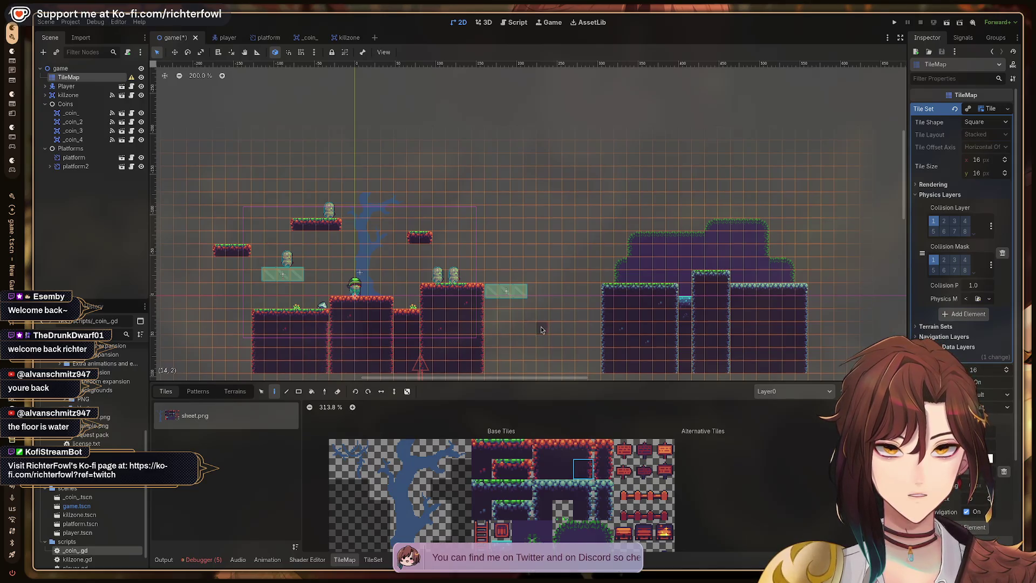
pyautogui.click(563, 469)
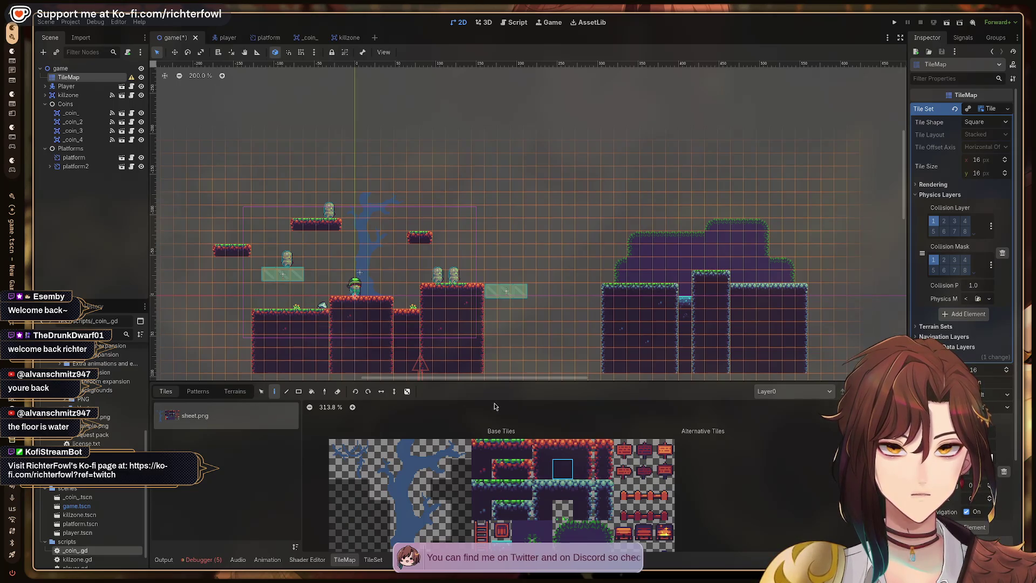
pyautogui.click(501, 449)
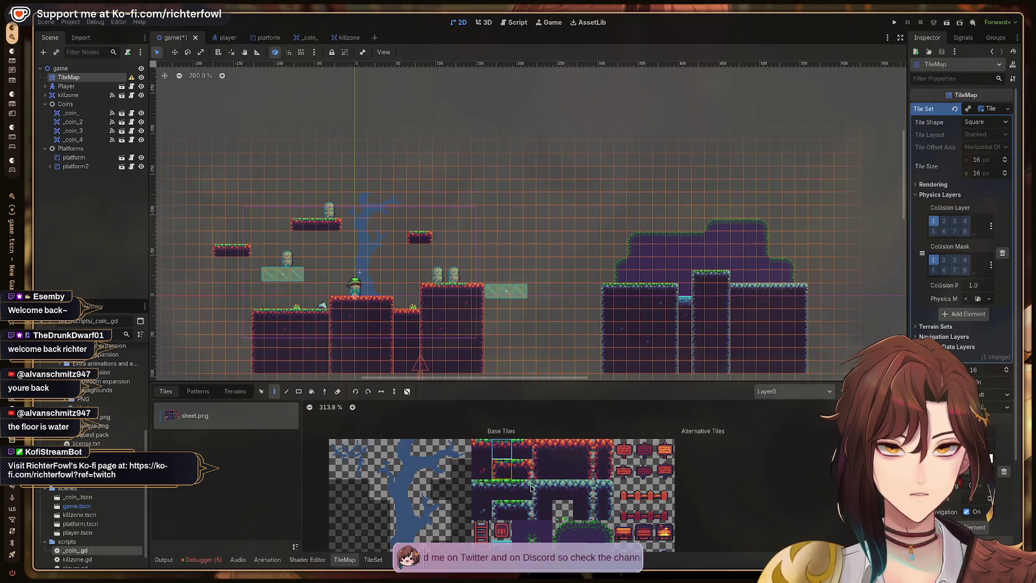
pyautogui.hotkey('ctrl', 's')
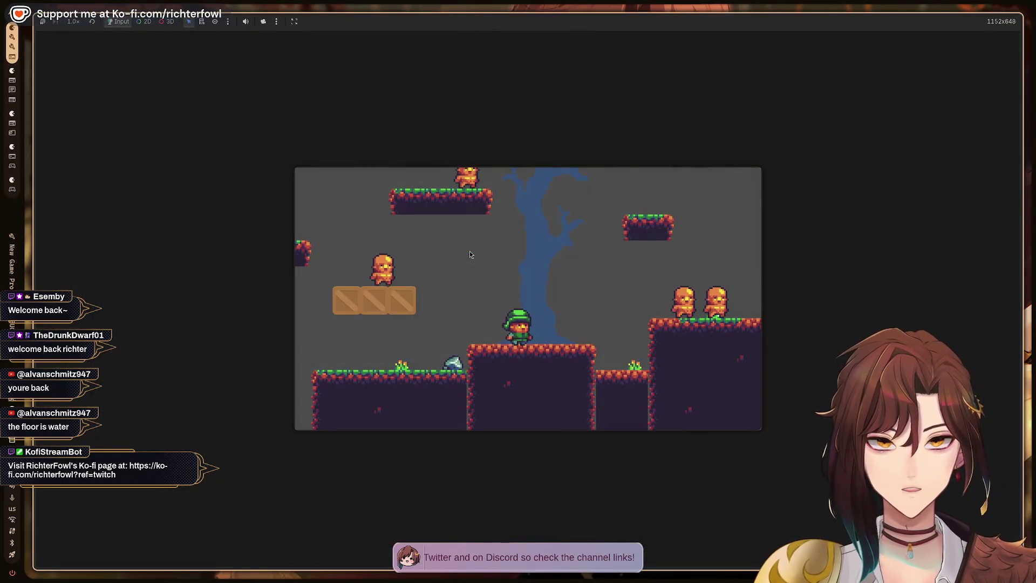
# - Walk the player left and right, jumping onto the raised block and the crates
pyautogui.press('Left')
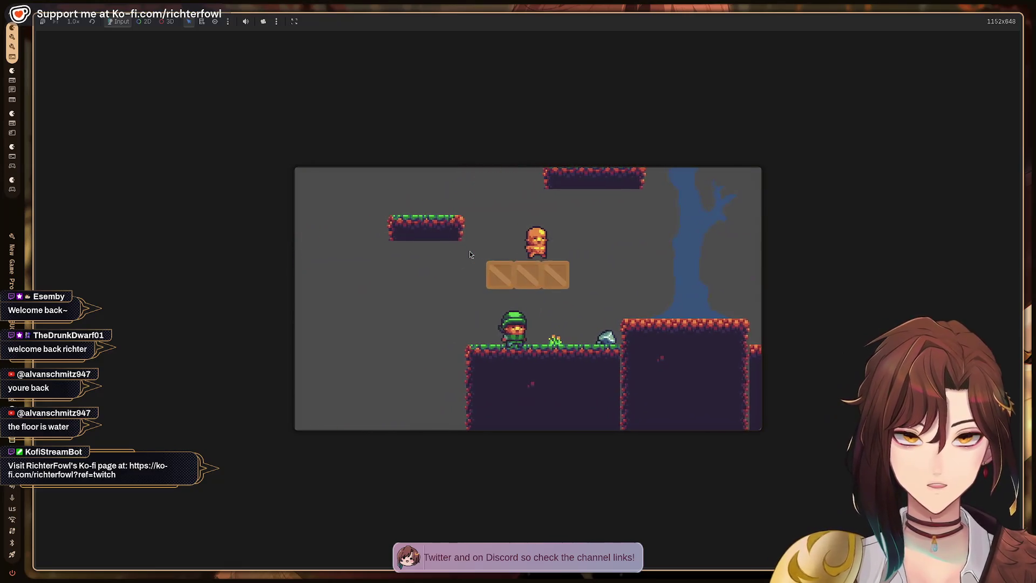
pyautogui.press('Right')
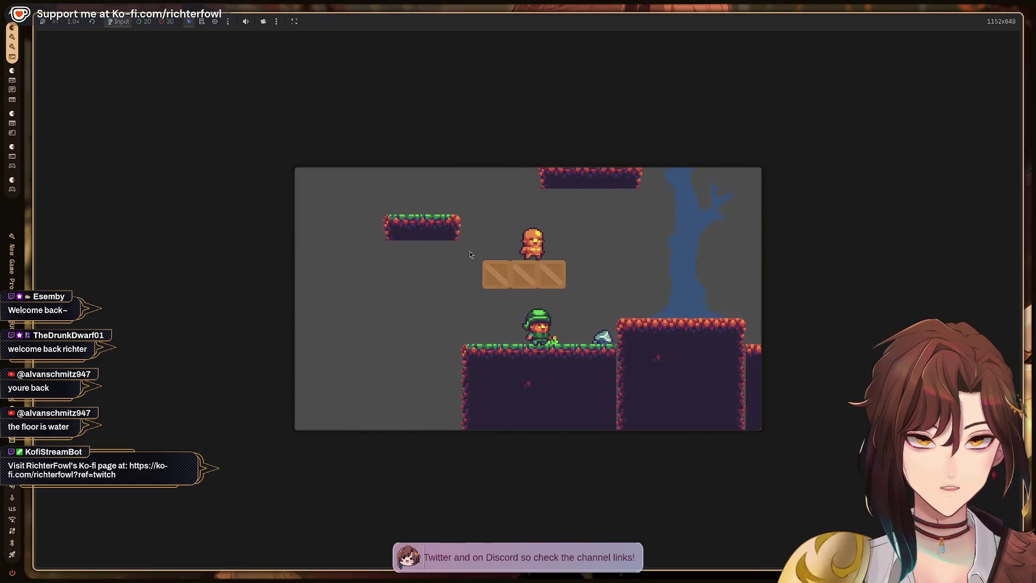
pyautogui.press('space')
pyautogui.press('Right')
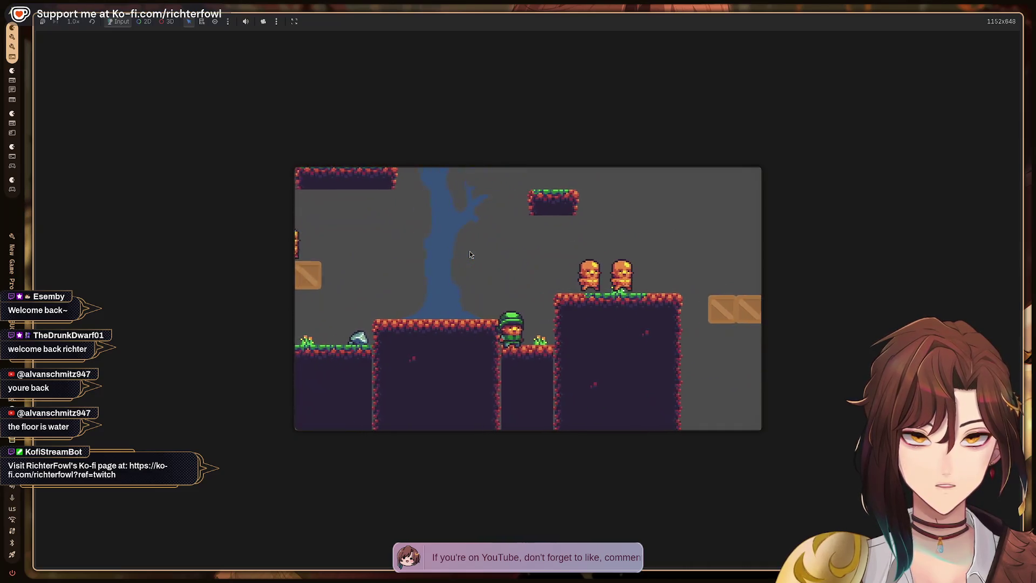
pyautogui.press('Right')
pyautogui.press('space')
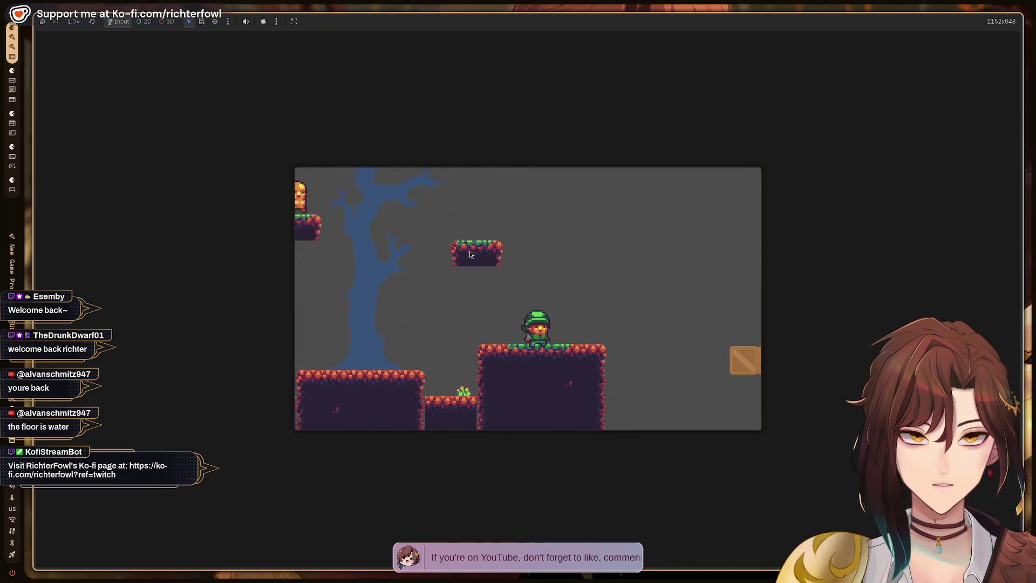
pyautogui.press('Right')
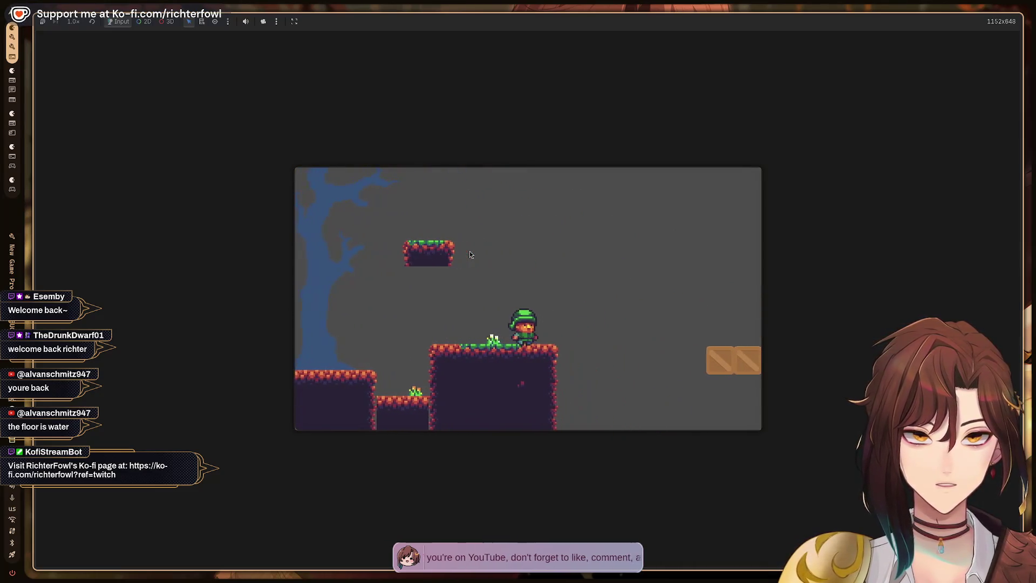
pyautogui.press('space')
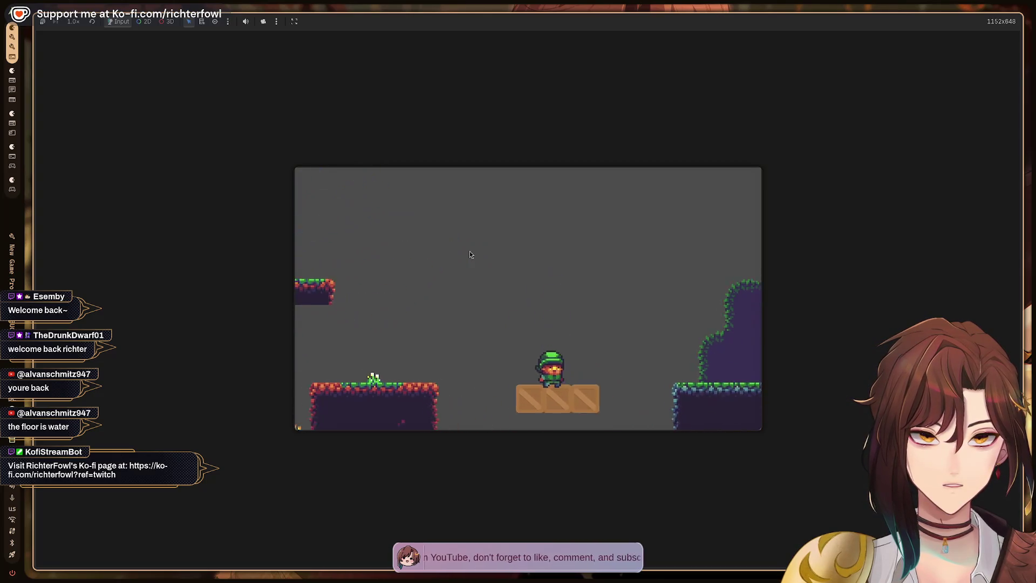
pyautogui.press('Left')
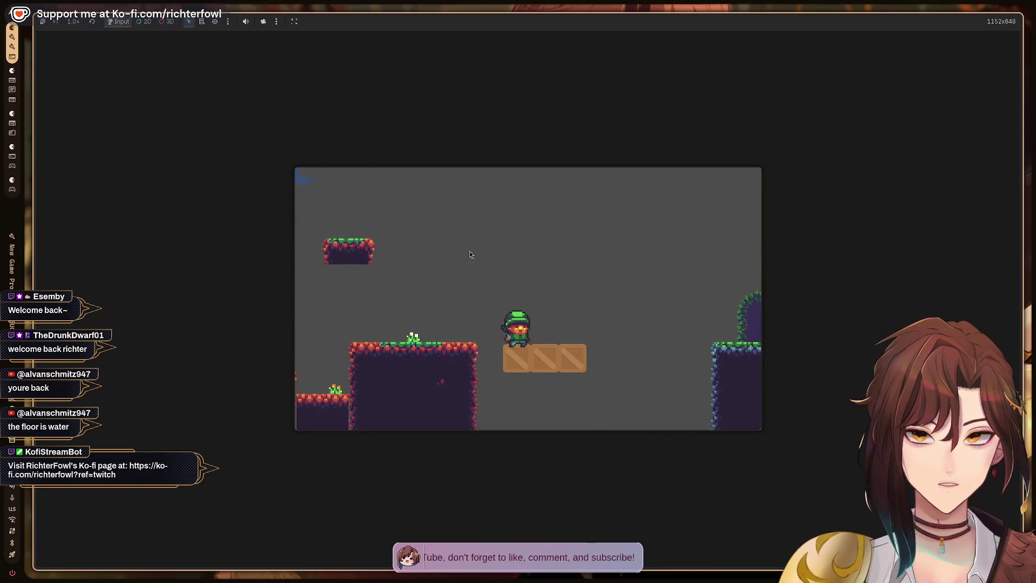
# - Jump the player along the mossy ledges, then stop the game with F8
pyautogui.press('Right')
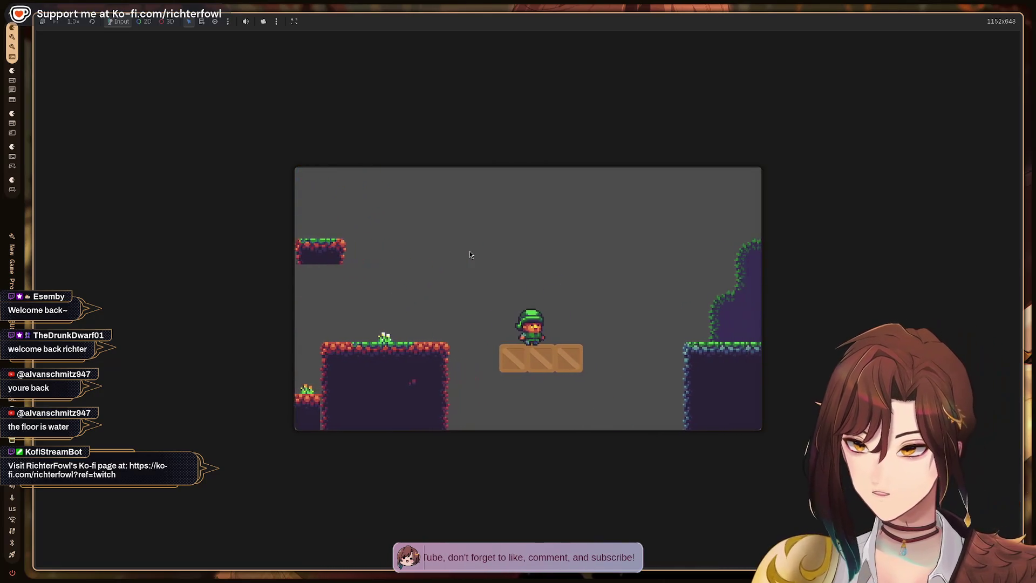
pyautogui.press('space')
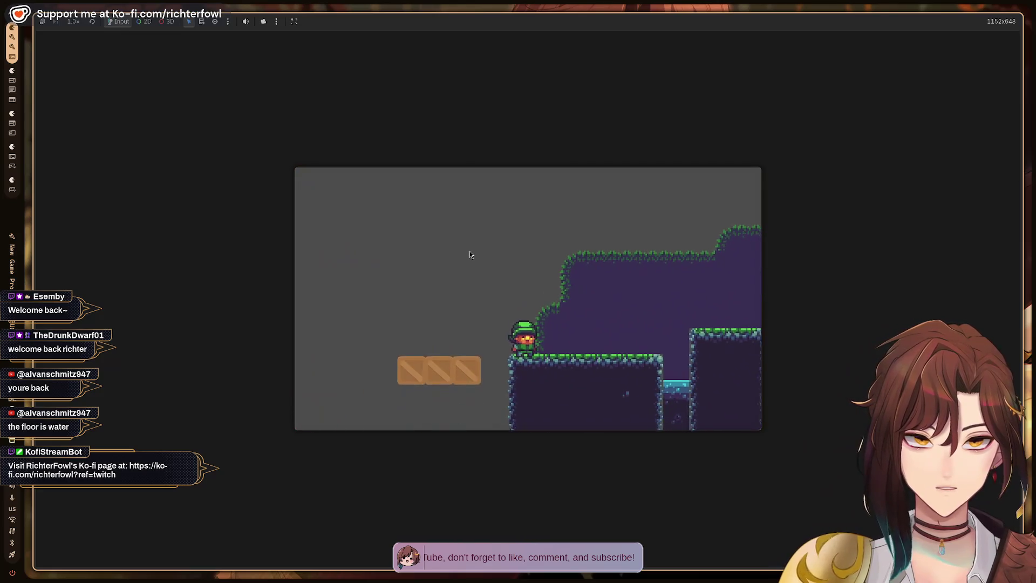
pyautogui.press('Right')
pyautogui.press('space')
pyautogui.press('space')
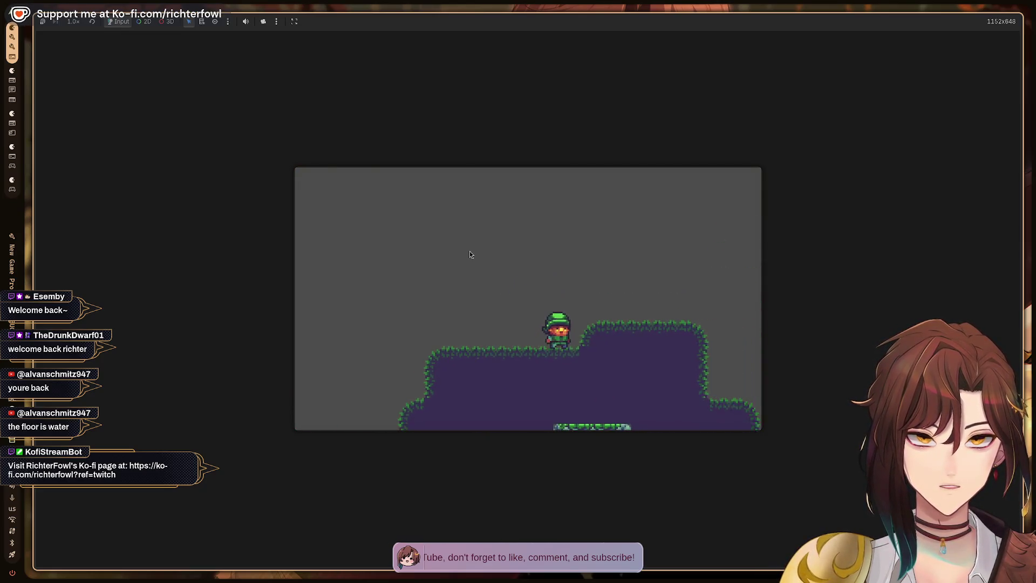
pyautogui.press('Left')
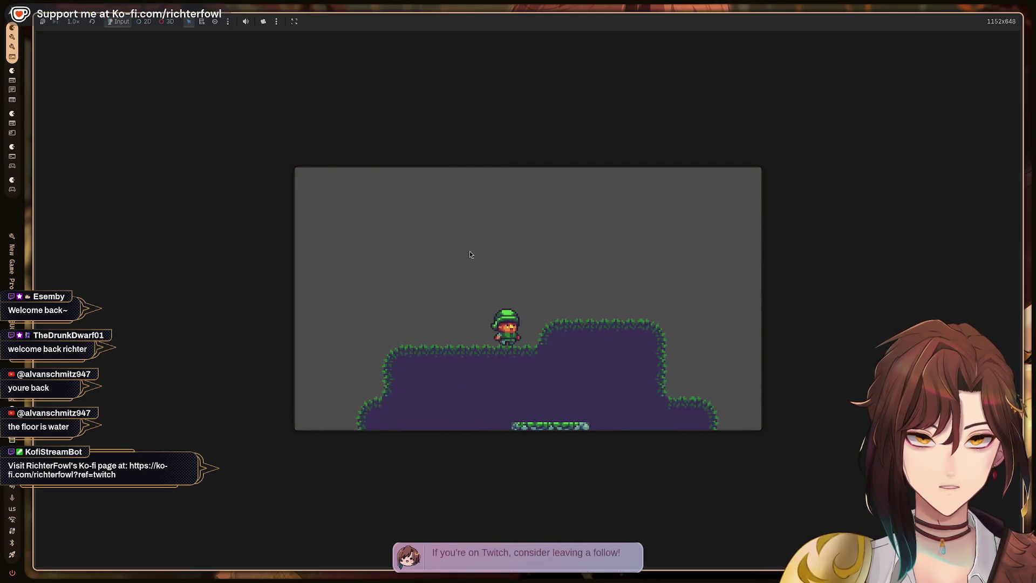
pyautogui.press('Right')
pyautogui.press('space')
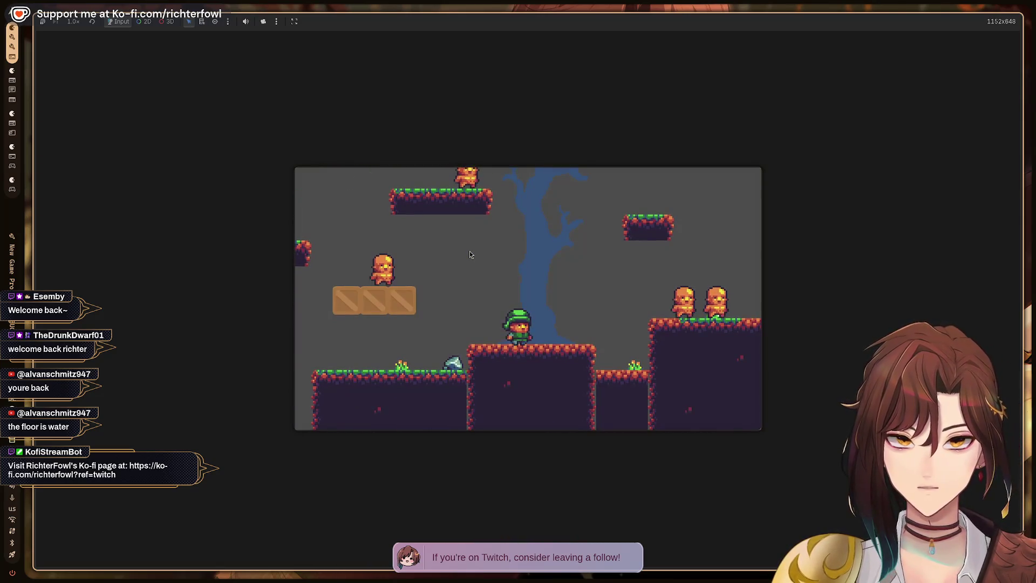
pyautogui.press('F8')
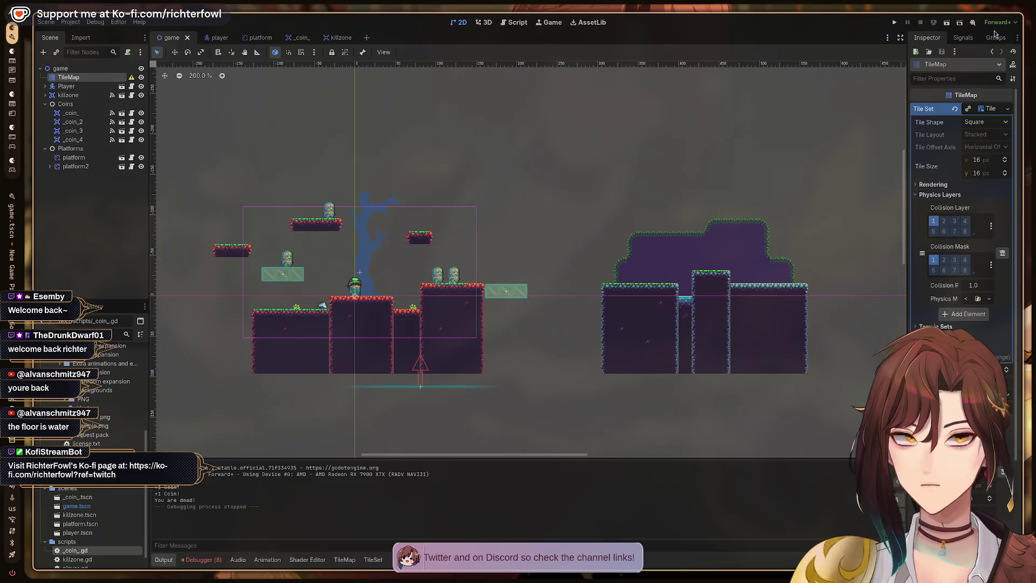
# - Open the TileSet editor in Paint mode, briefly enlarging and restoring the tile shape editor
pyautogui.click(351, 561)
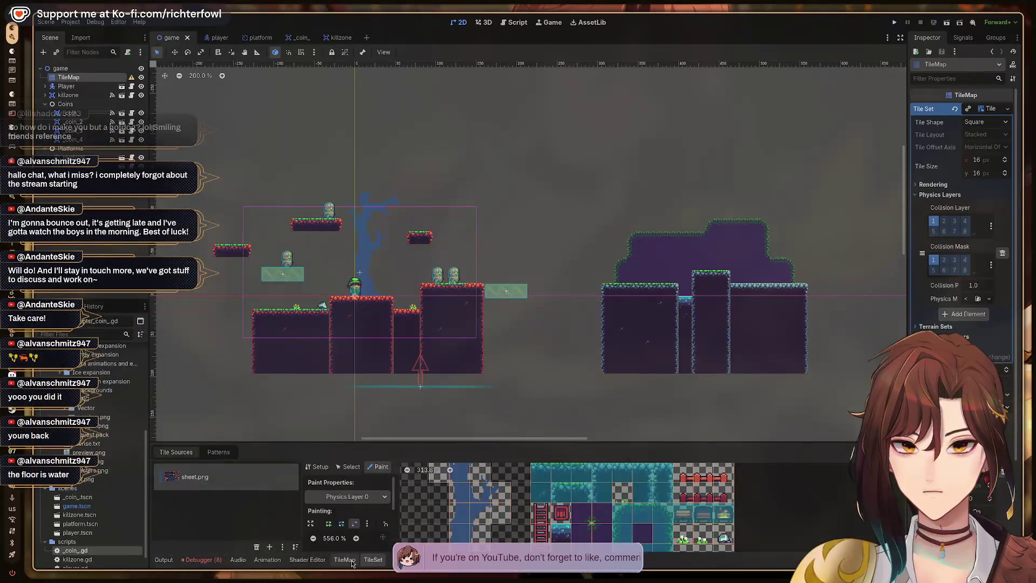
pyautogui.click(348, 561)
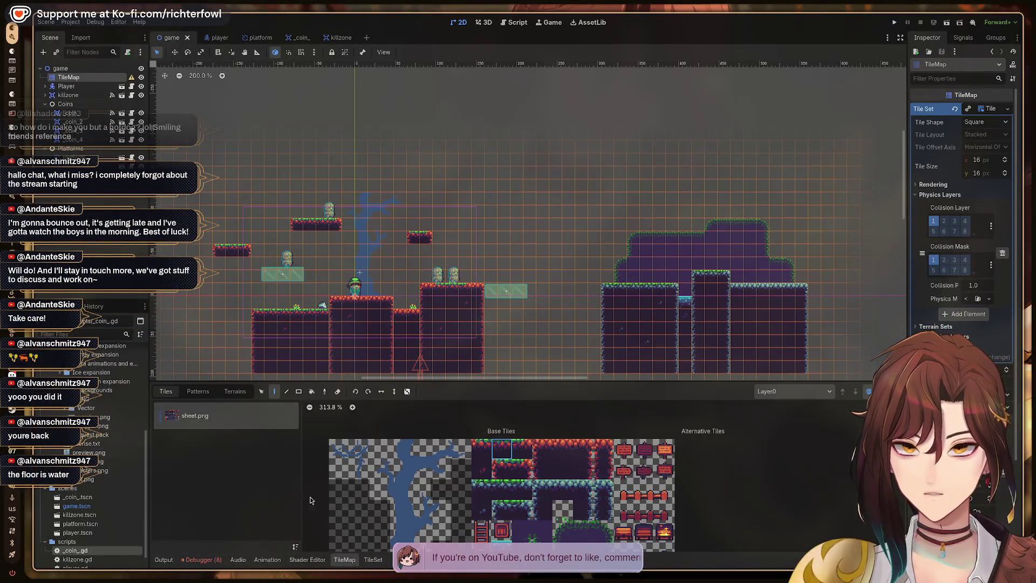
pyautogui.click(374, 561)
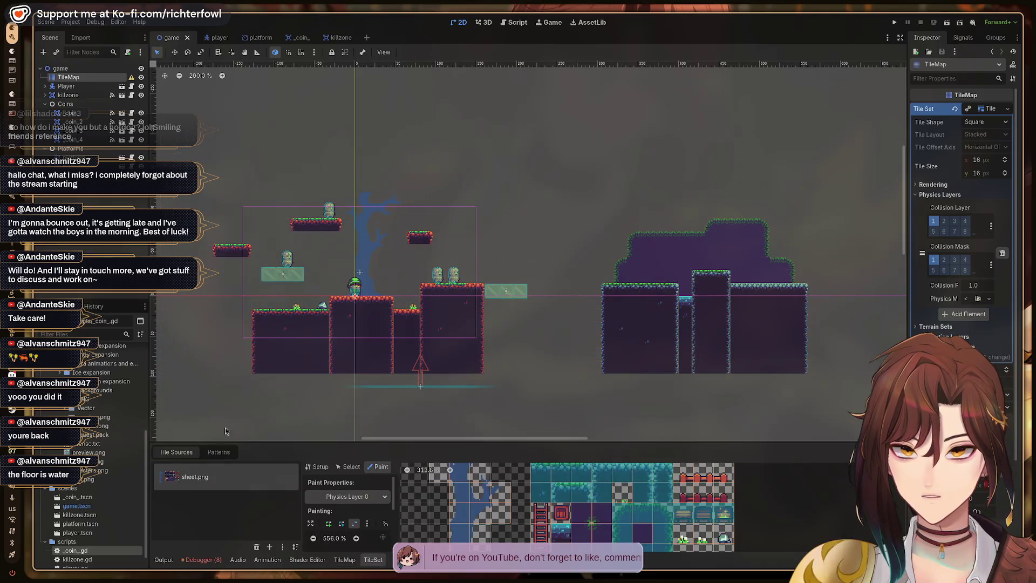
pyautogui.click(380, 467)
pyautogui.scroll(-1, 641, 499)
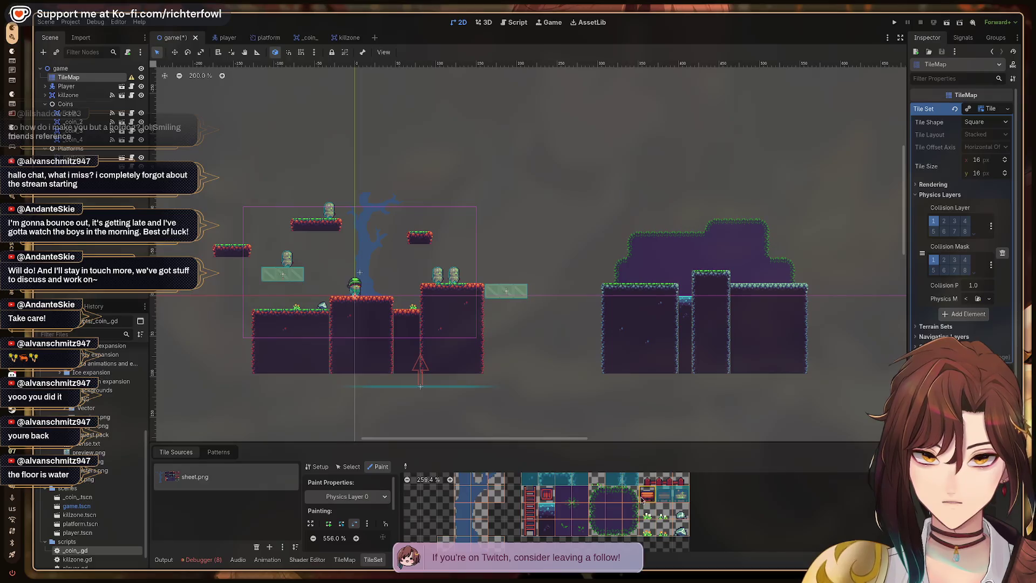
pyautogui.click(328, 524)
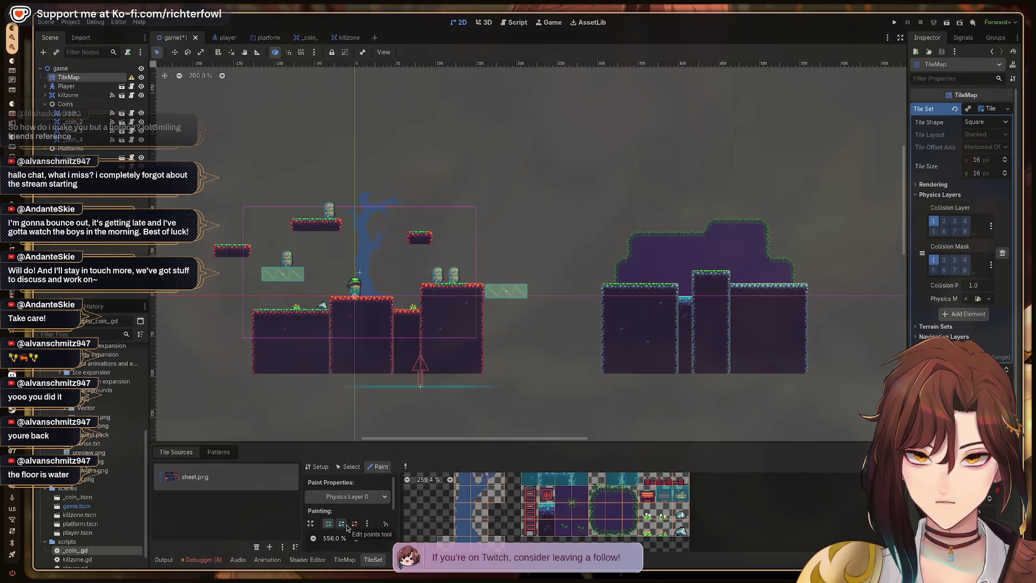
pyautogui.click(311, 526)
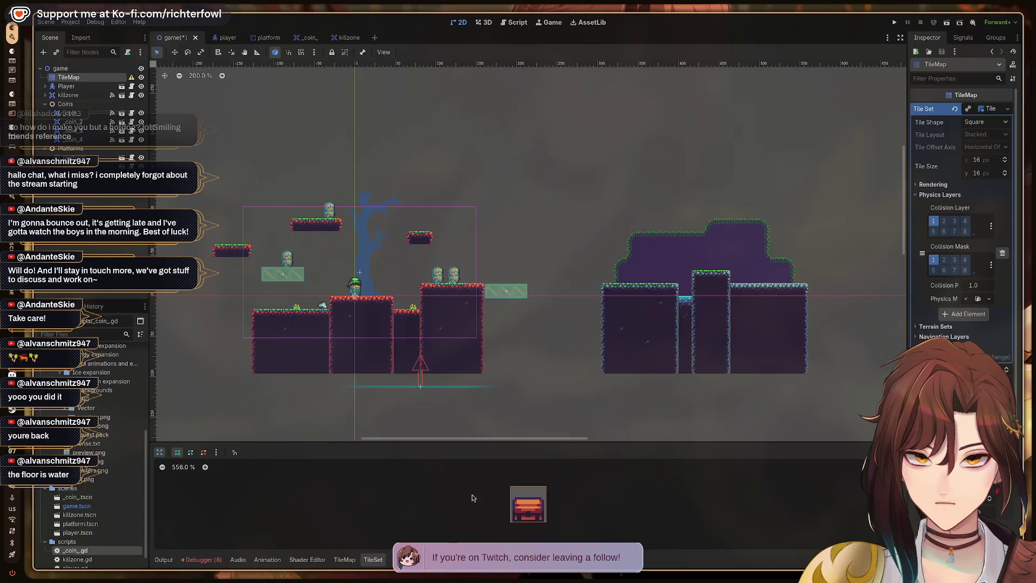
pyautogui.click(160, 454)
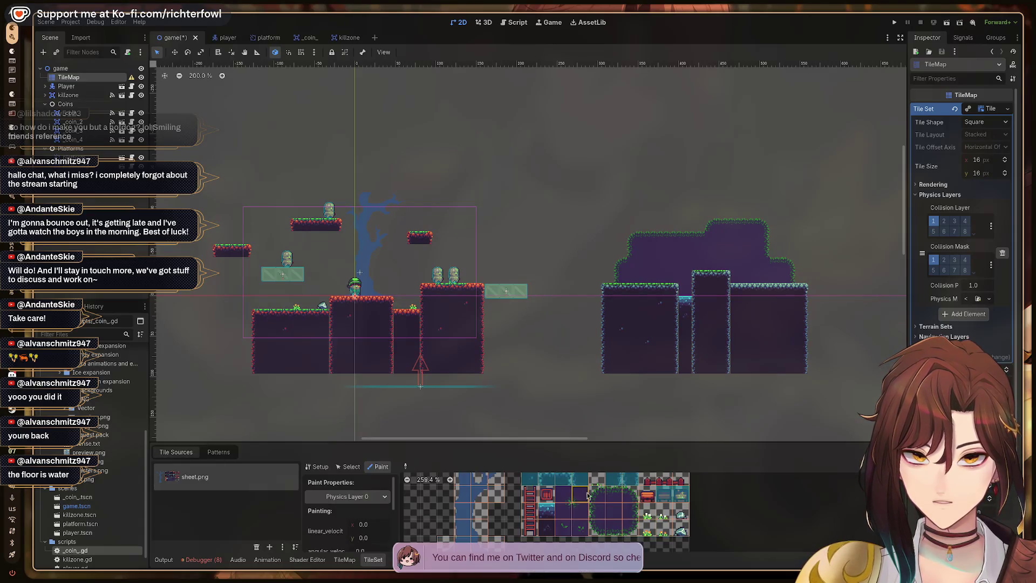
pyautogui.click(382, 467)
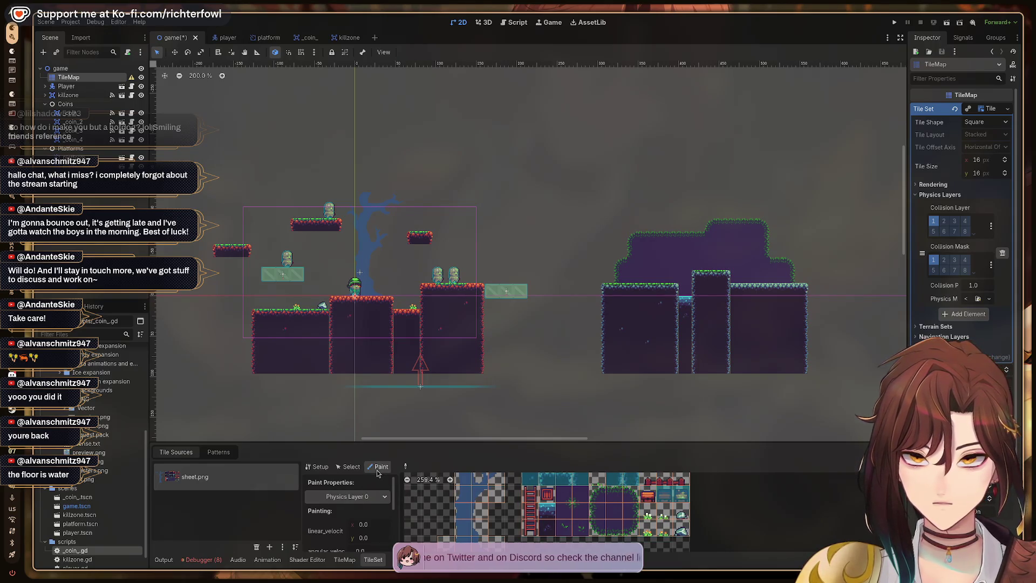
# - Keep Physics Layer 0 as the painted tile property and pick the tile to edit
pyautogui.click(374, 497)
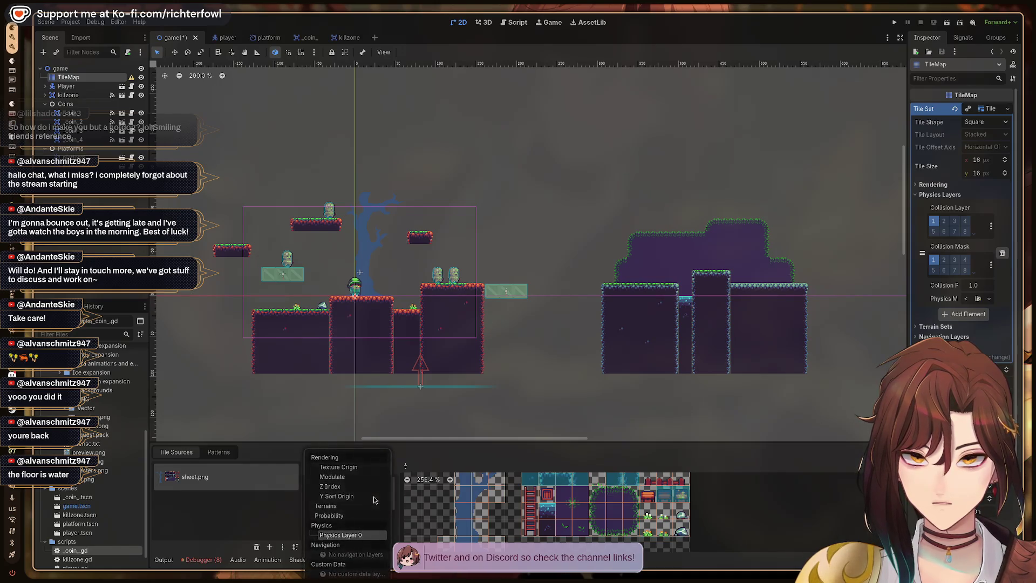
pyautogui.click(492, 496)
pyautogui.click(349, 467)
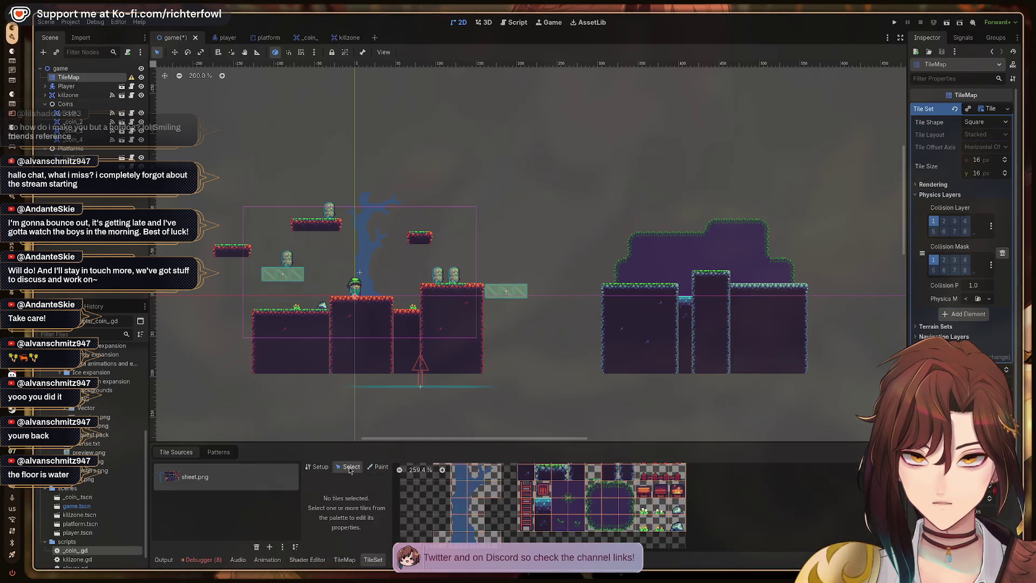
pyautogui.click(372, 467)
pyautogui.moveTo(394, 503); pyautogui.dragTo(392, 519)
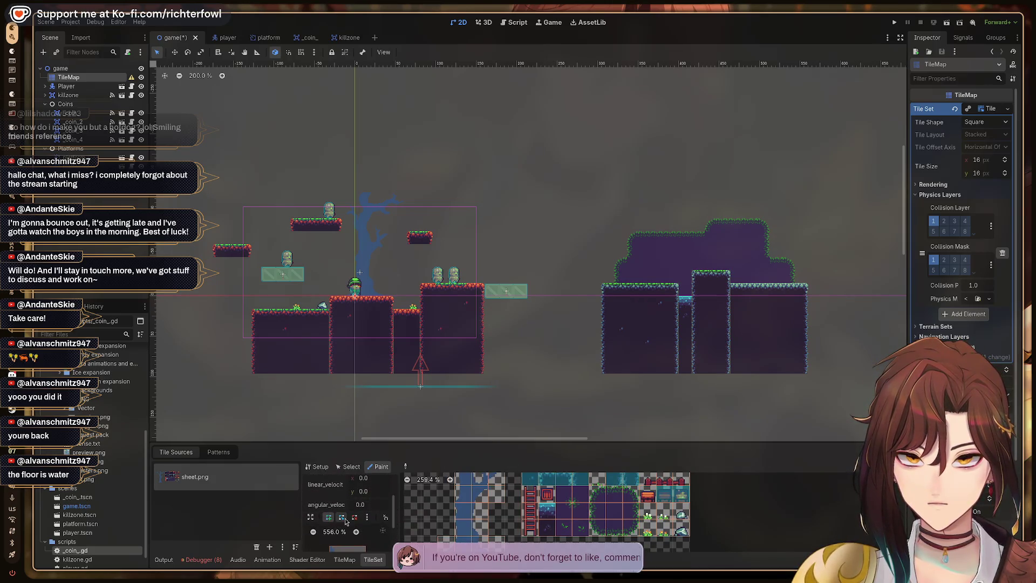
# - Clear the tile's collision polygon, drag its top-right corner lower, and save the game scene
pyautogui.click(367, 517)
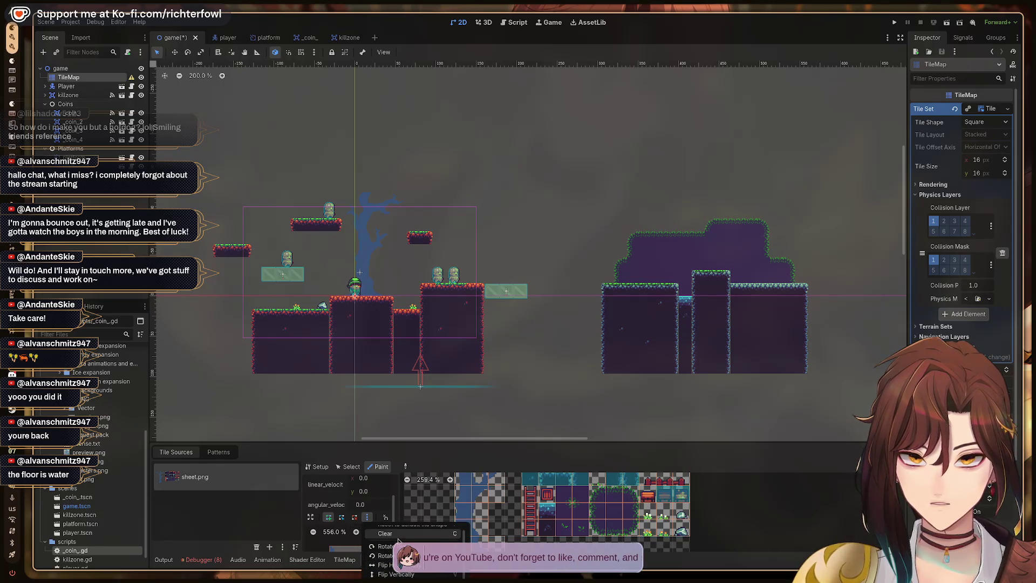
pyautogui.click(399, 574)
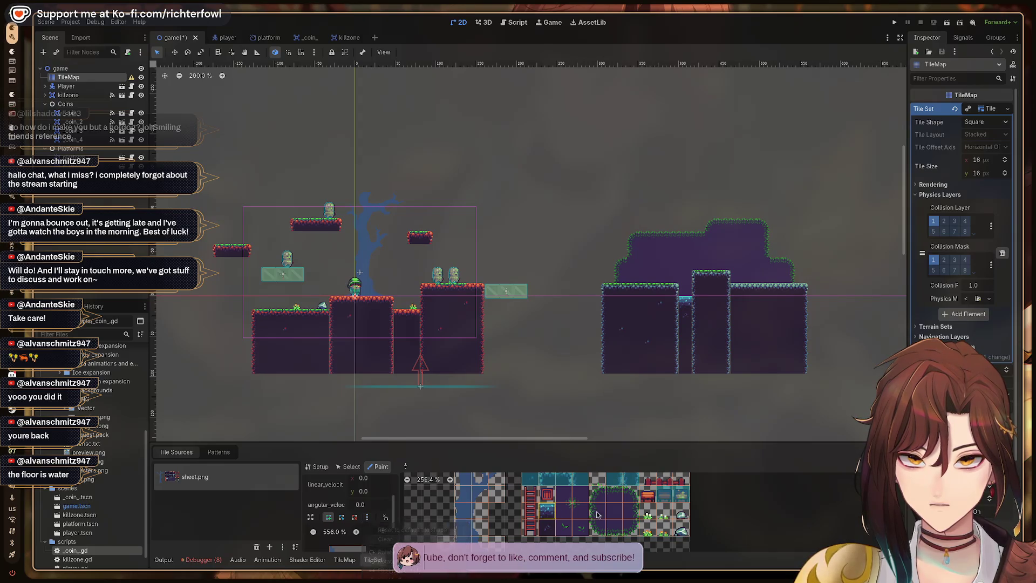
pyautogui.click(371, 519)
pyautogui.click(390, 537)
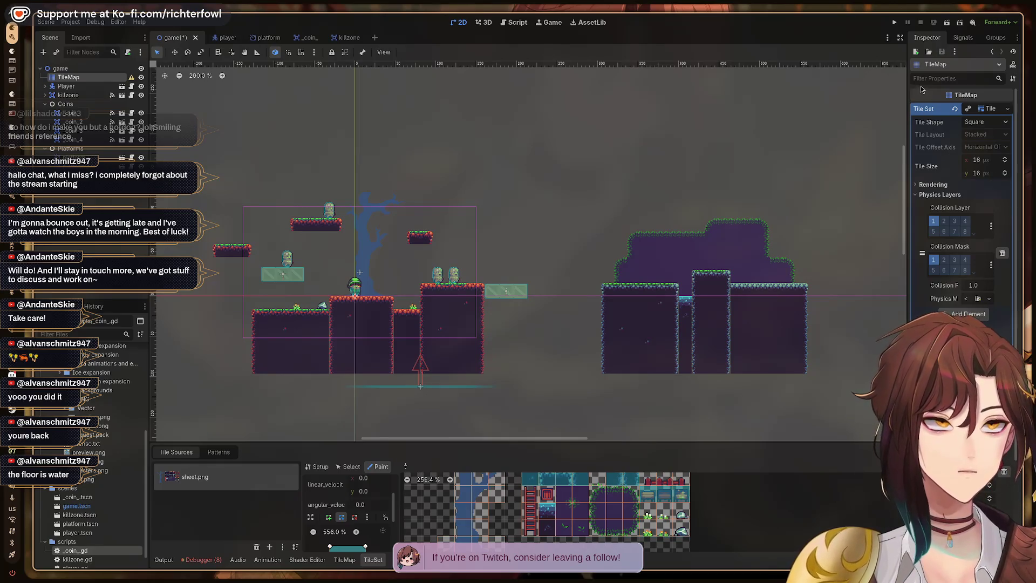
pyautogui.scroll(-3, 381, 515)
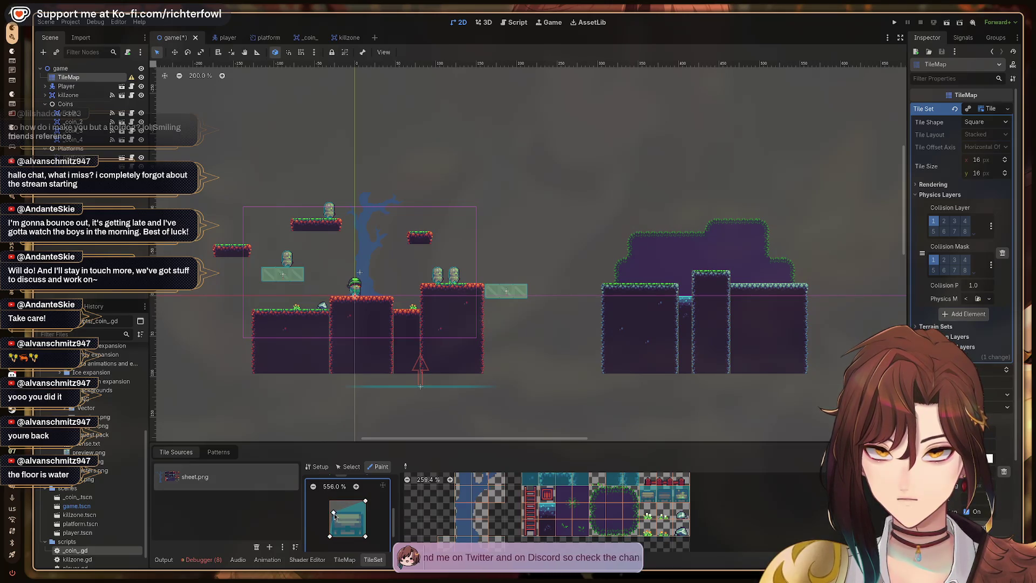
pyautogui.moveTo(365, 501); pyautogui.dragTo(361, 512)
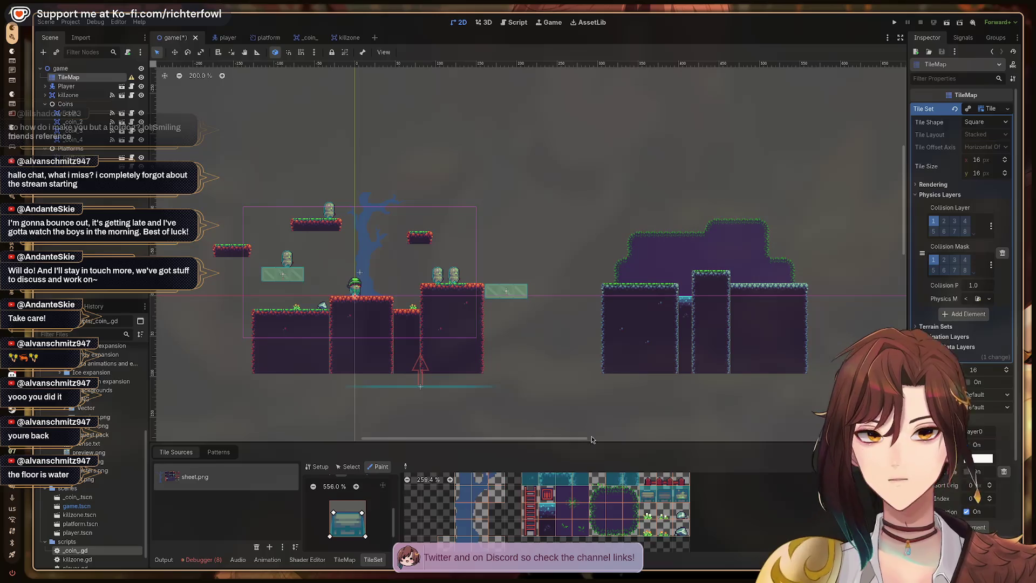
pyautogui.hotkey('ctrl', 's')
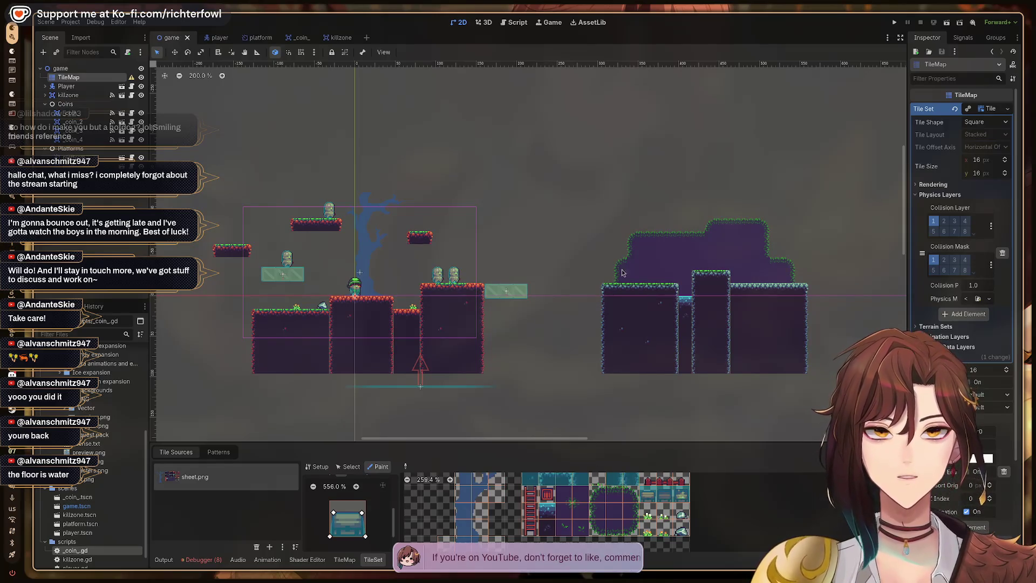
pyautogui.moveTo(770, 224); pyautogui.dragTo(632, 246)
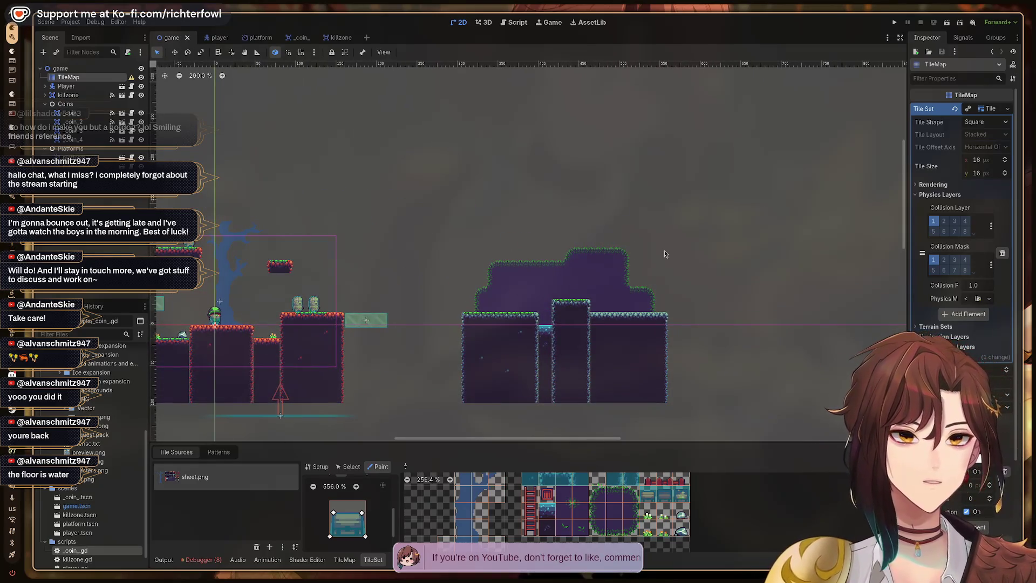
# - Run the game with F5, move right over the mound, jump out of the flooded shaft, then stop with F8
pyautogui.press('F5')
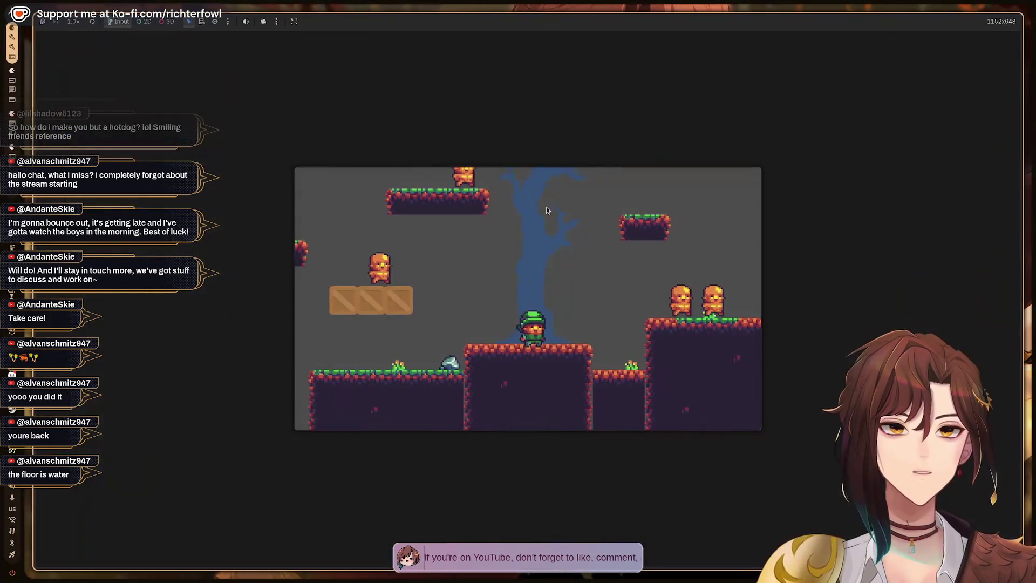
pyautogui.press('space')
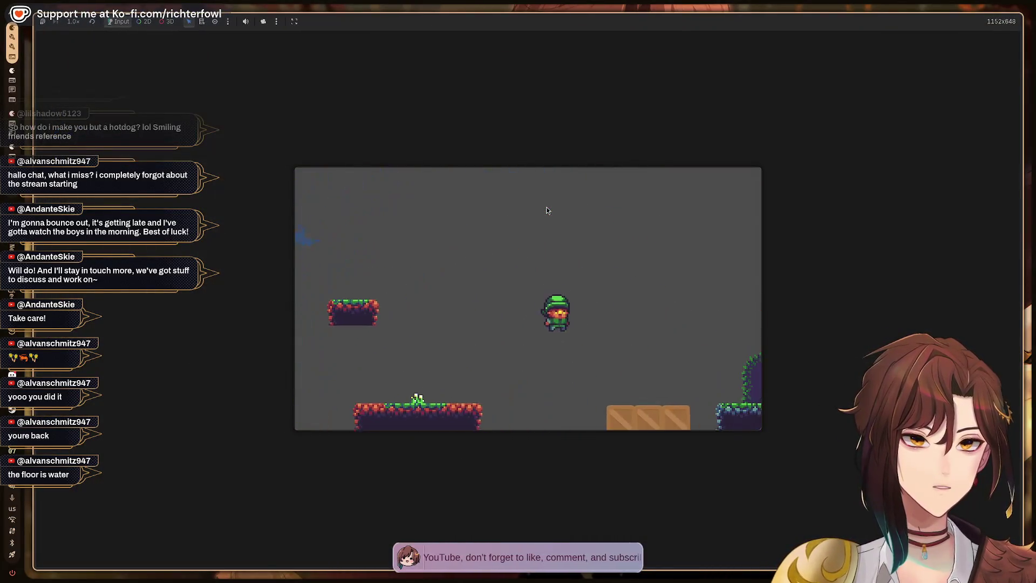
pyautogui.press('Right')
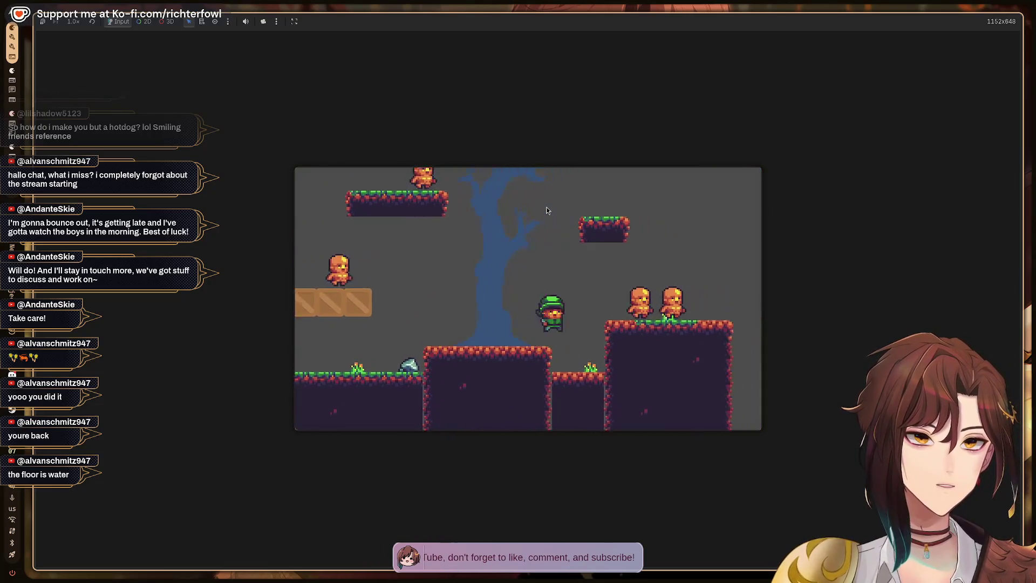
pyautogui.press('Right')
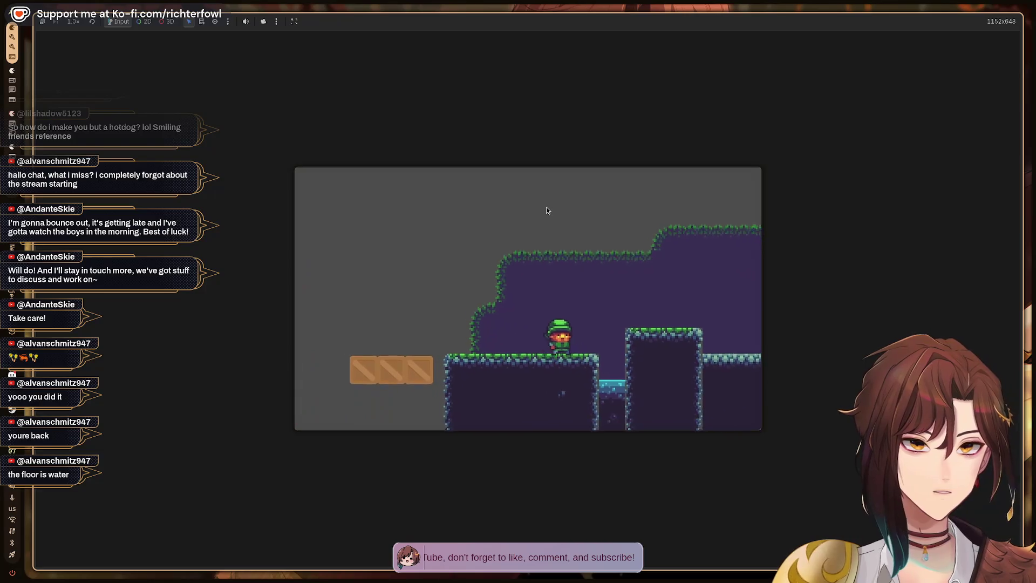
pyautogui.press('Right')
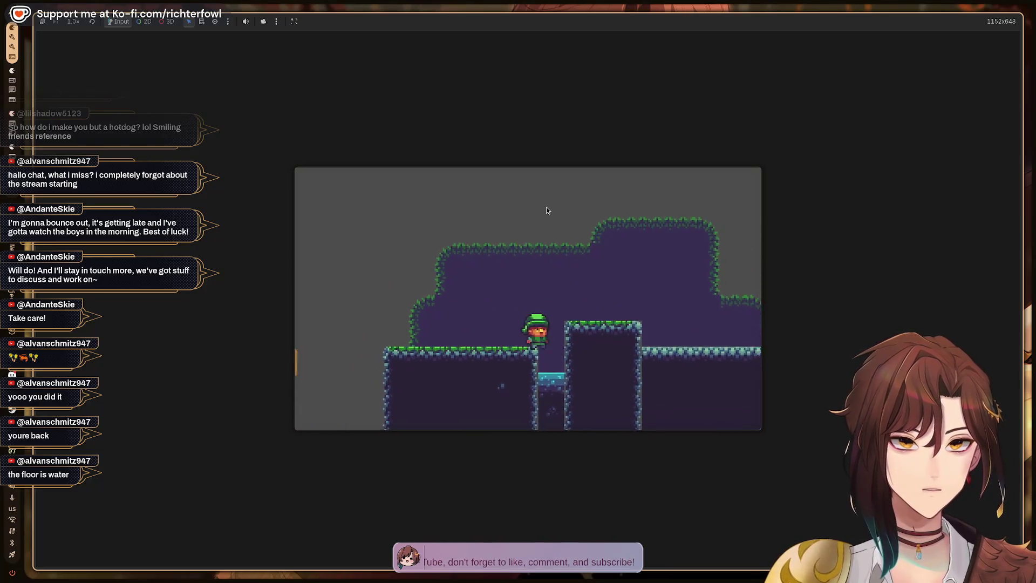
pyautogui.press('Left')
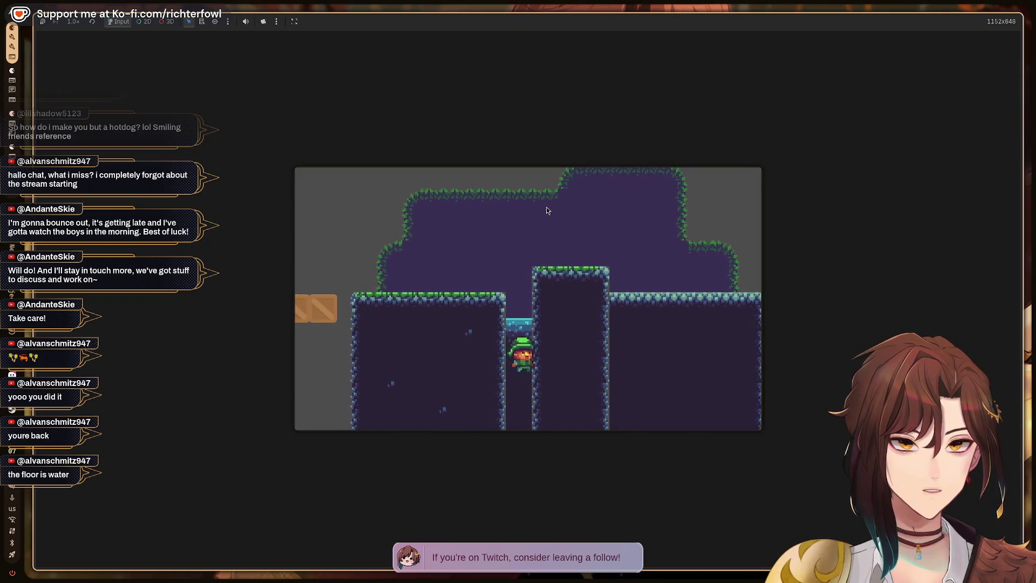
pyautogui.press('space')
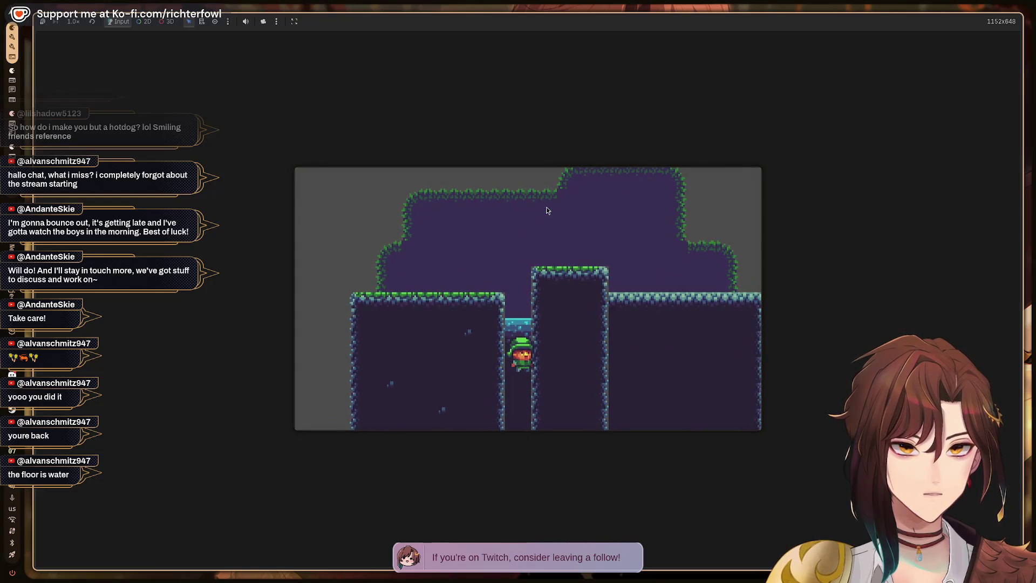
pyautogui.press('space')
pyautogui.press('Left')
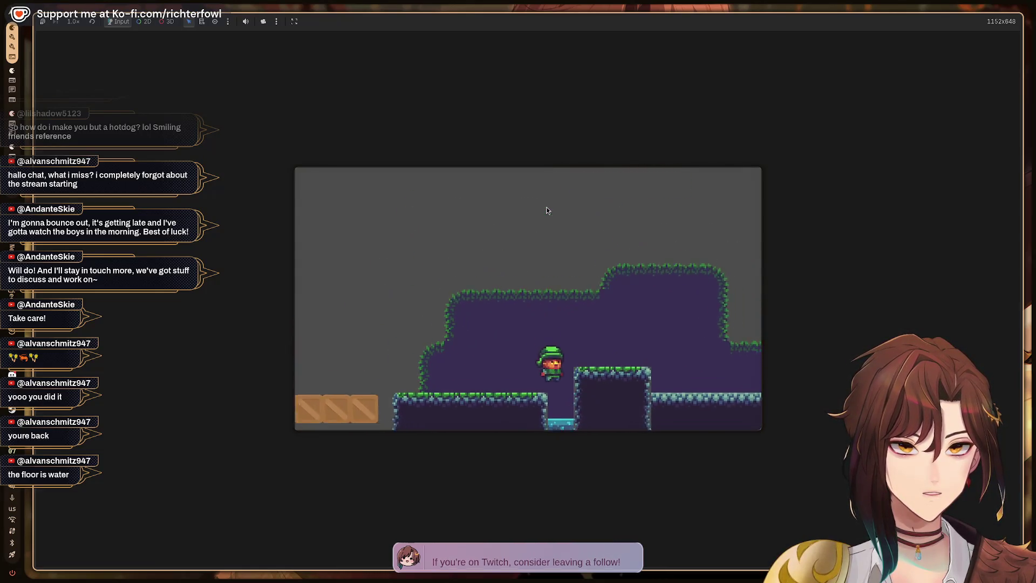
pyautogui.press('F8')
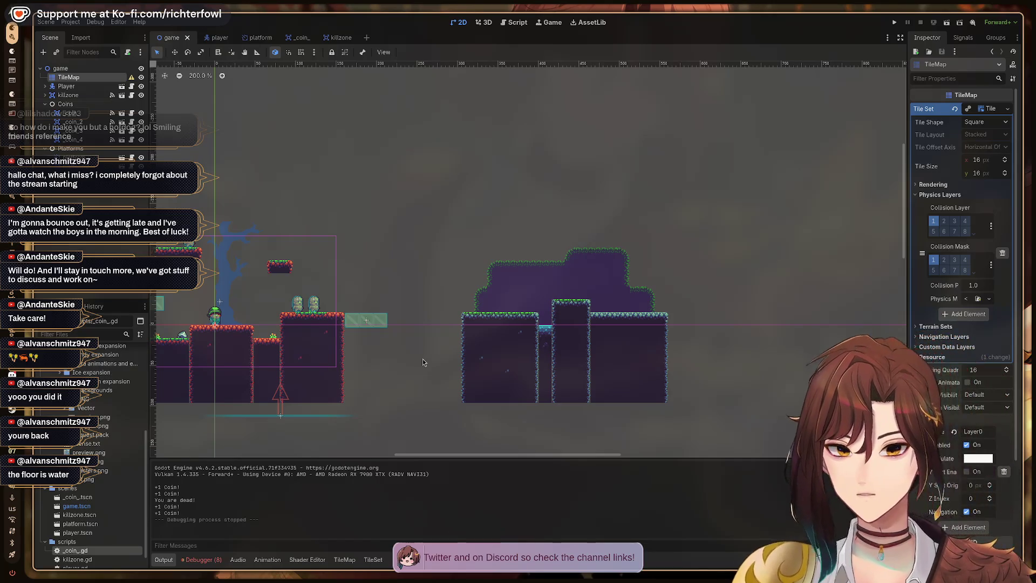
pyautogui.hotkey('ctrl', 'alt', 'Right')
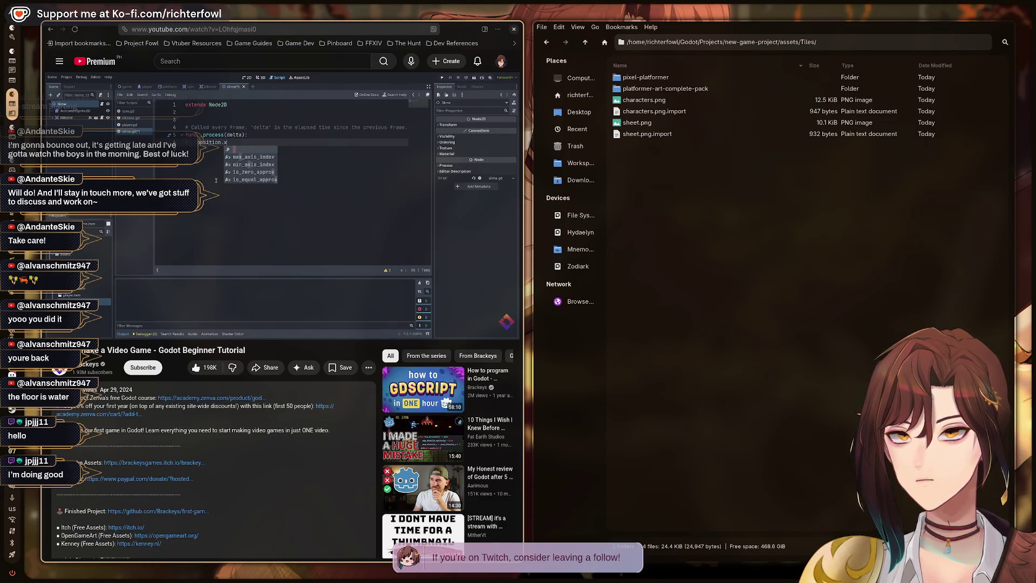
pyautogui.click(334, 198)
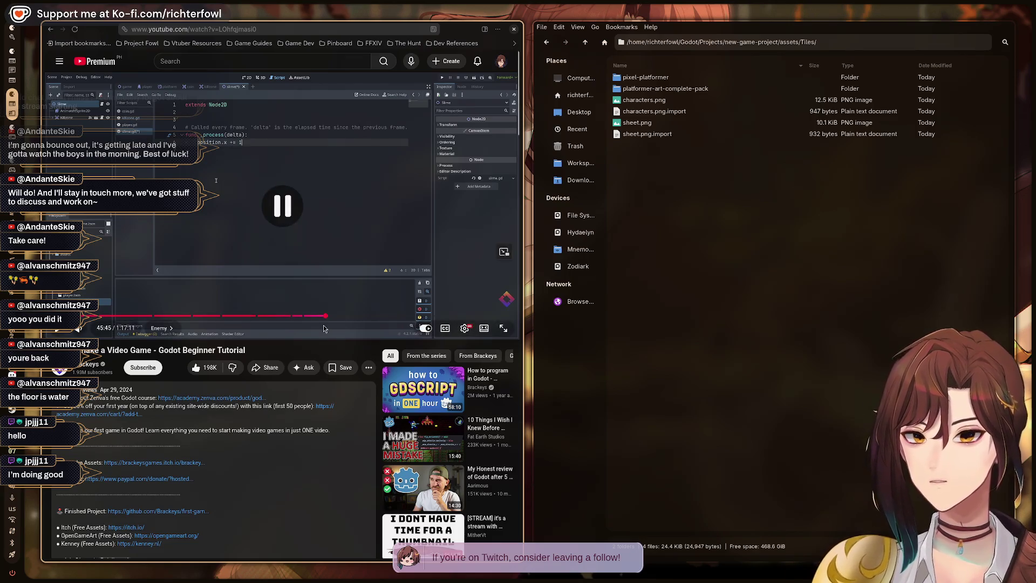
pyautogui.moveTo(392, 392)
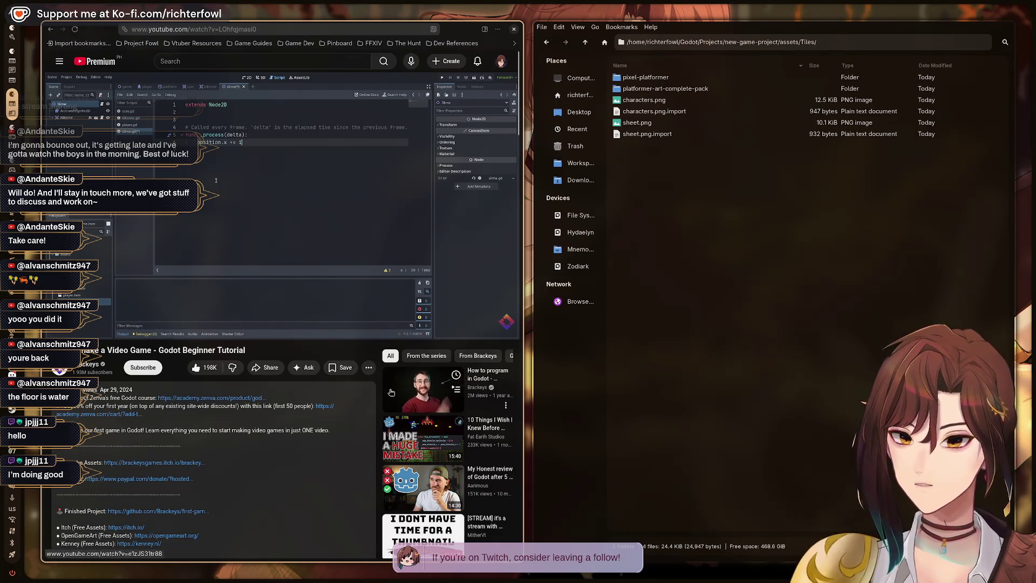
pyautogui.hotkey('alt', 'Tab')
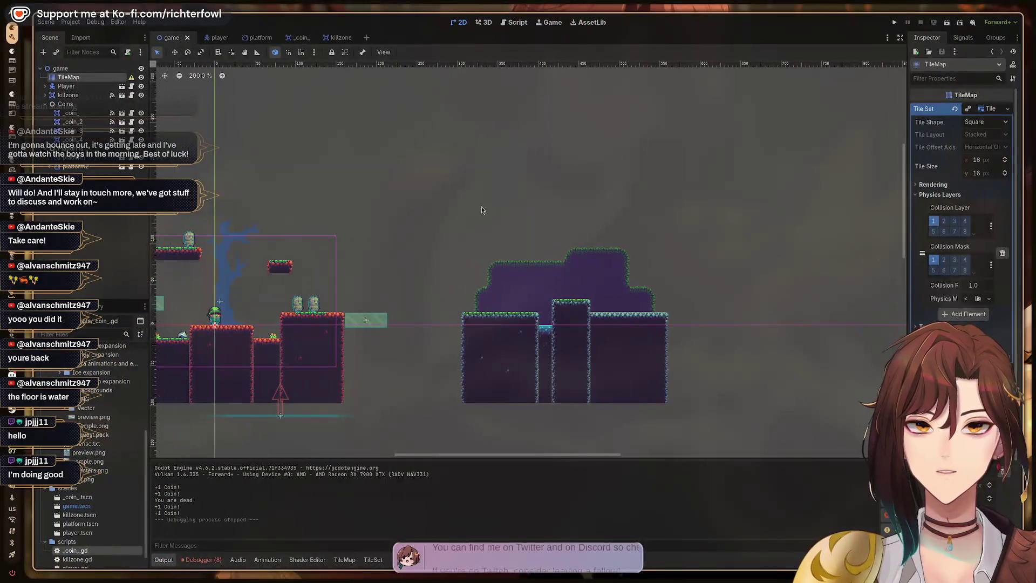
# - Create a new 2D Scene with a Node2D root, after rewinding the tutorial to 42:53
pyautogui.click(367, 38)
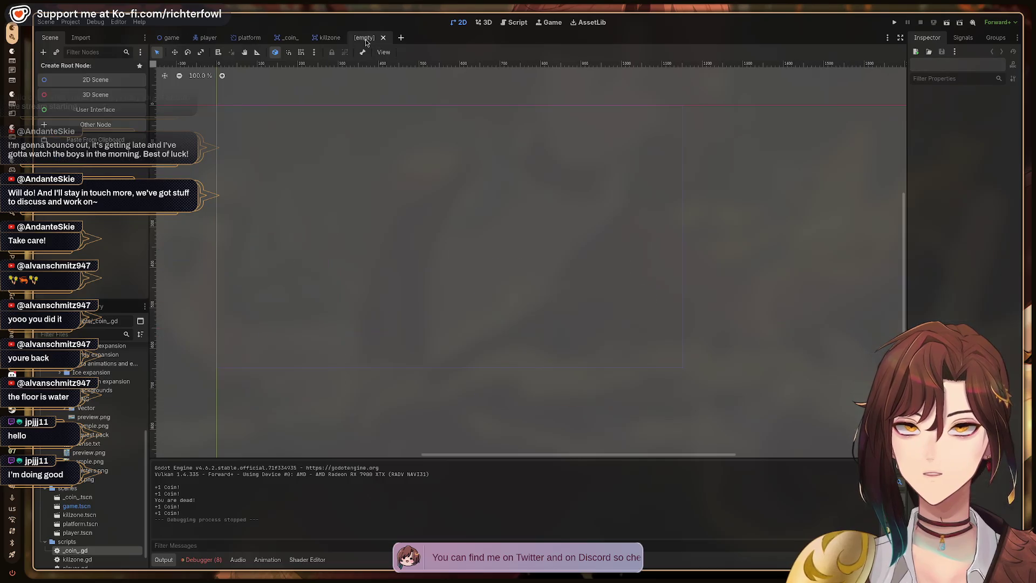
pyautogui.click(86, 80)
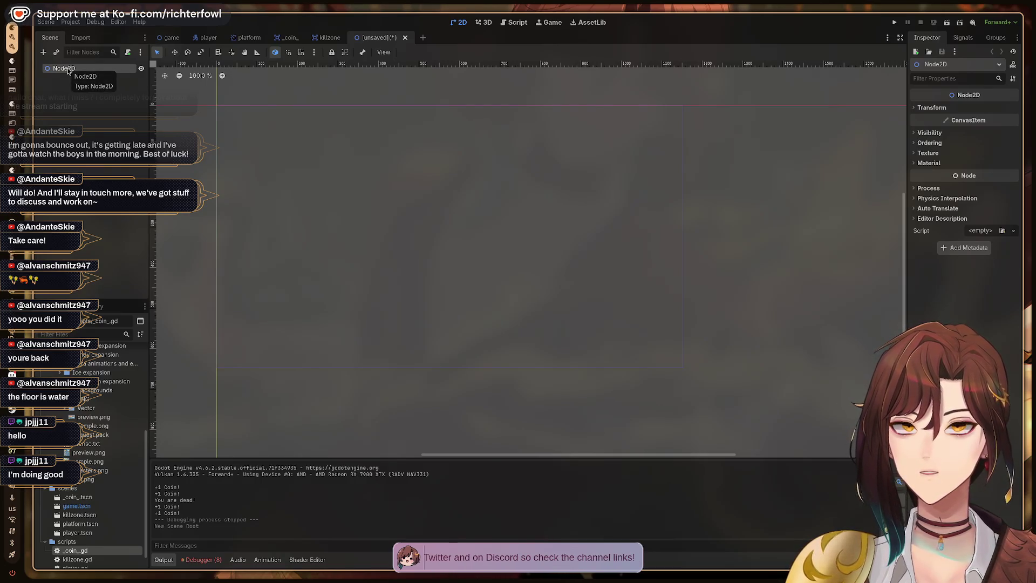
pyautogui.press('super+2')
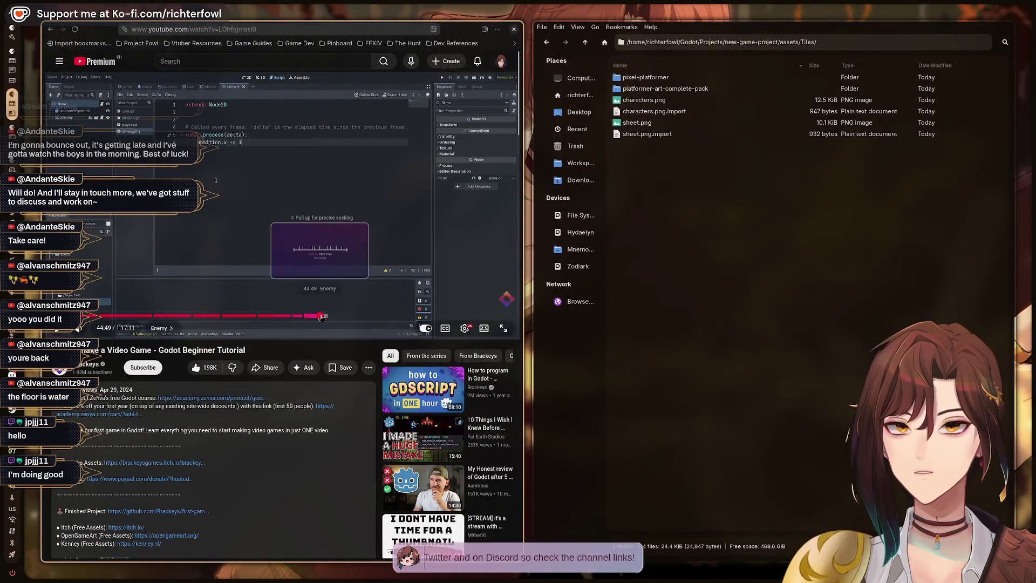
pyautogui.click(311, 317)
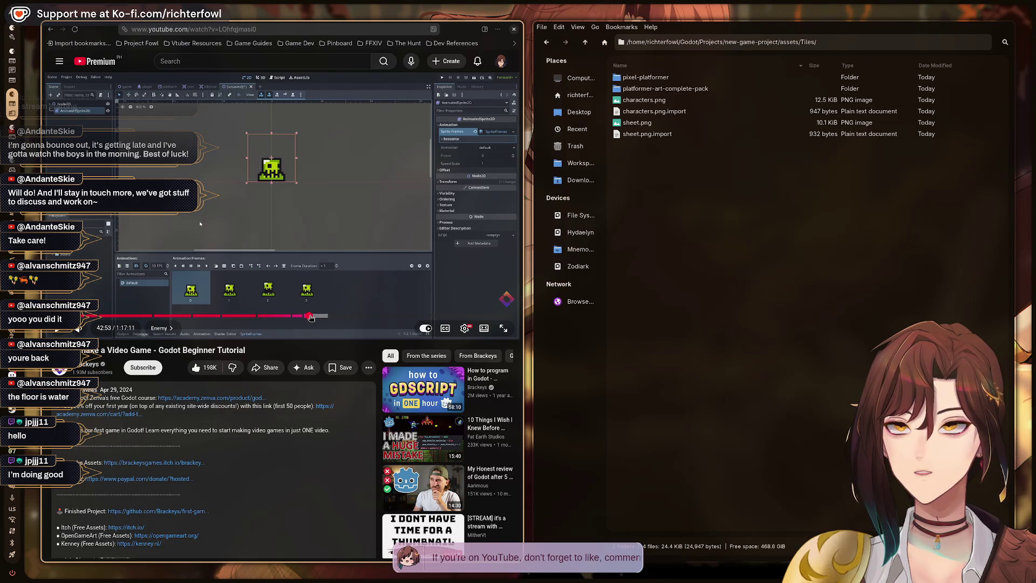
pyautogui.press('super+1')
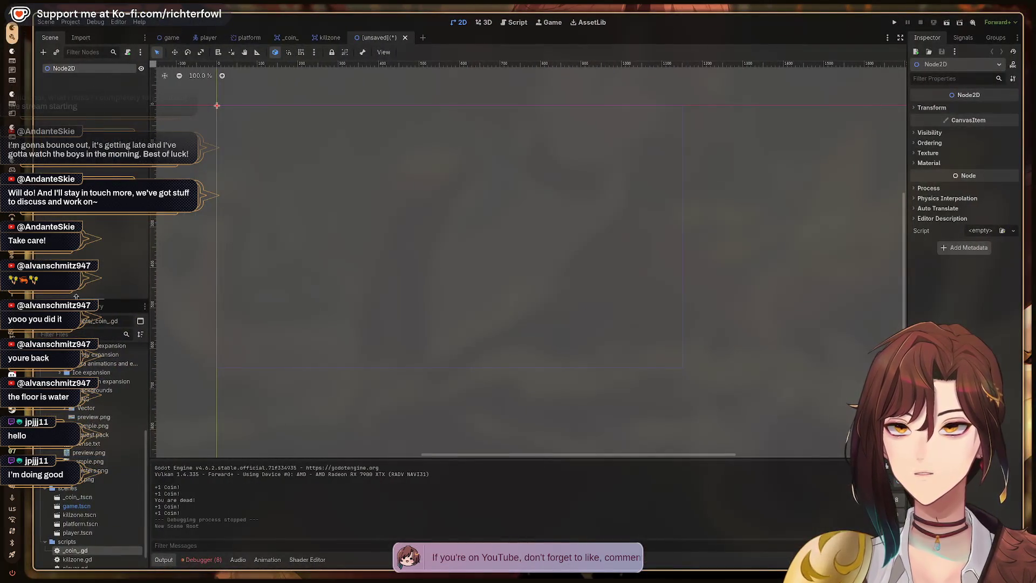
# - Add an AnimatedSprite2D child under Node2D by searching 'anim' in the Create Node dialog
pyautogui.hotkey('ctrl', 'a')
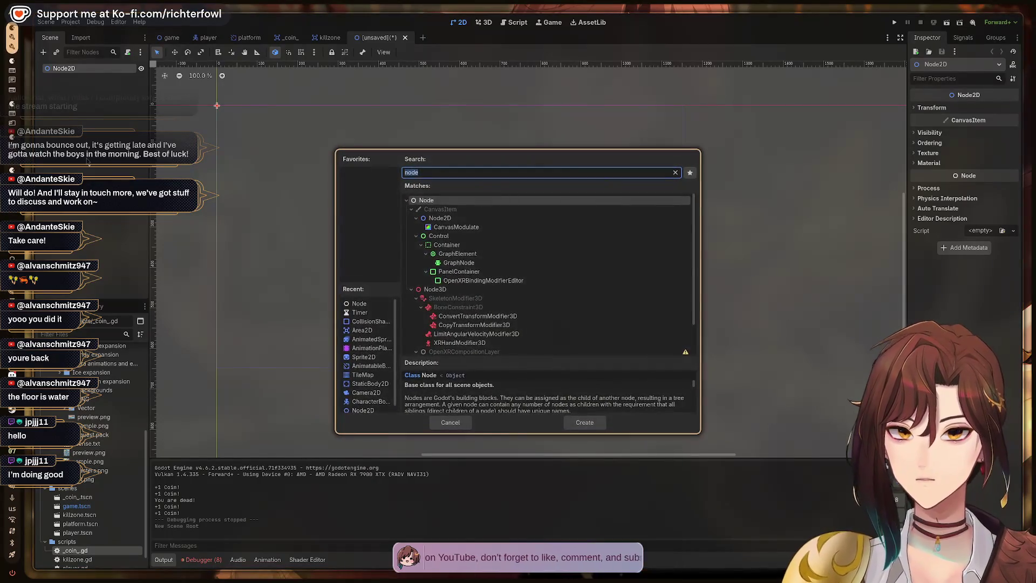
pyautogui.write('anim')
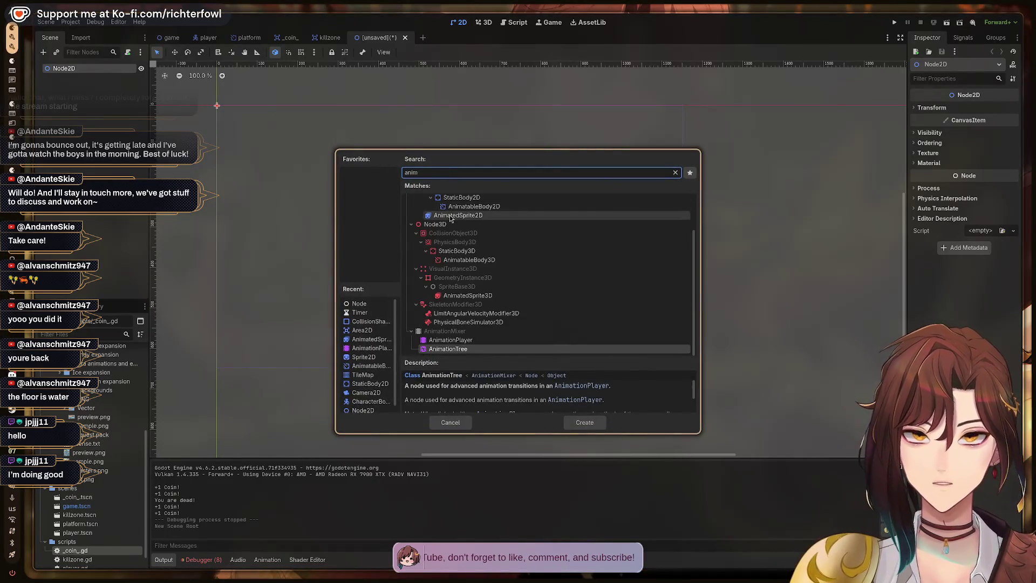
pyautogui.click(450, 218)
pyautogui.click(585, 424)
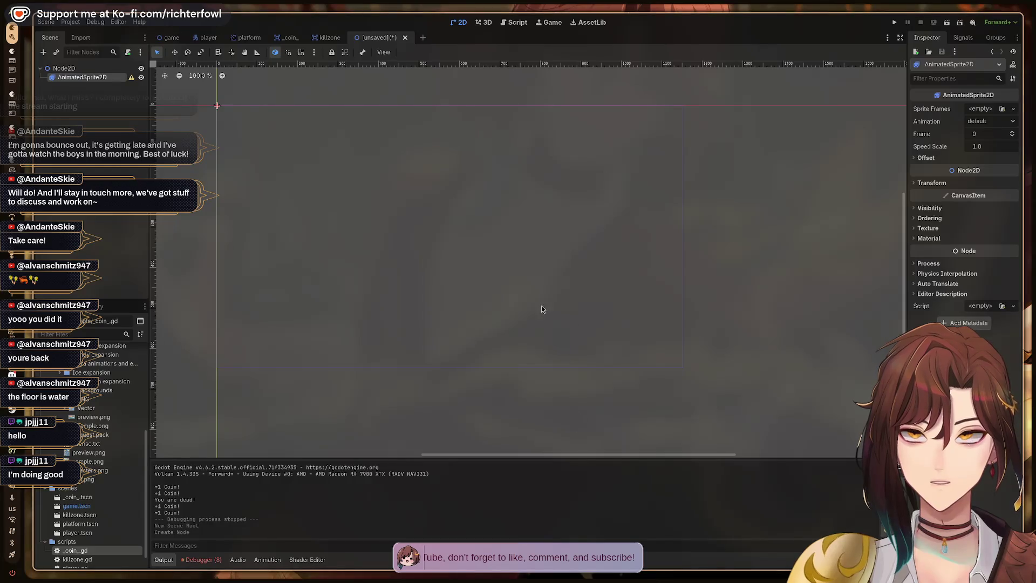
pyautogui.click(1015, 110)
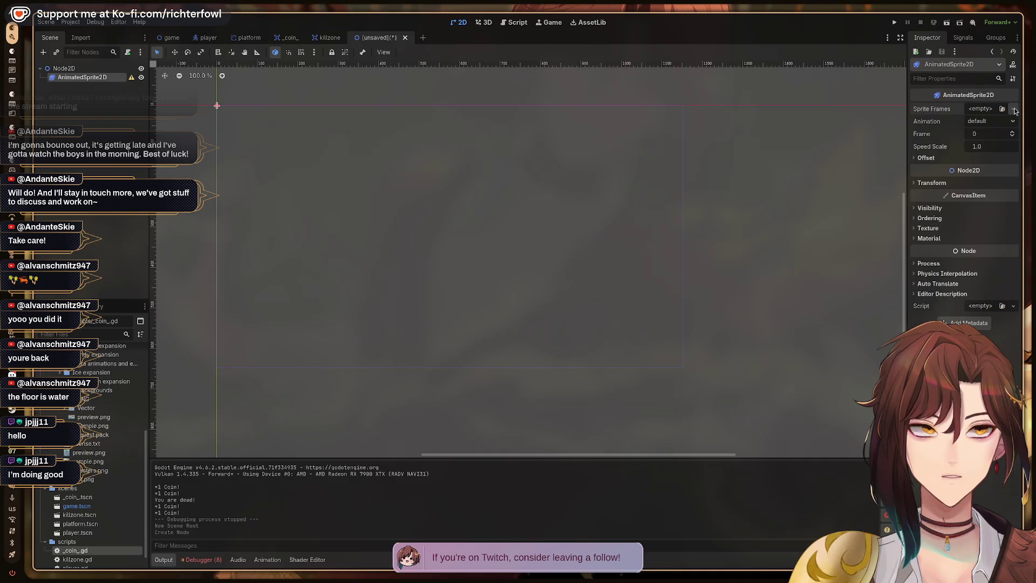
# - Assign New SpriteFrames to the AnimatedSprite2D, open it in the SpriteFrames panel, and expand the Enemies folder
pyautogui.click(1014, 110)
pyautogui.click(988, 122)
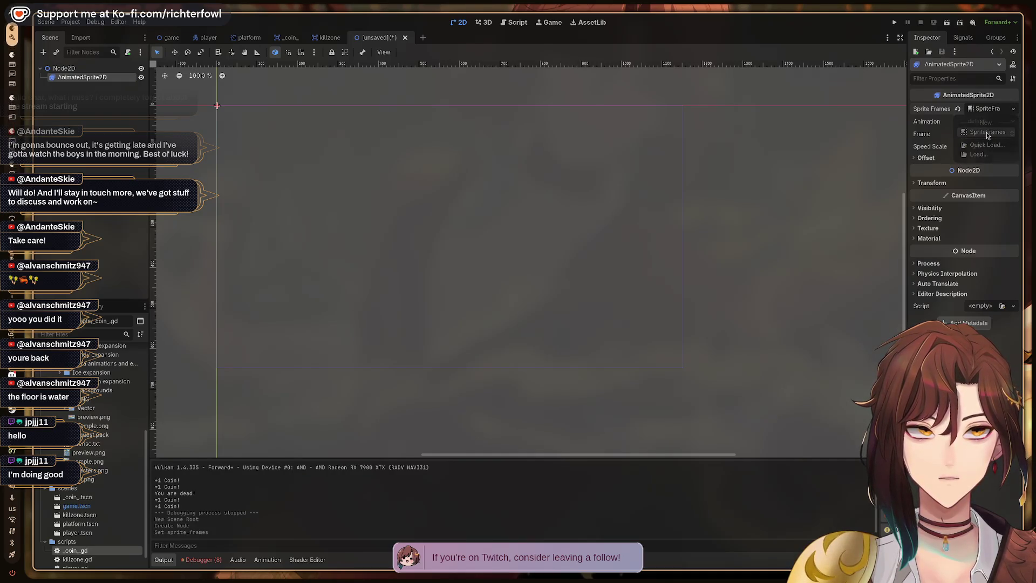
pyautogui.click(267, 559)
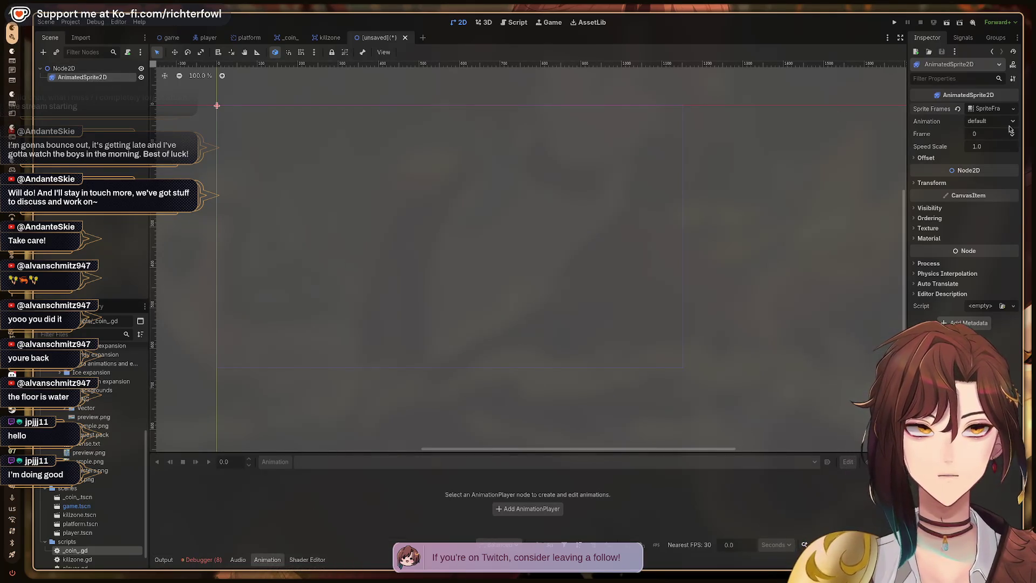
pyautogui.click(989, 110)
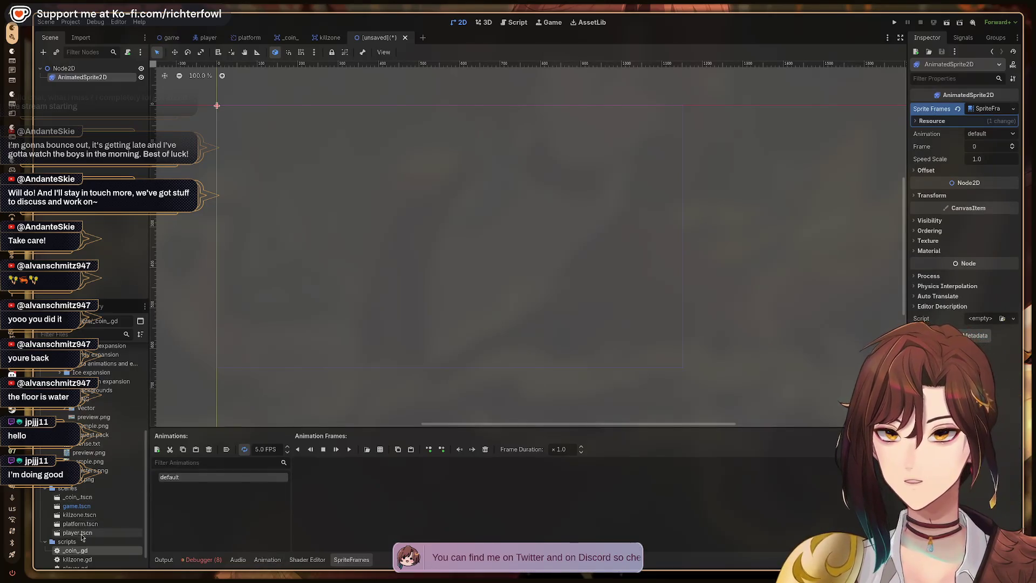
pyautogui.scroll(3, 85, 441)
pyautogui.scroll(3, 85, 441)
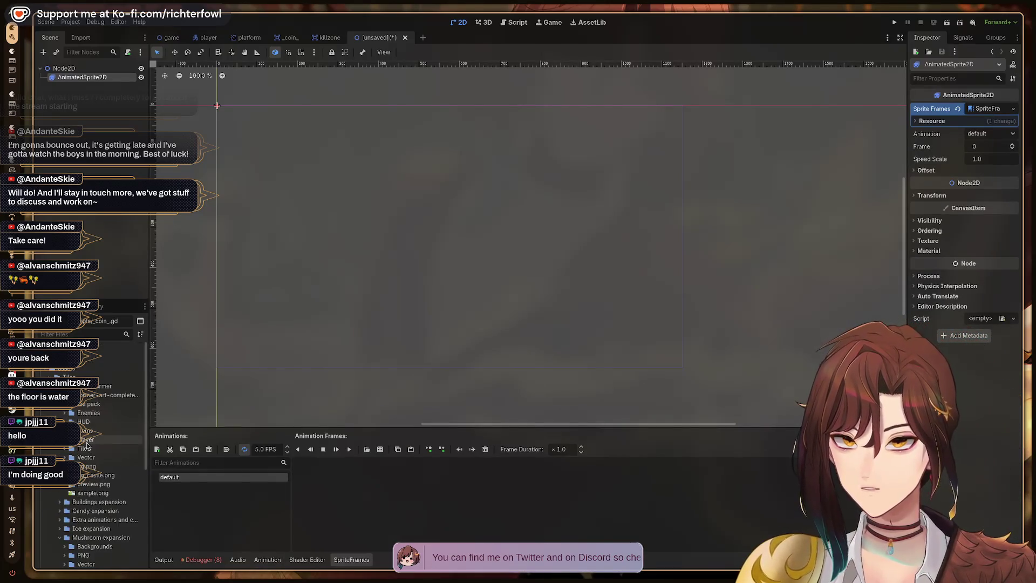
pyautogui.click(65, 413)
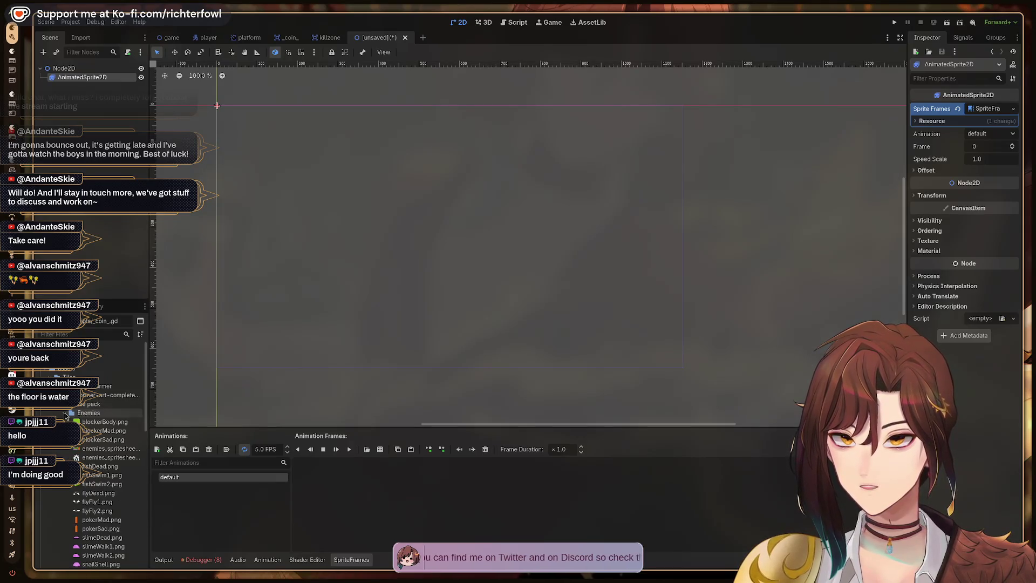
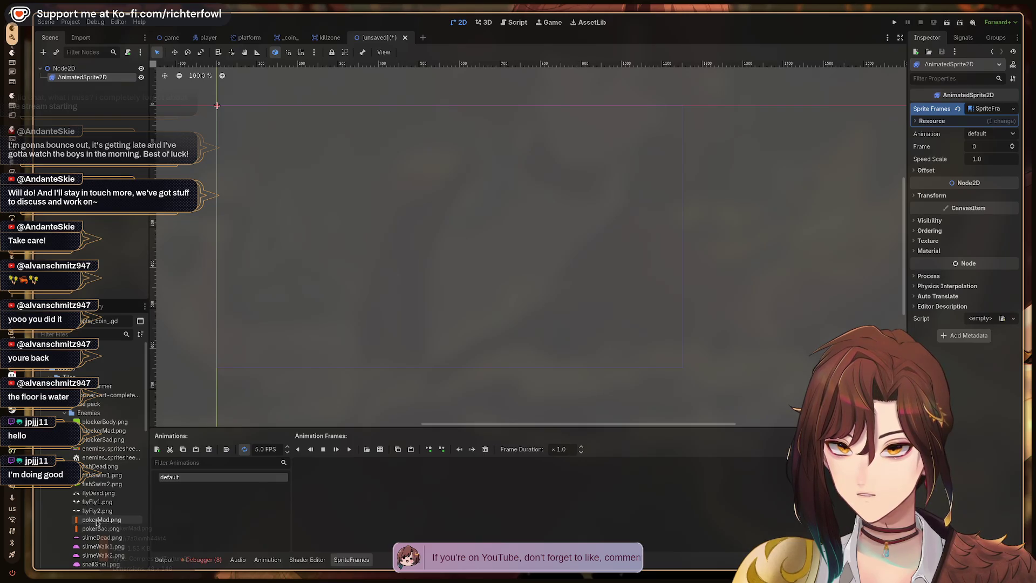
# - Add slimeWalk1.png and slimeWalk2.png as animation frames and play the slime walk
pyautogui.scroll(-2, 105, 535)
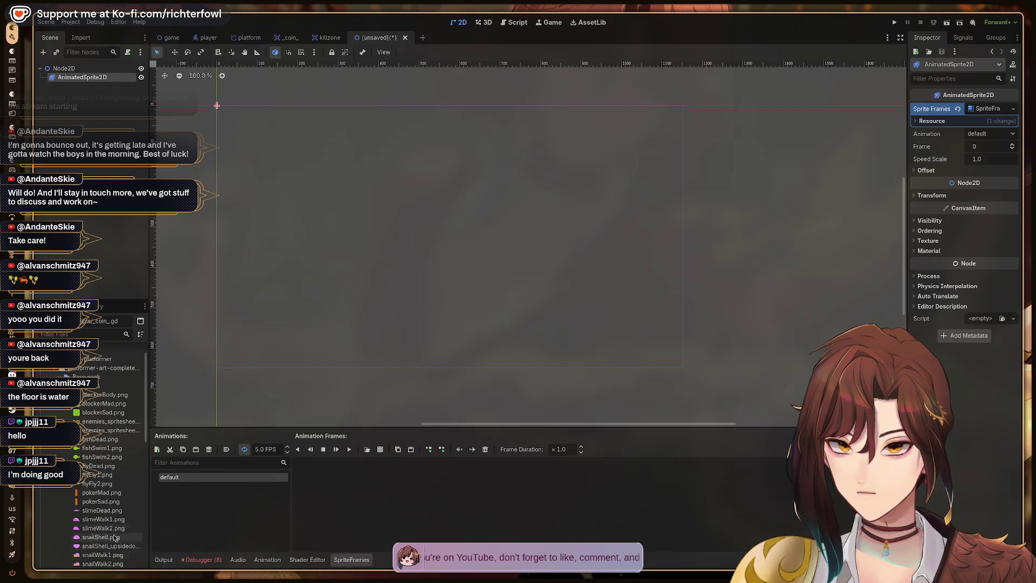
pyautogui.moveTo(113, 533)
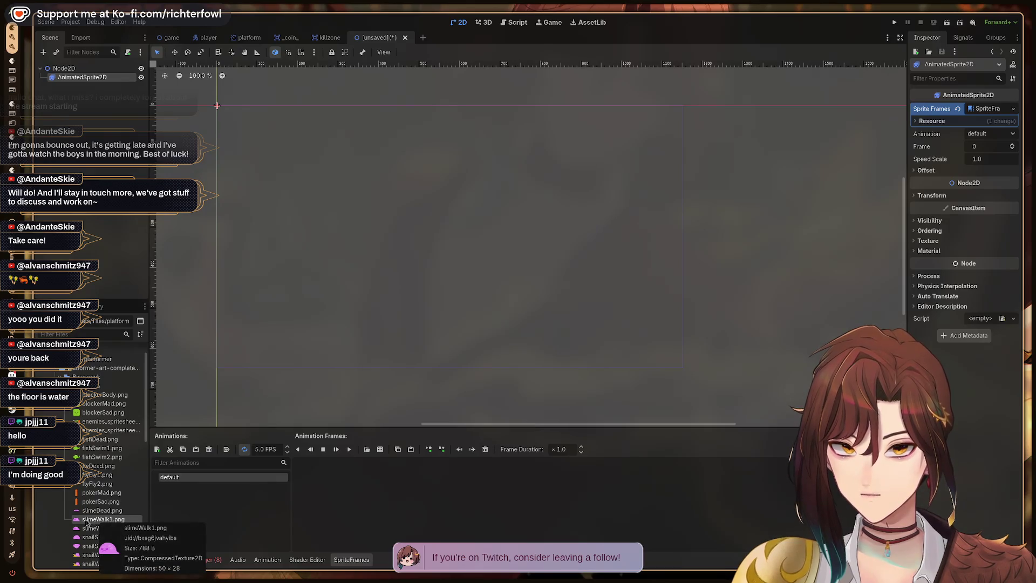
pyautogui.moveTo(82, 522); pyautogui.dragTo(363, 510)
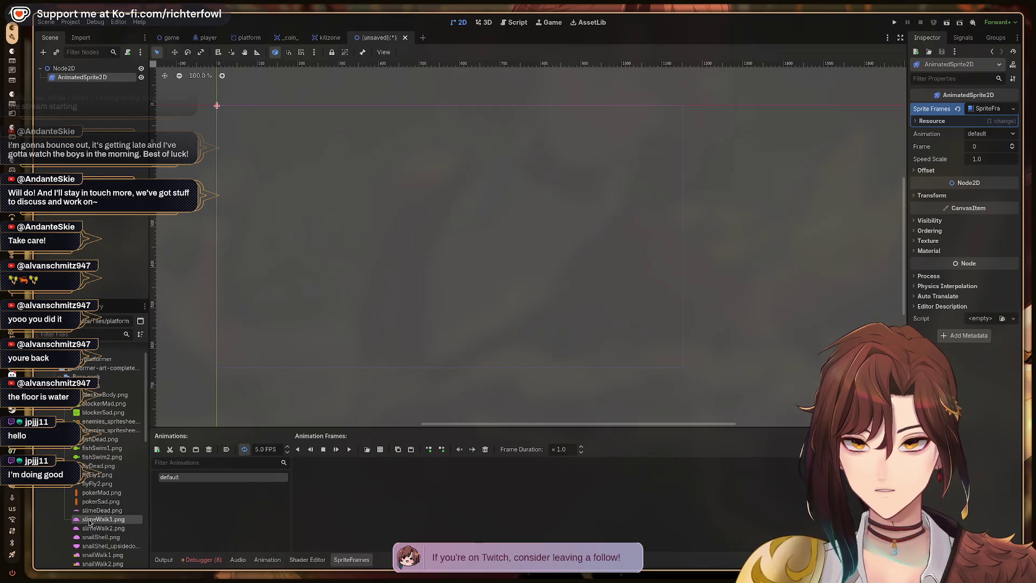
pyautogui.moveTo(355, 495); pyautogui.dragTo(356, 497)
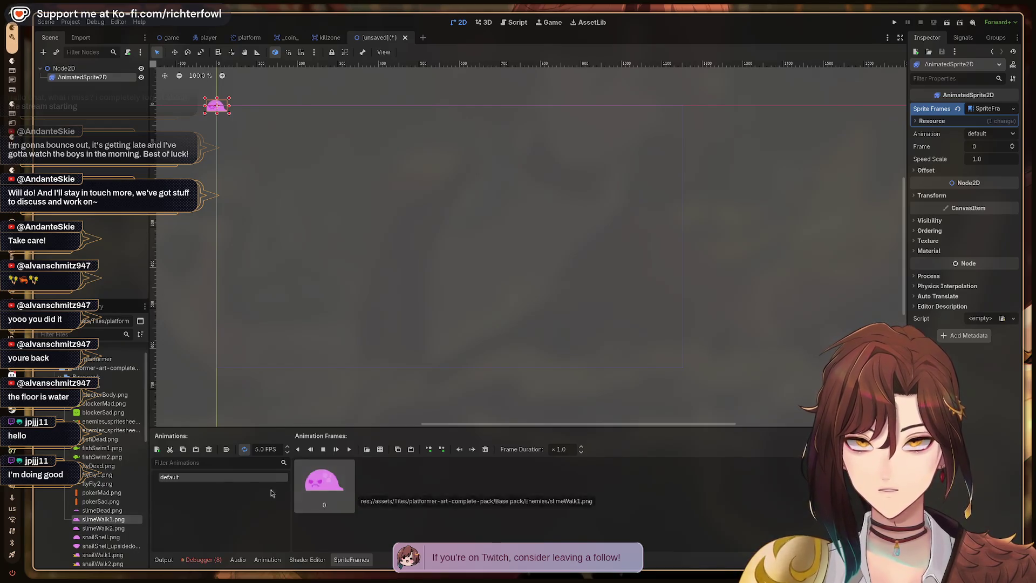
pyautogui.click(112, 529)
pyautogui.moveTo(112, 528); pyautogui.dragTo(400, 479)
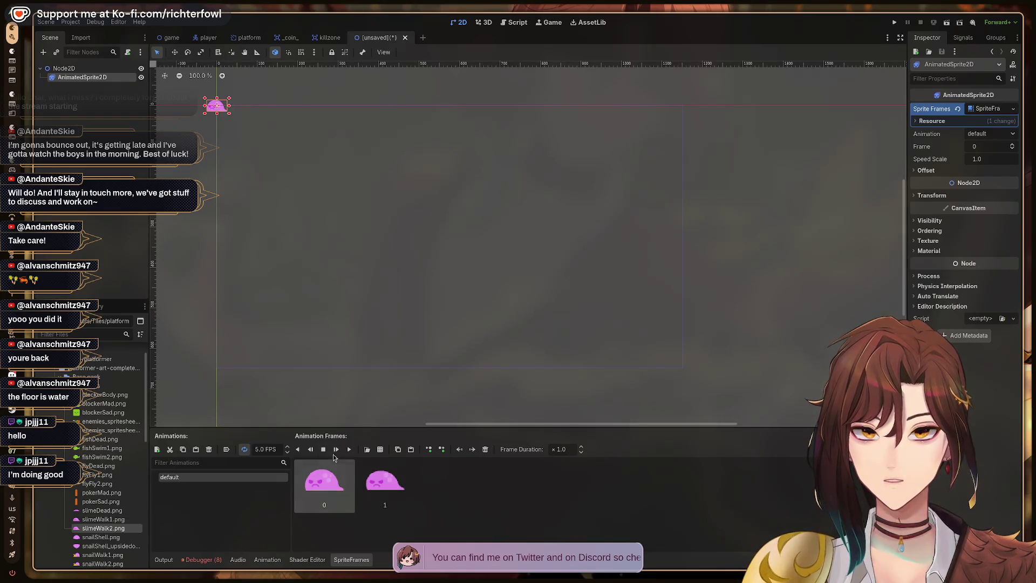
pyautogui.click(349, 449)
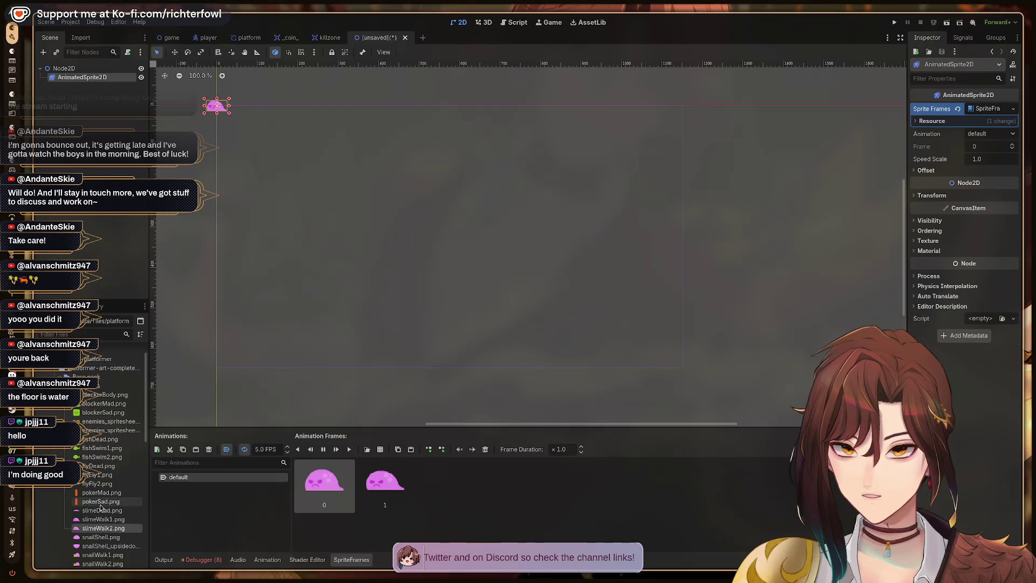
# - Set the animation speed to 2 FPS, then delete both slime frames
pyautogui.scroll(-2, 100, 507)
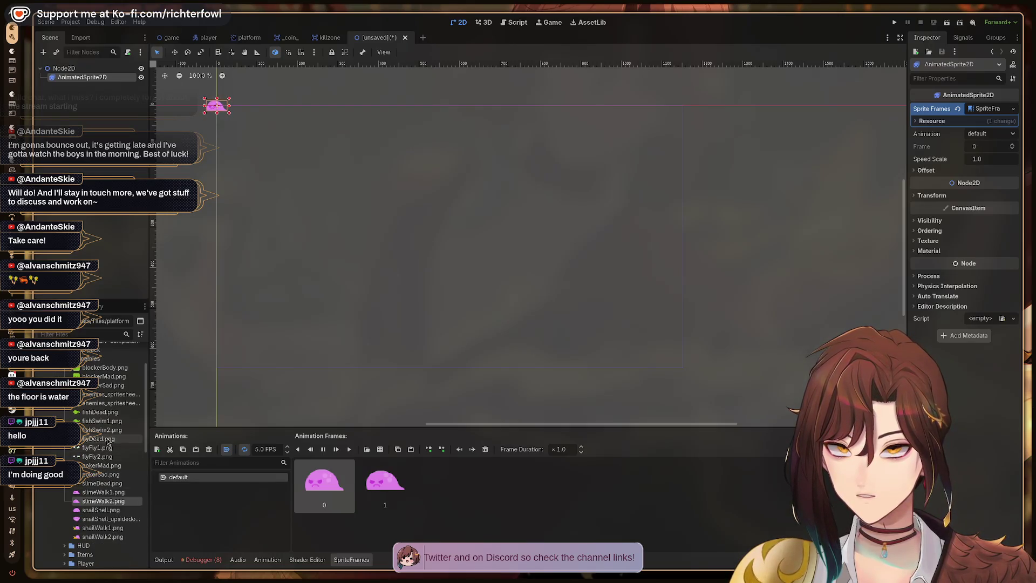
pyautogui.click(266, 450)
pyautogui.write('2')
pyautogui.press('Return')
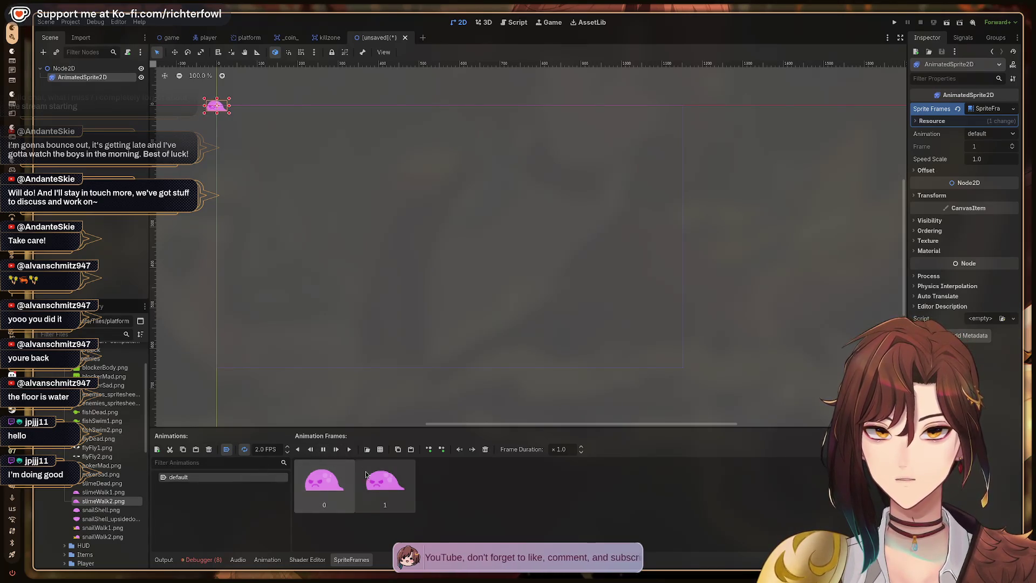
pyautogui.press('Delete')
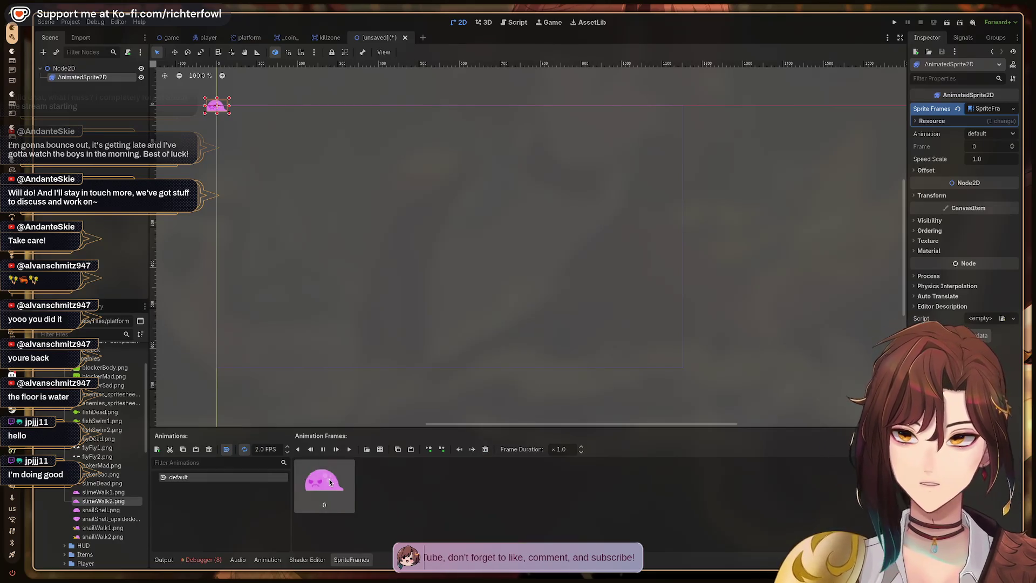
pyautogui.press('Delete')
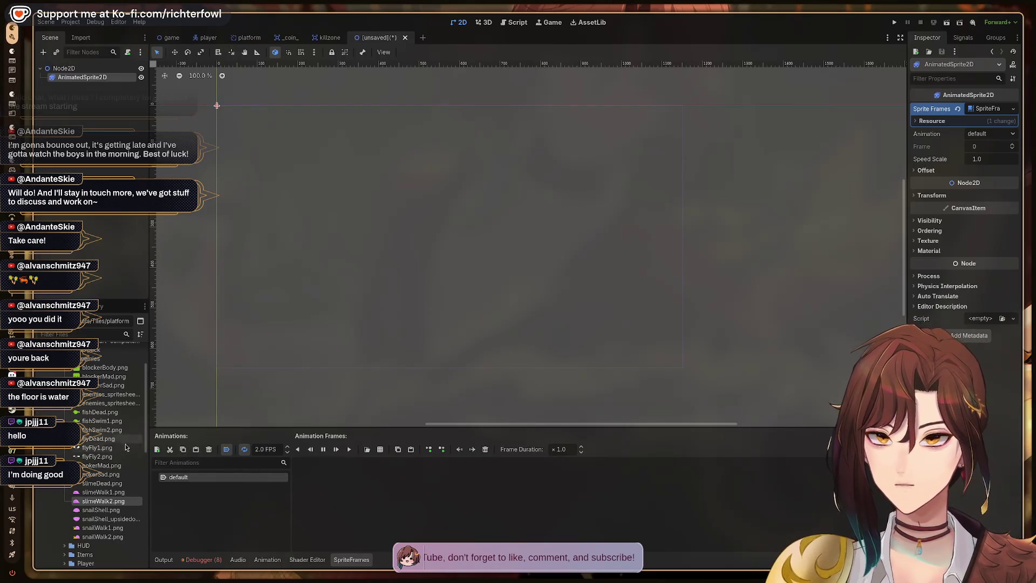
pyautogui.scroll(-5, 102, 501)
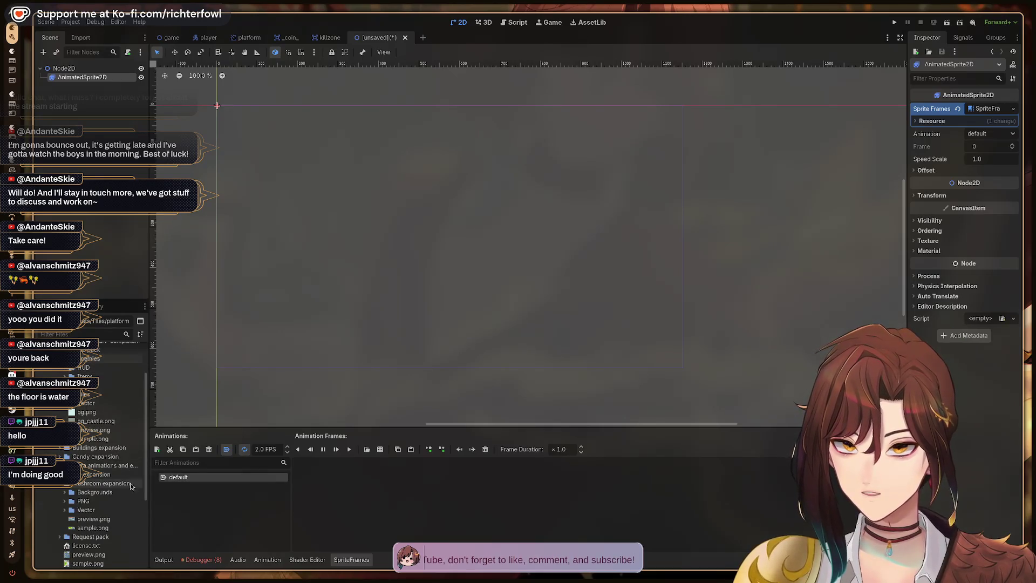
pyautogui.click(60, 449)
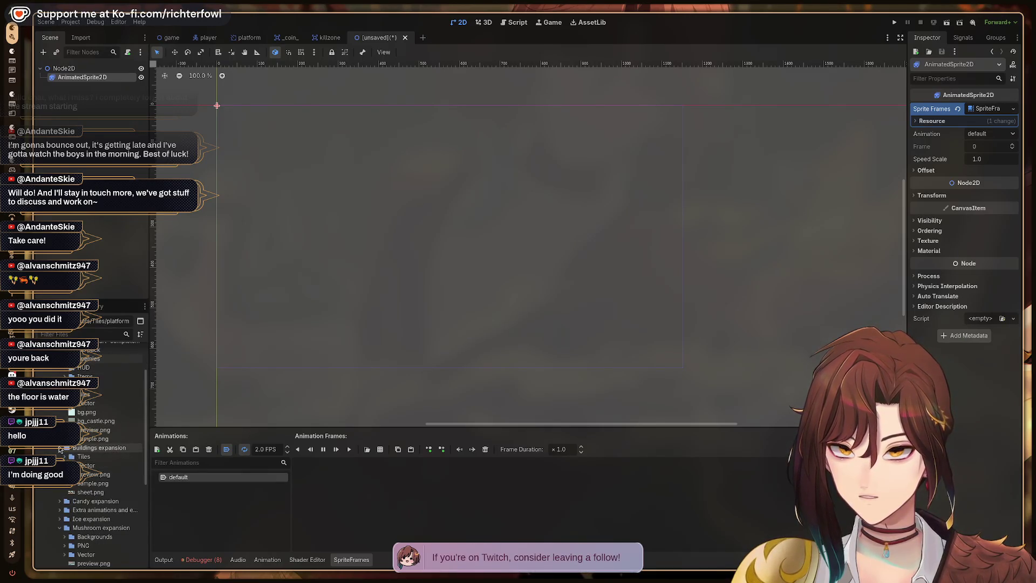
pyautogui.scroll(-6, 68, 469)
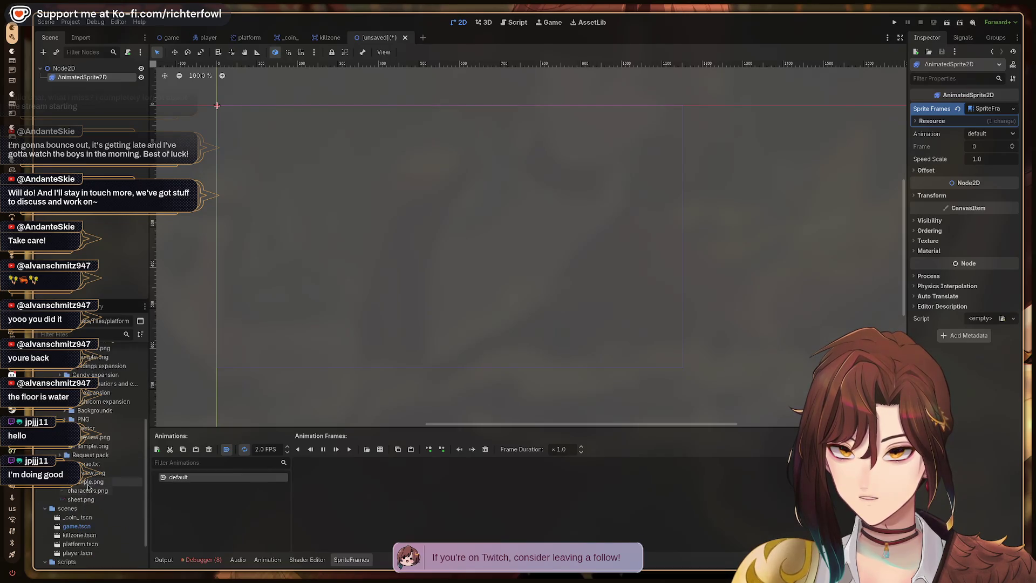
pyautogui.scroll(2, 80, 485)
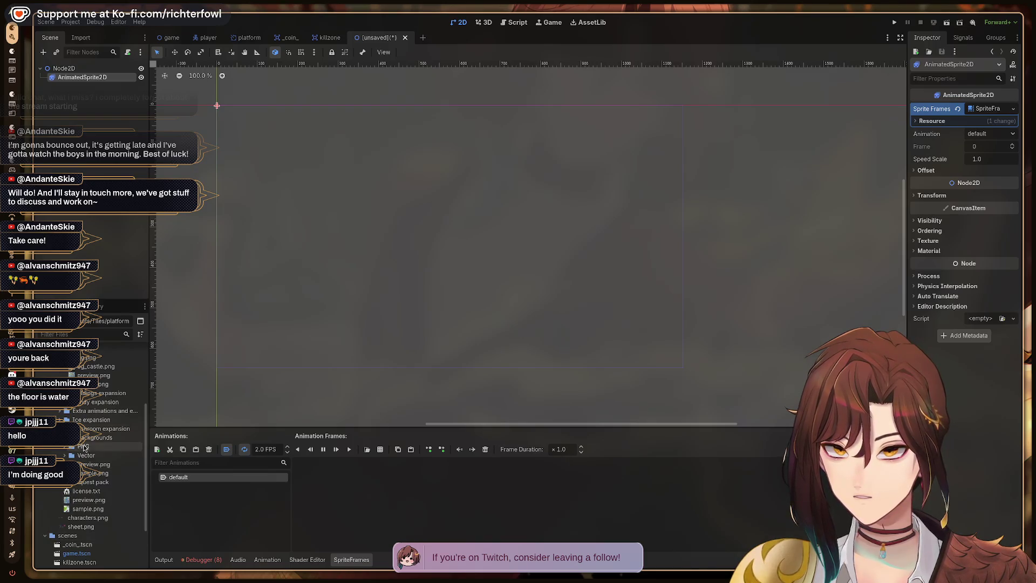
pyautogui.click(69, 437)
pyautogui.click(85, 447)
pyautogui.click(65, 429)
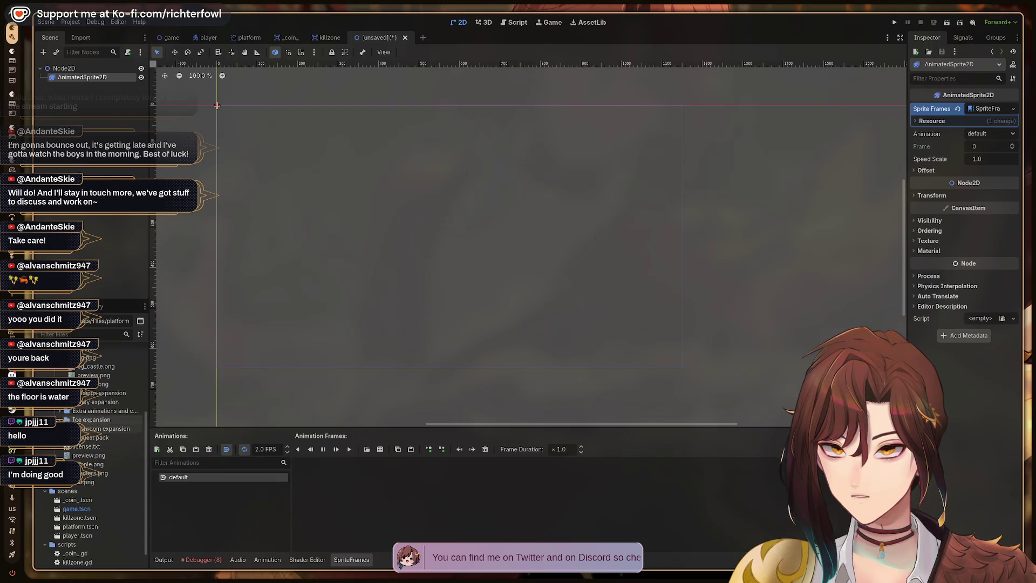
pyautogui.click(62, 410)
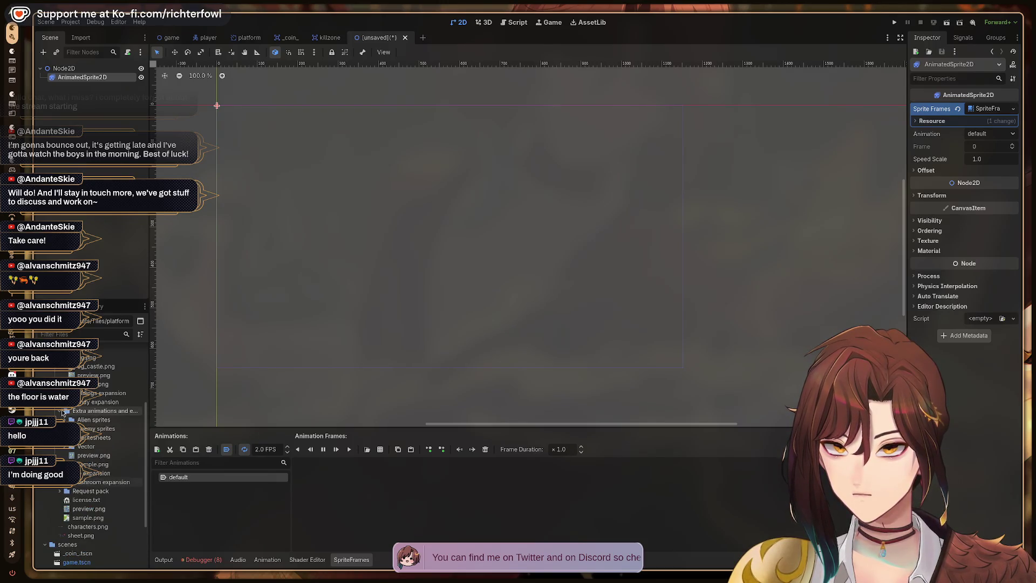
pyautogui.doubleClick(95, 428)
pyautogui.click(92, 437)
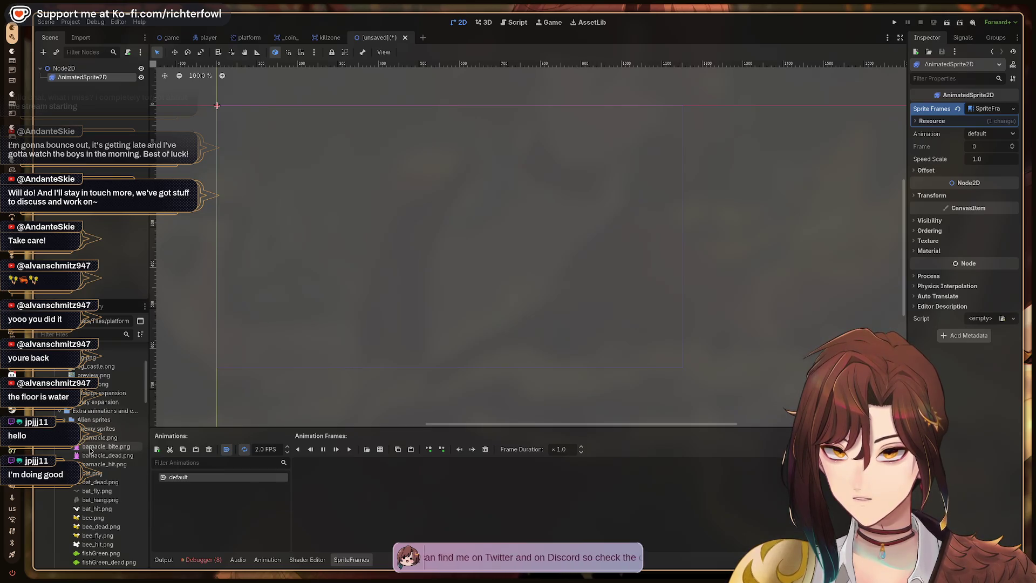
pyautogui.keyDown('ctrl'); pyautogui.click(98, 464); pyautogui.keyUp('ctrl')
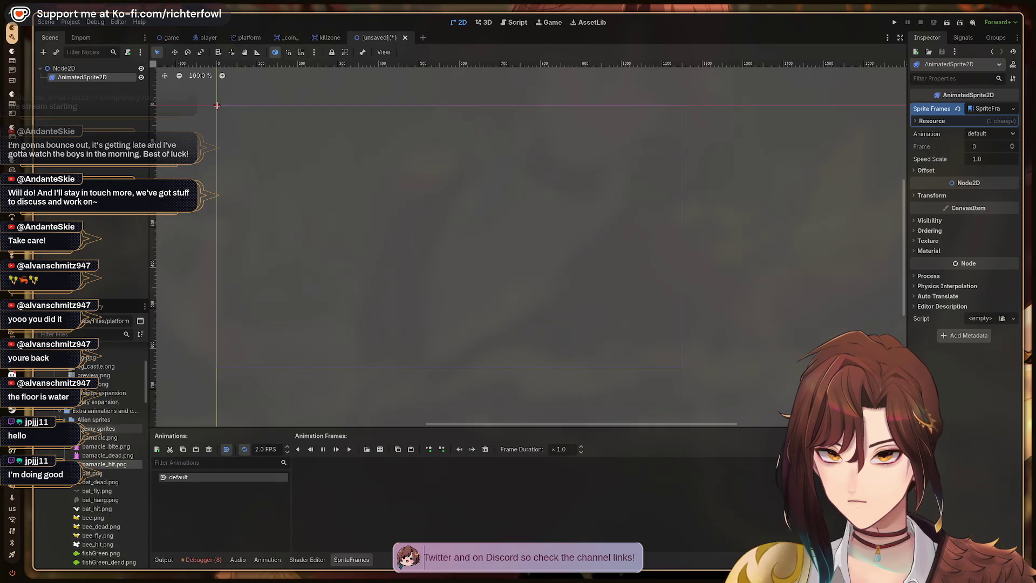
pyautogui.click(96, 536)
pyautogui.scroll(-10, 96, 542)
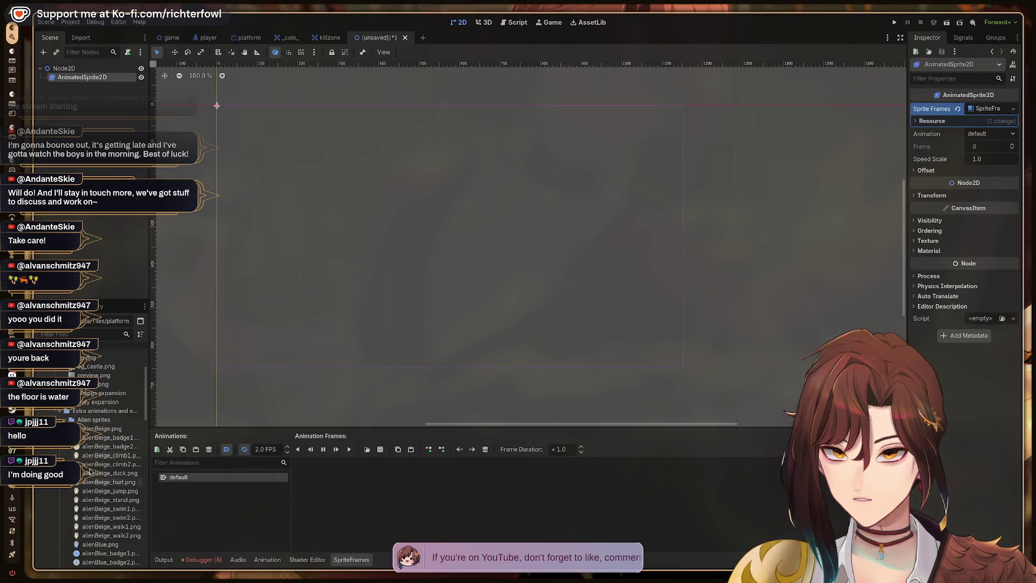
pyautogui.scroll(5, 78, 487)
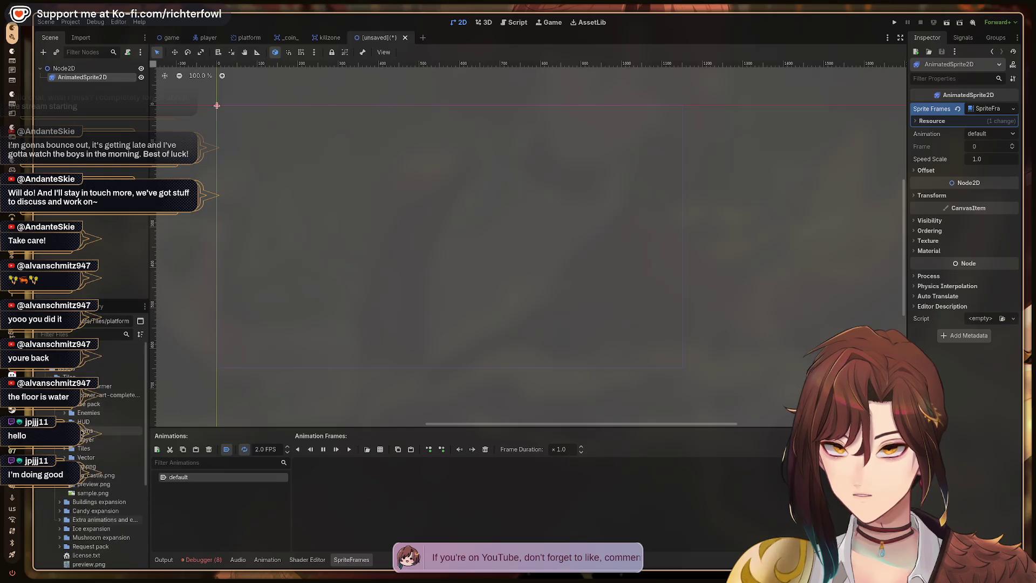
pyautogui.scroll(-5, 78, 487)
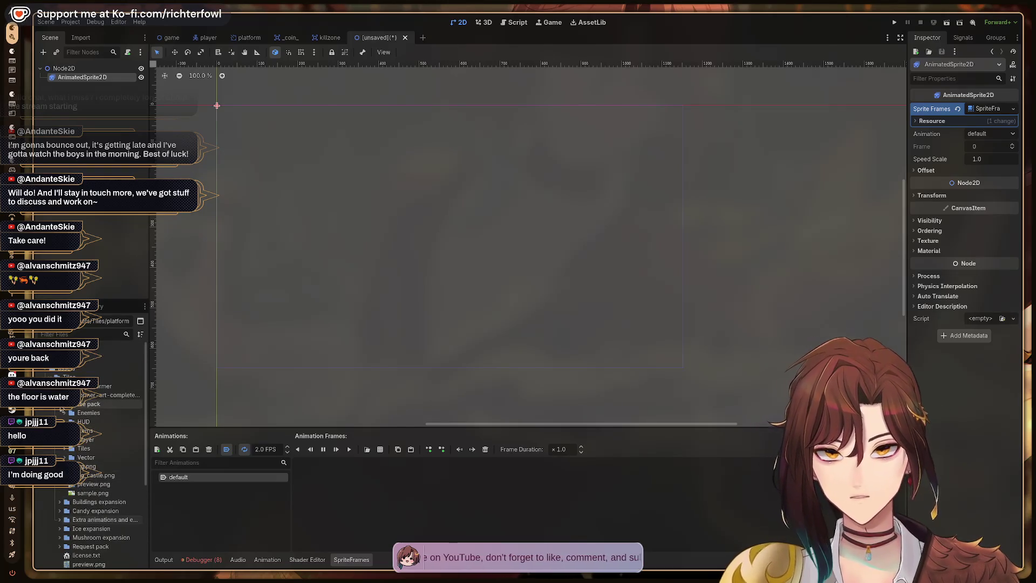
pyautogui.click(103, 494)
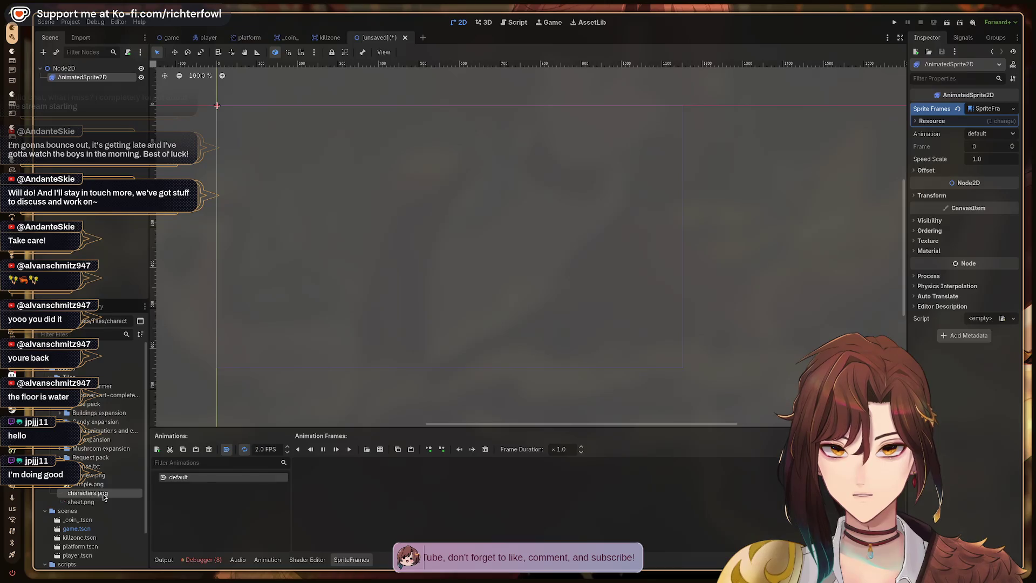
# - Load characters.png as a sprite sheet and add four character frames to the default animation
pyautogui.moveTo(359, 501); pyautogui.dragTo(359, 501)
pyautogui.click(380, 450)
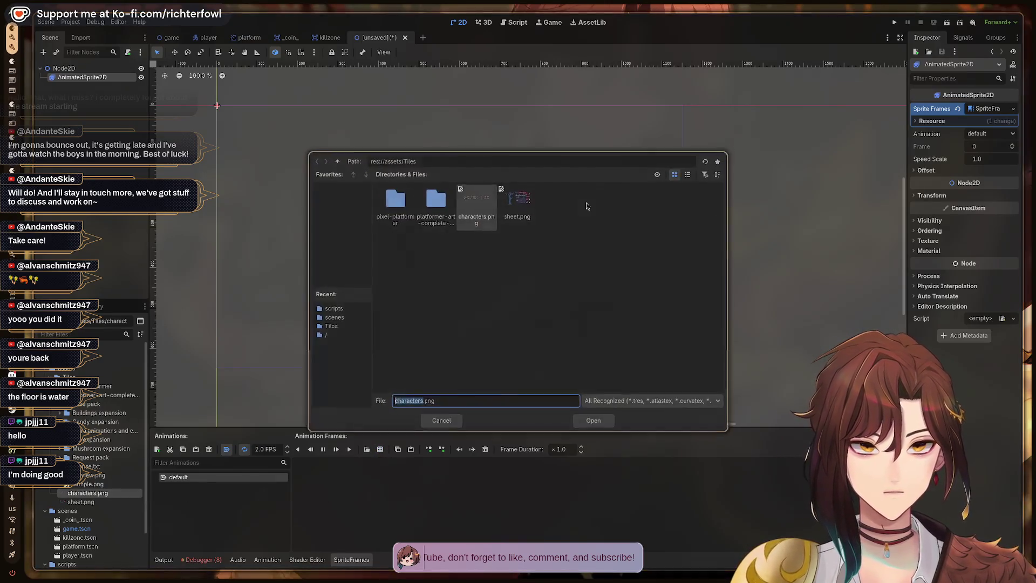
pyautogui.click(592, 423)
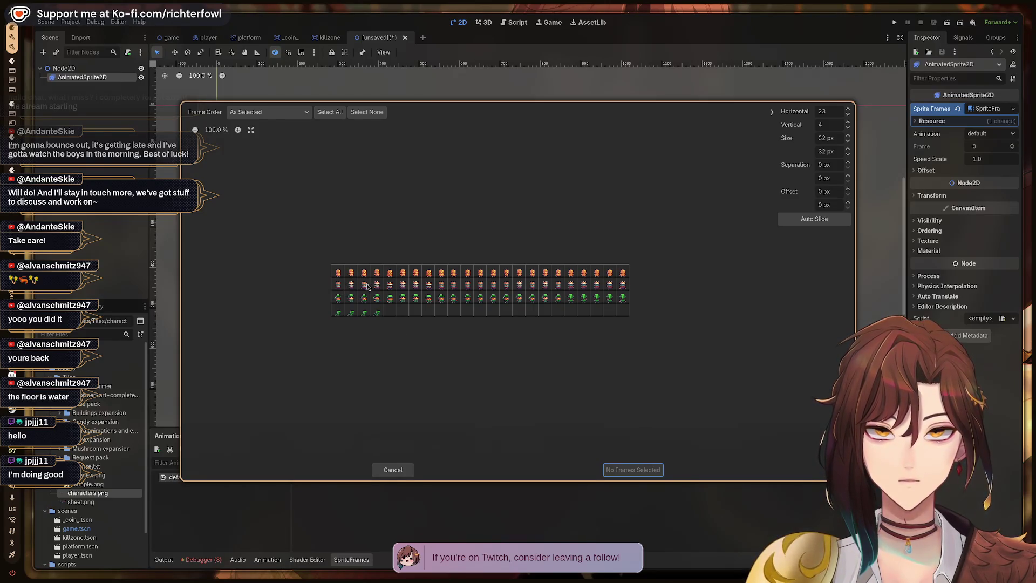
pyautogui.click(402, 284)
pyautogui.click(416, 284)
pyautogui.click(429, 284)
pyautogui.click(626, 469)
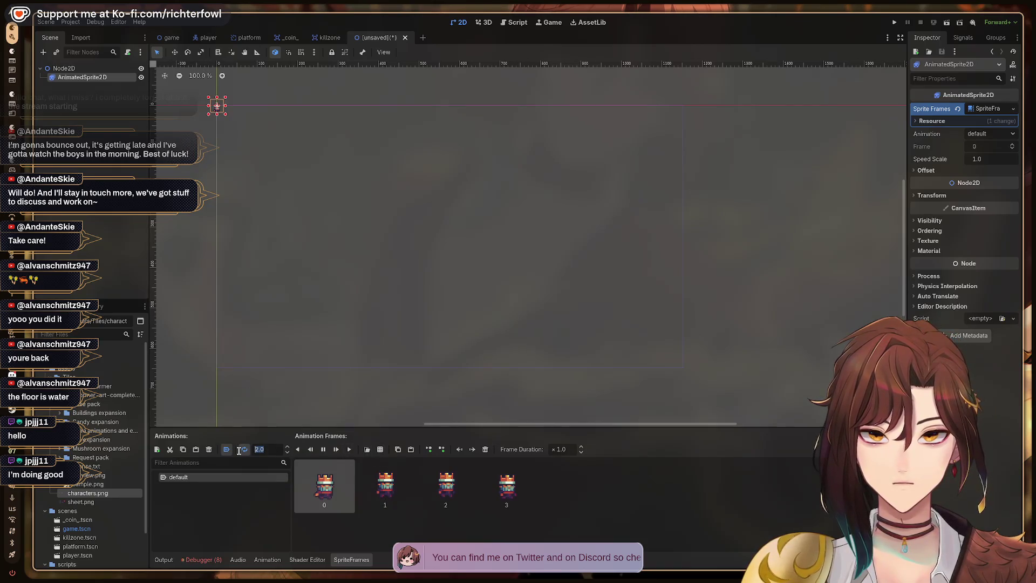
# - Set the animation speed to 5 FPS, replay it, and turn on looping
pyautogui.write('10')
pyautogui.click(349, 450)
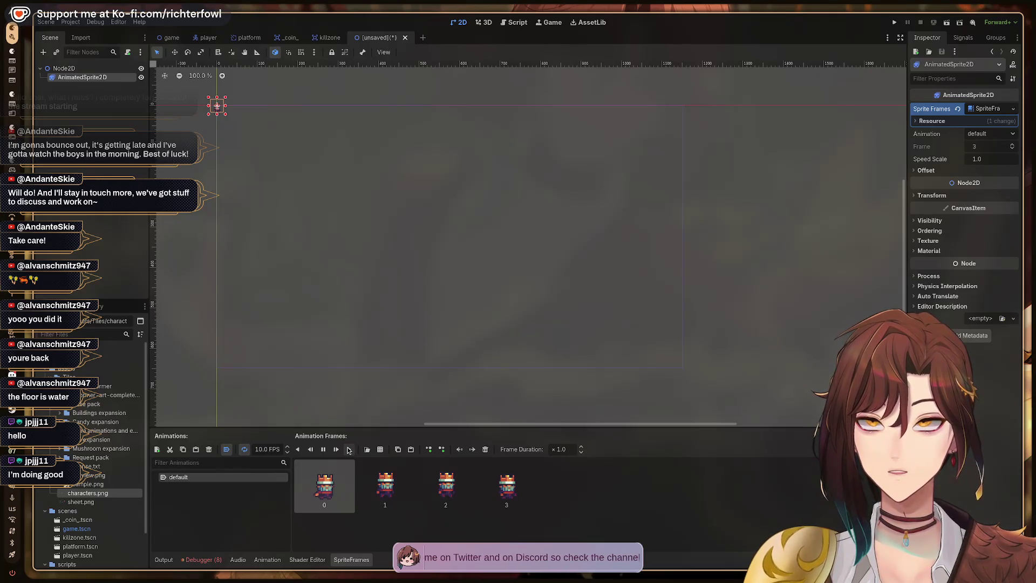
pyautogui.click(261, 449)
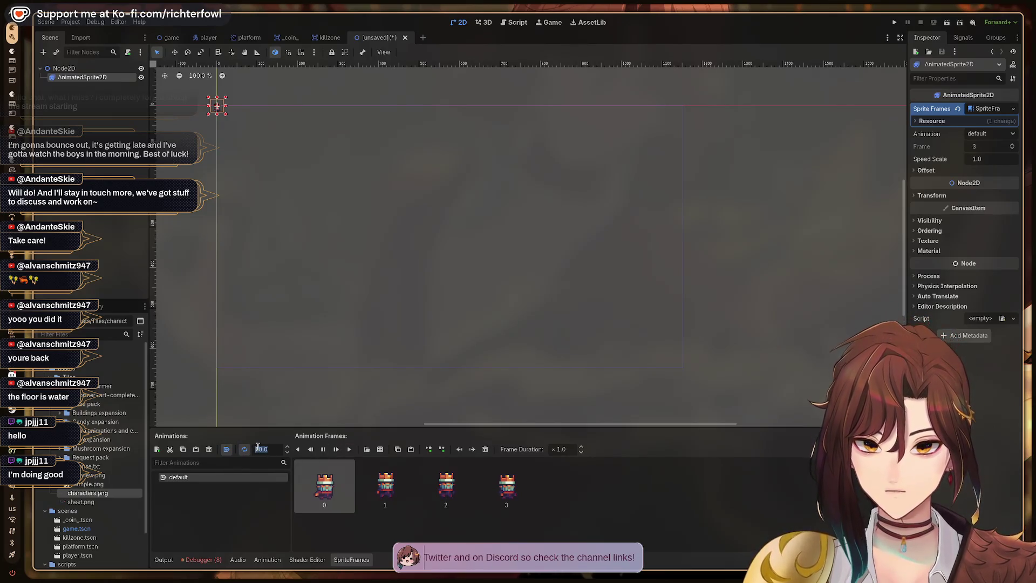
pyautogui.write('5')
pyautogui.press('Return')
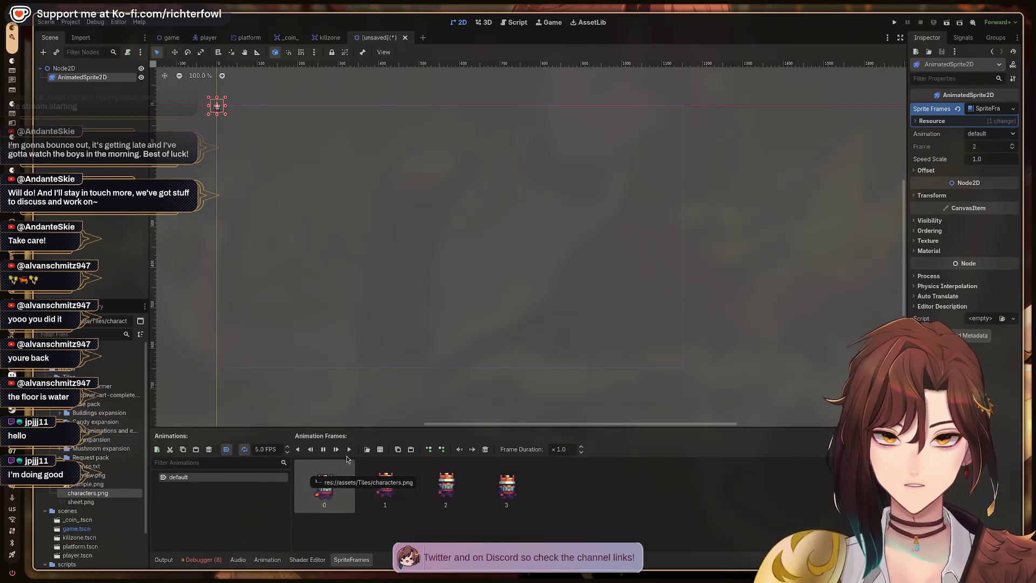
pyautogui.click(349, 451)
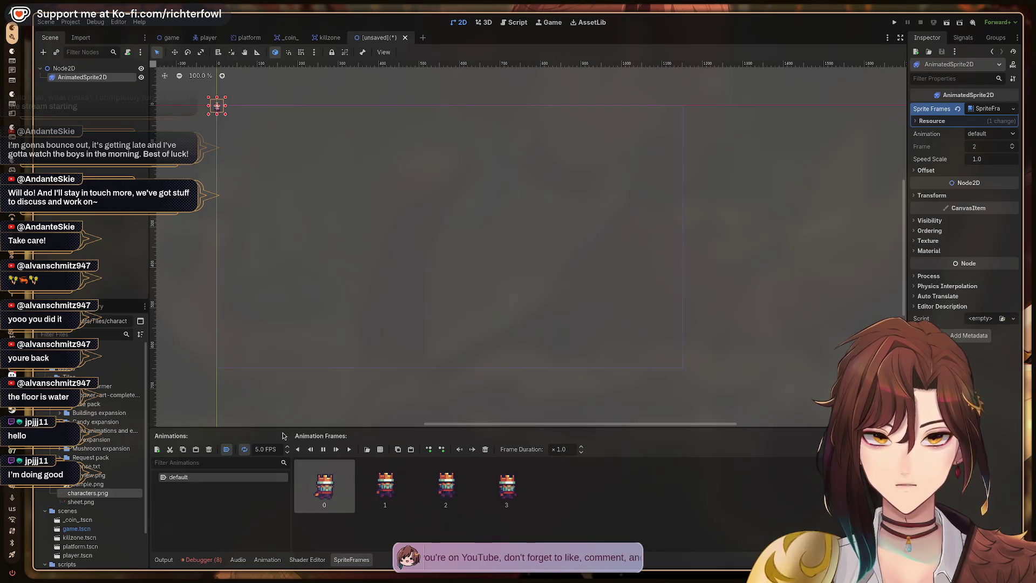
pyautogui.click(244, 449)
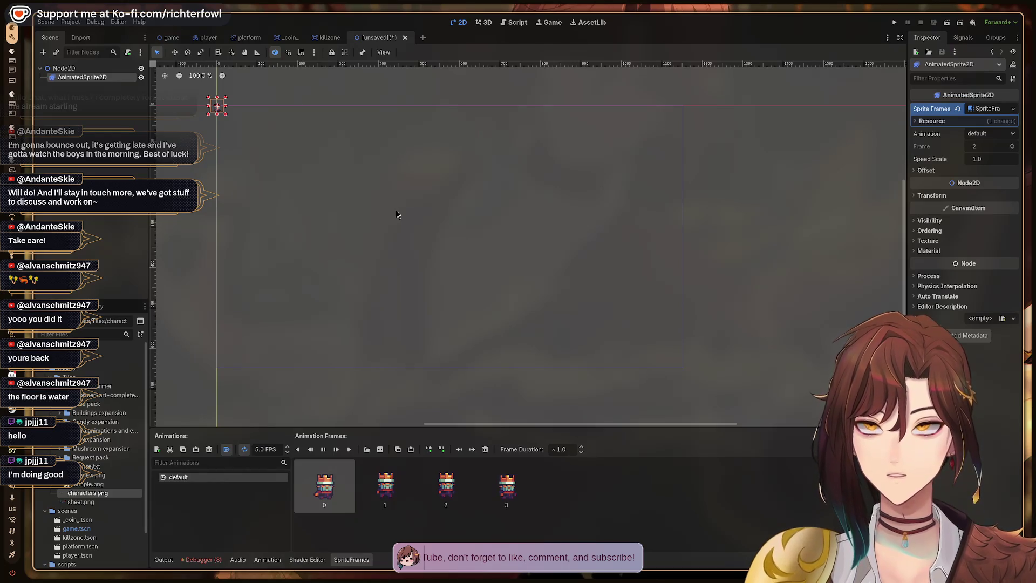
pyautogui.click(61, 85)
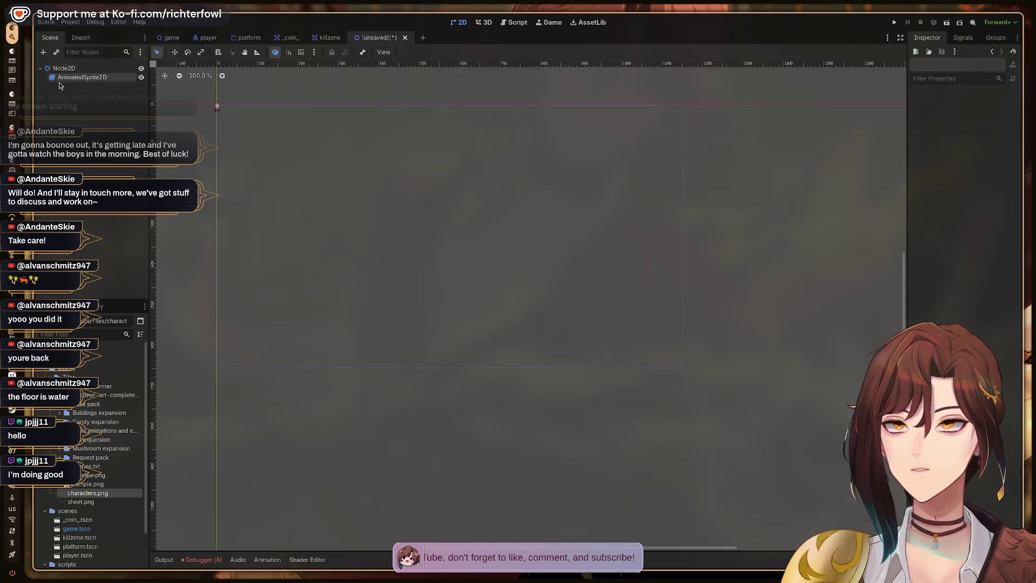
# - Abandon the 'kill' node search and switch to the tutorial video workspace
pyautogui.hotkey('ctrl', 'a')
pyautogui.write('kill')
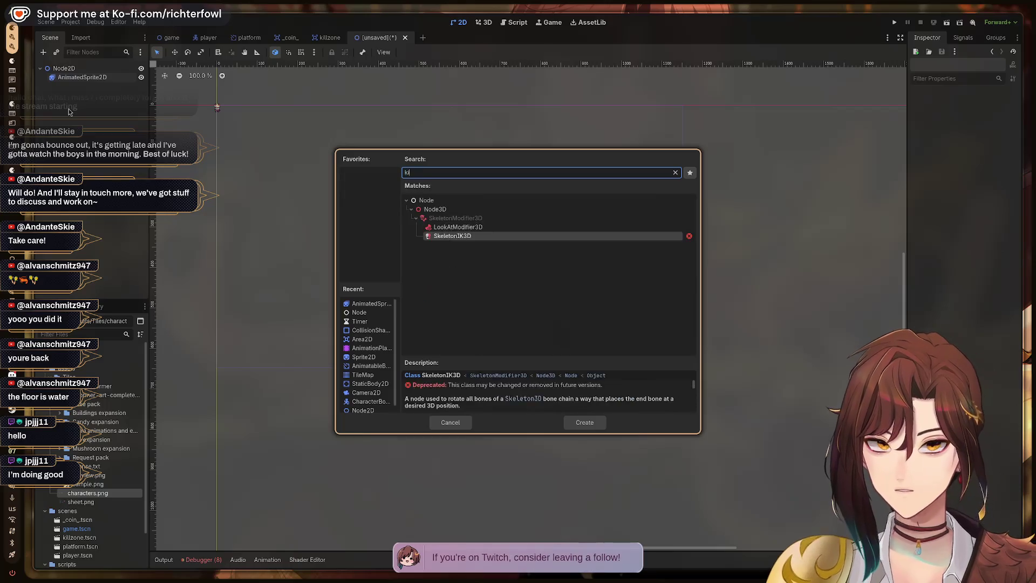
pyautogui.press('BackSpace')
pyautogui.press('BackSpace')
pyautogui.press('BackSpace')
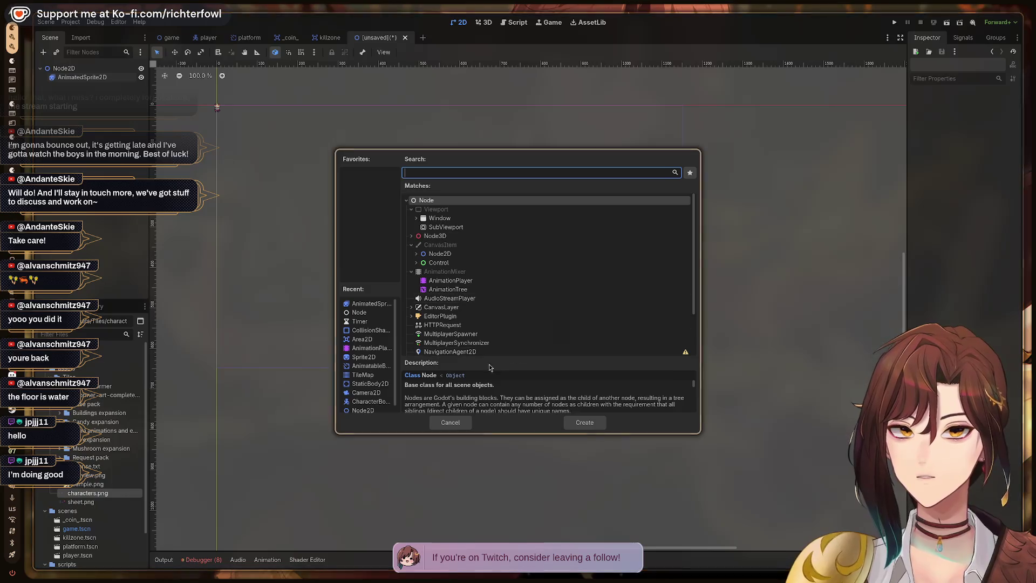
pyautogui.click(451, 422)
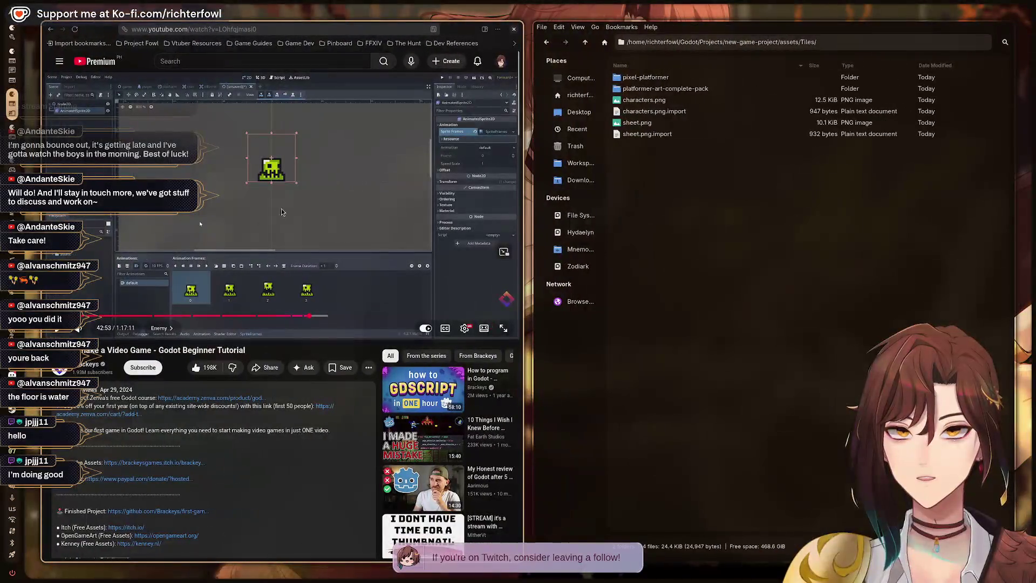
pyautogui.press('Right')
pyautogui.press('Right')
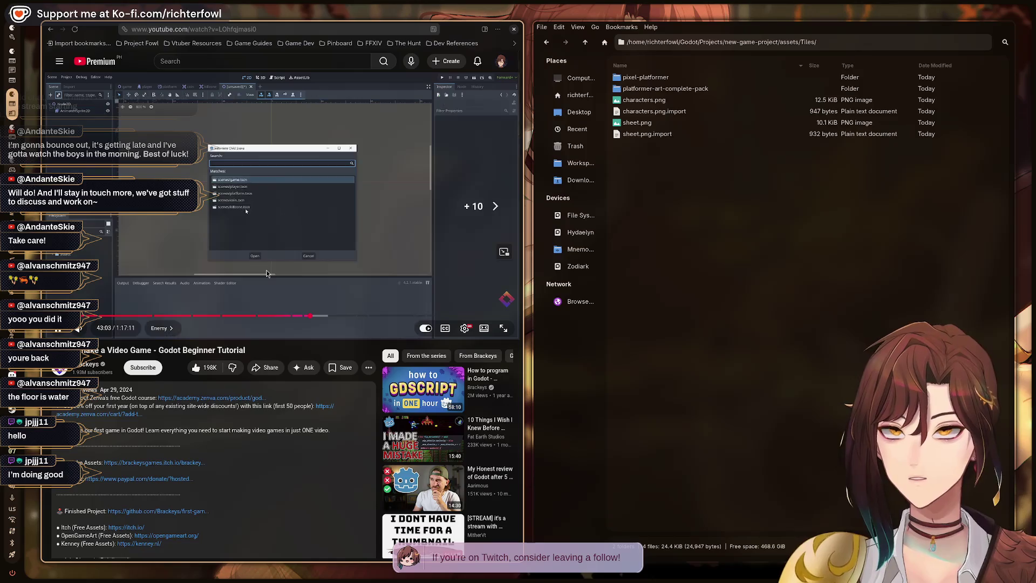
pyautogui.press('Right')
pyautogui.press('Right')
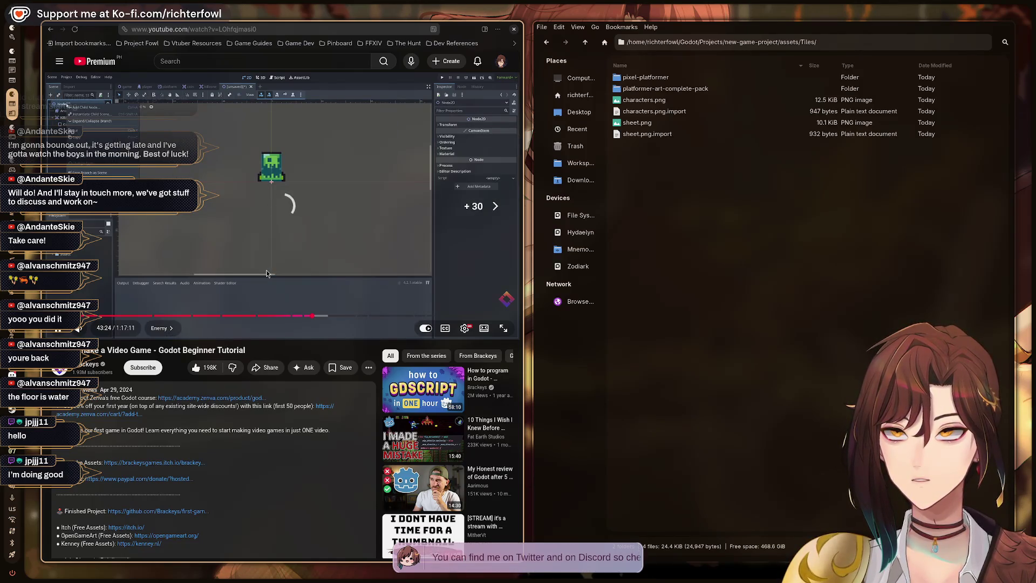
# - Rewind the tutorial video to about 43:00, pause it, and return to Godot
pyautogui.press('space')
pyautogui.press('Left')
pyautogui.press('Left')
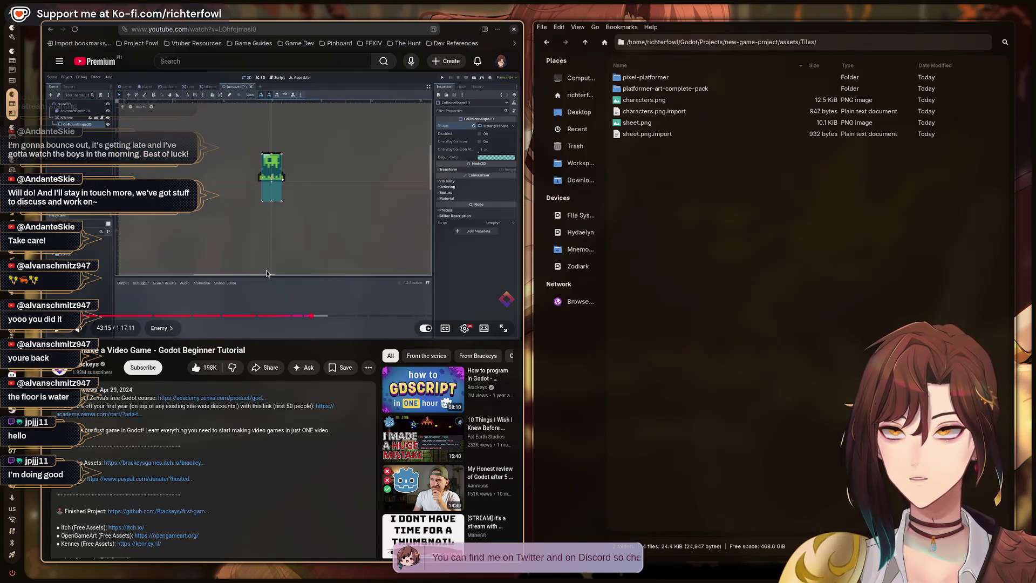
pyautogui.press('Left')
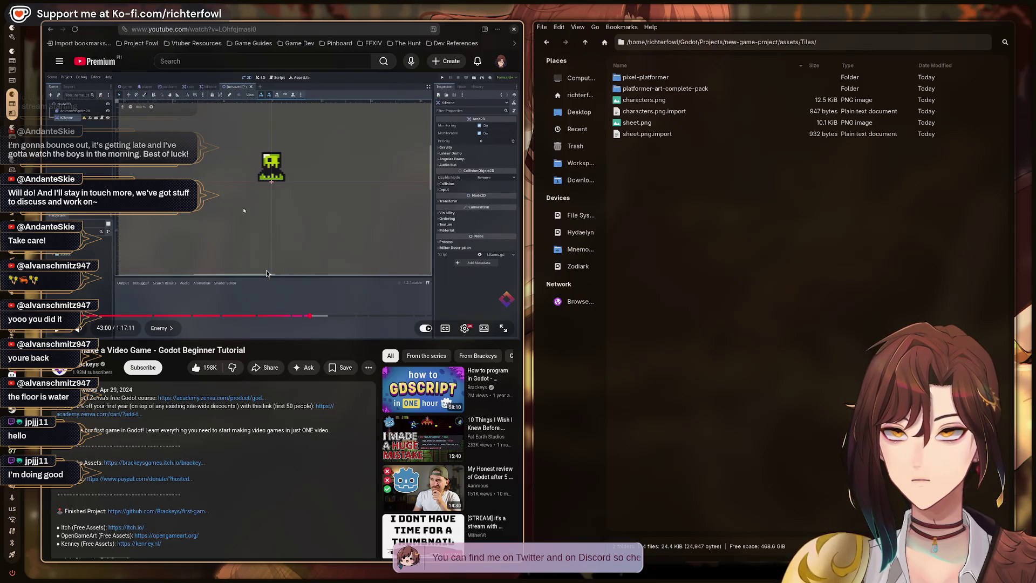
pyautogui.press('space')
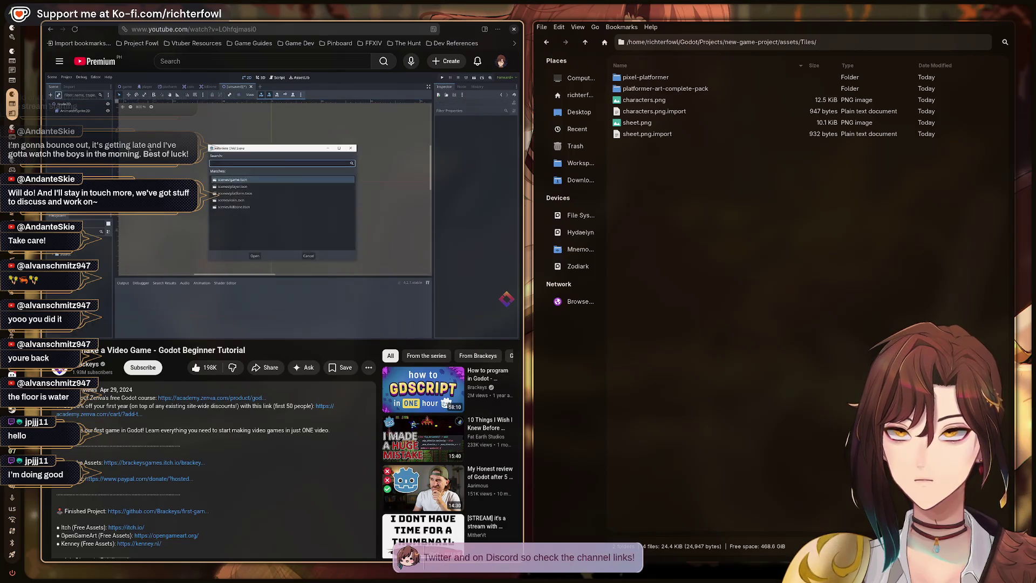
pyautogui.press('space')
pyautogui.hotkey('alt', 'Tab')
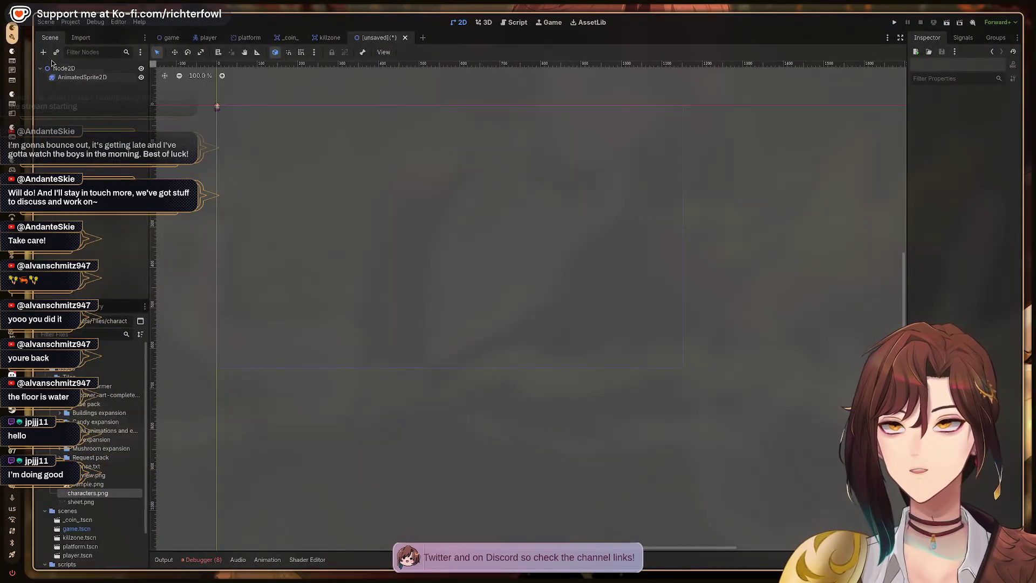
# - Instantiate killzone.tscn and add a CollisionShape2D child under the killzone node
pyautogui.click(430, 240)
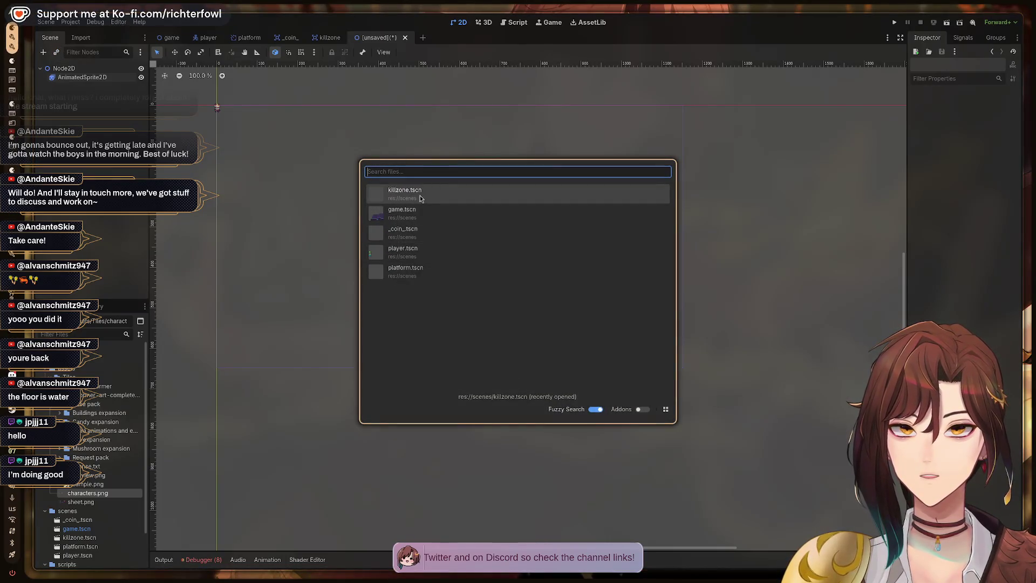
pyautogui.click(573, 374)
pyautogui.rightClick(94, 87)
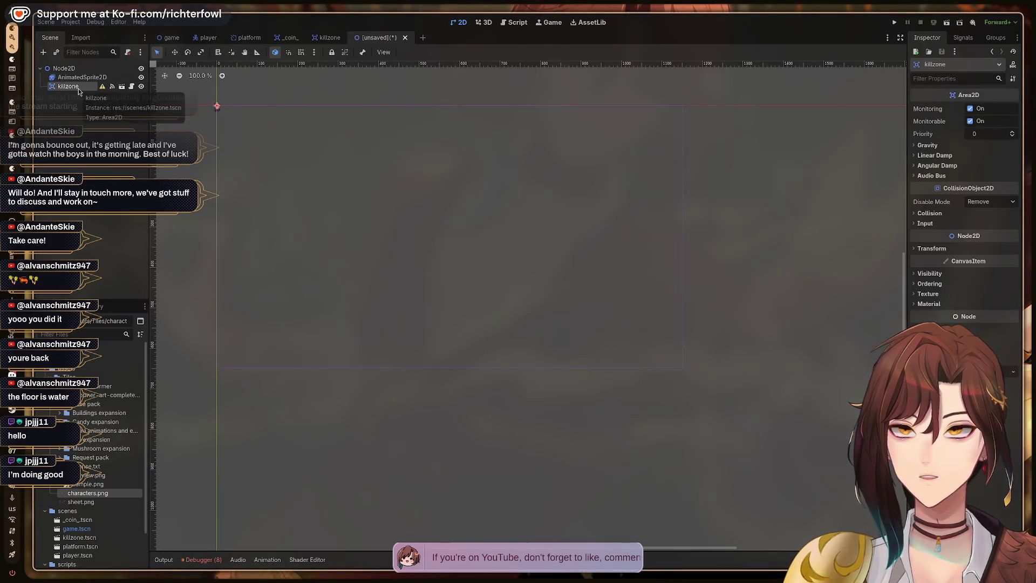
pyautogui.moveTo(136, 99)
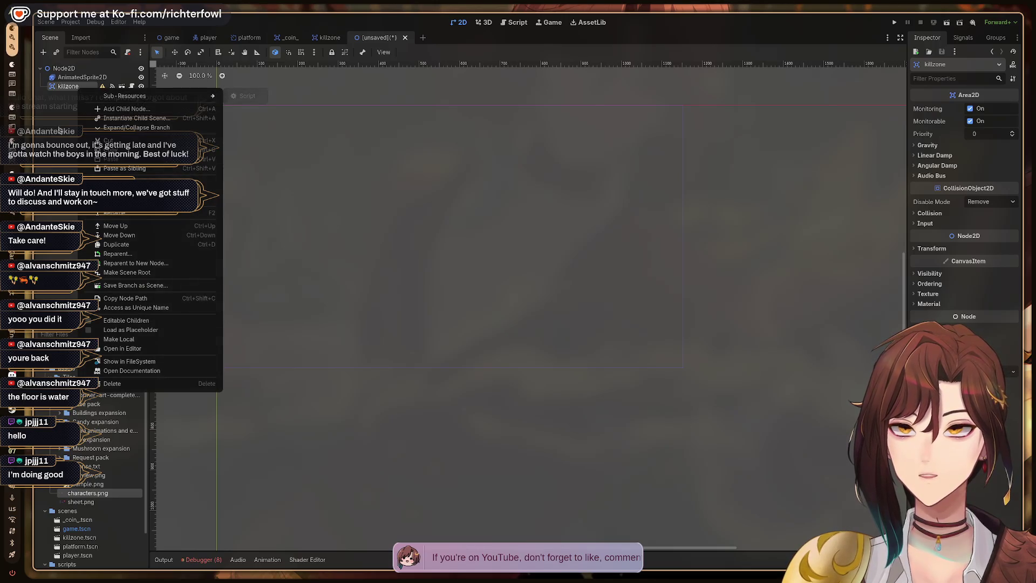
pyautogui.click(66, 89)
pyautogui.hotkey('ctrl', 'a')
pyautogui.write('colli')
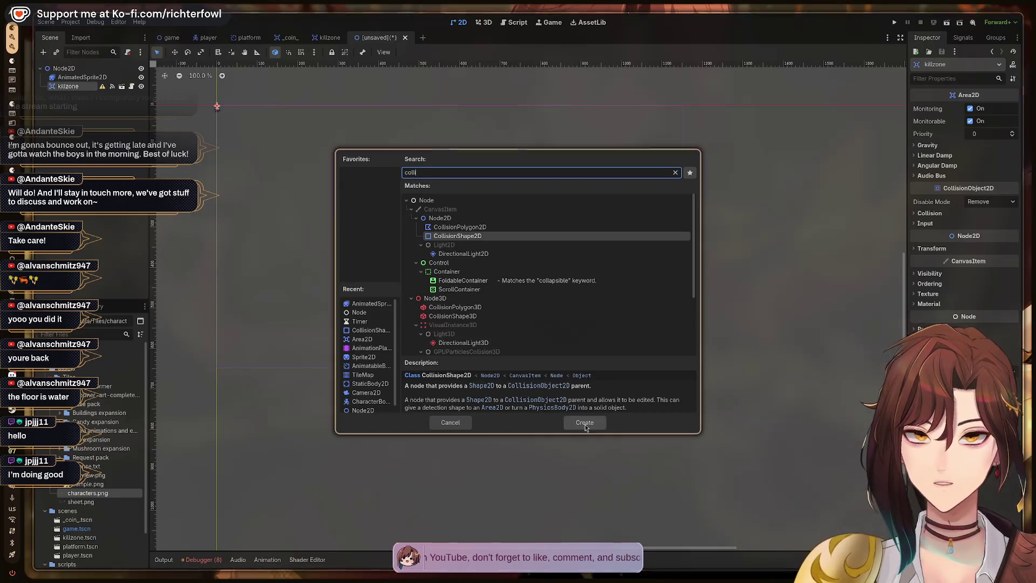
pyautogui.click(583, 424)
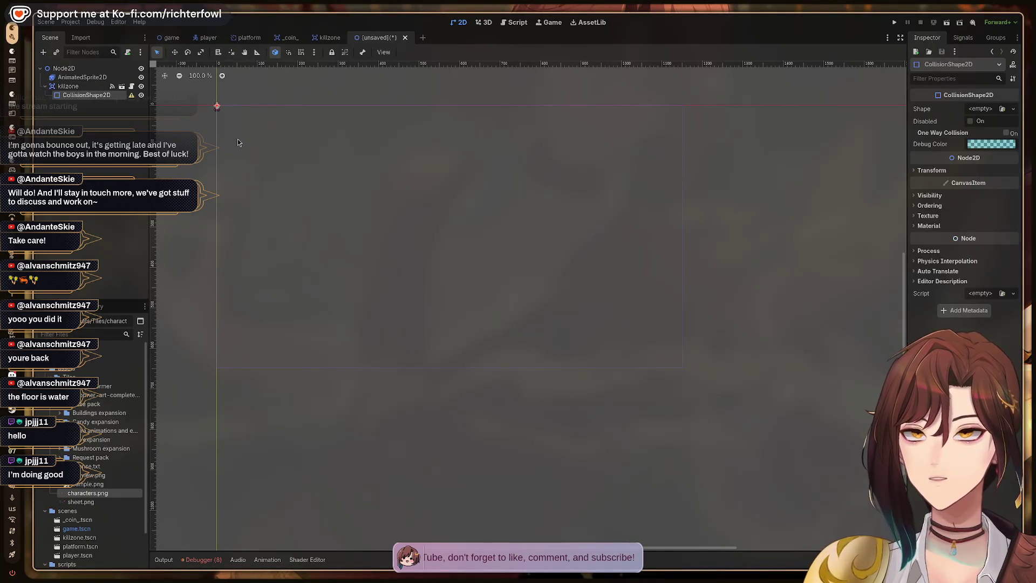
pyautogui.scroll(10, 212, 179)
pyautogui.moveTo(212, 179)
pyautogui.mouseDown()
pyautogui.moveTo(460, 289)
pyautogui.moveTo(432, 283)
pyautogui.mouseUp()
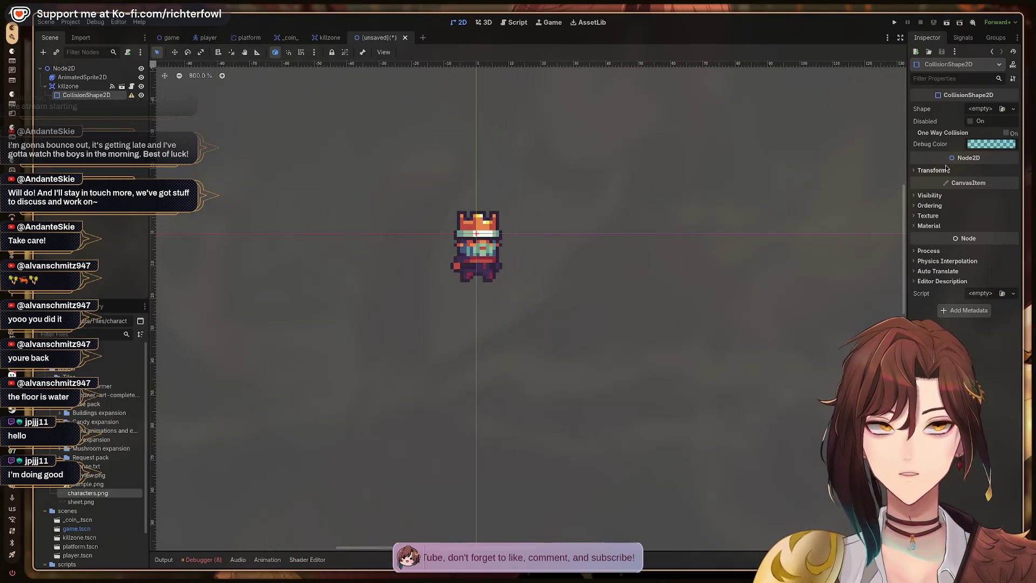
pyautogui.click(1014, 109)
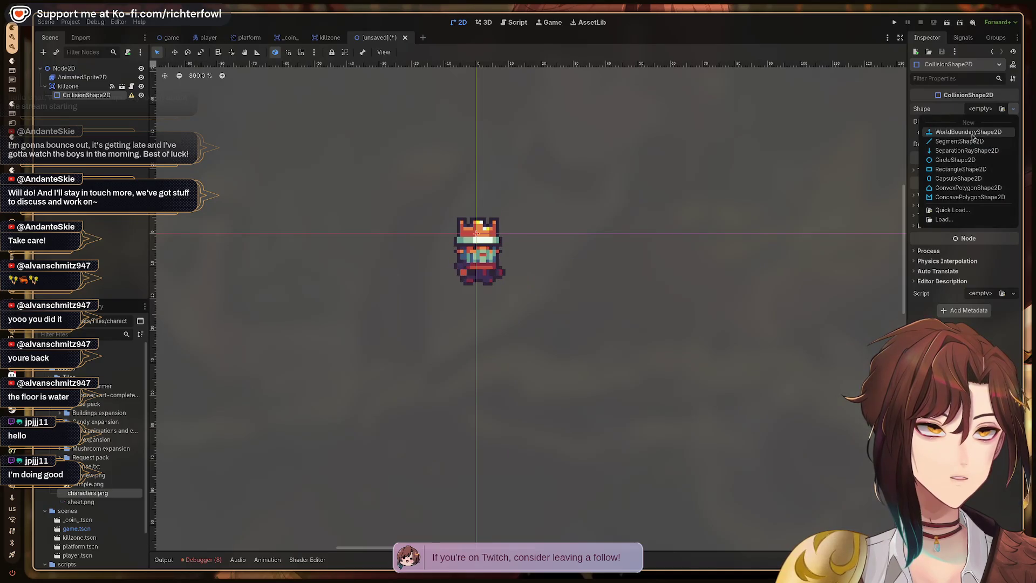
# - Give the collision shape a new RectangleShape2D resized to fit the character sprite
pyautogui.click(951, 170)
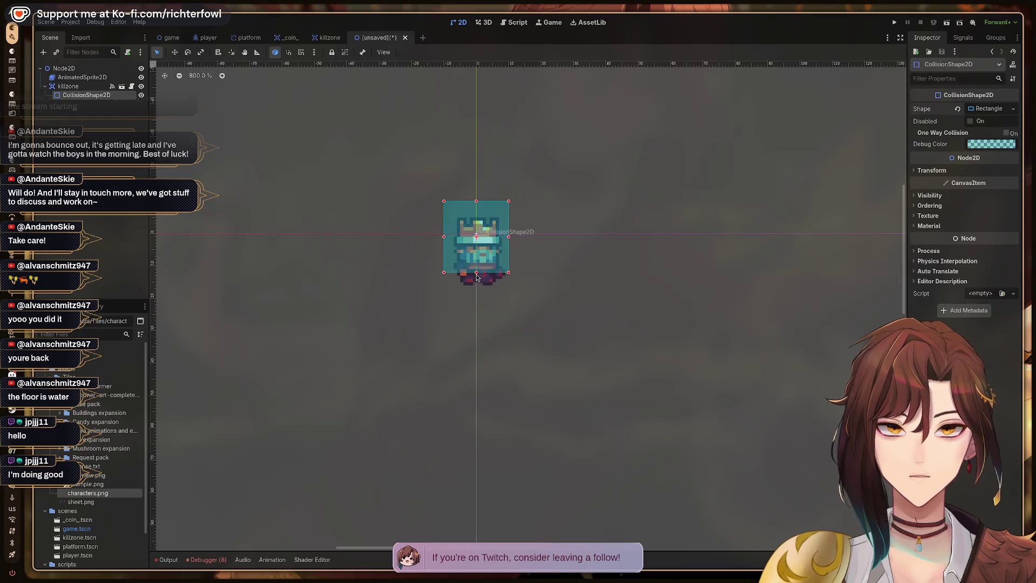
pyautogui.moveTo(476, 270); pyautogui.dragTo(476, 282)
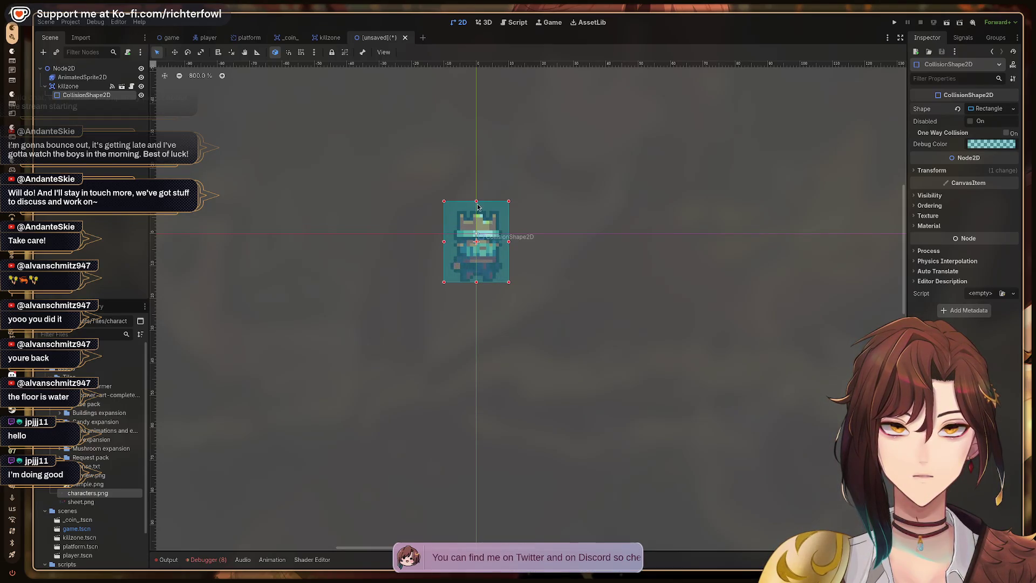
pyautogui.moveTo(477, 205)
pyautogui.mouseDown()
pyautogui.moveTo(480, 225)
pyautogui.moveTo(450, 252)
pyautogui.moveTo(499, 253)
pyautogui.mouseUp()
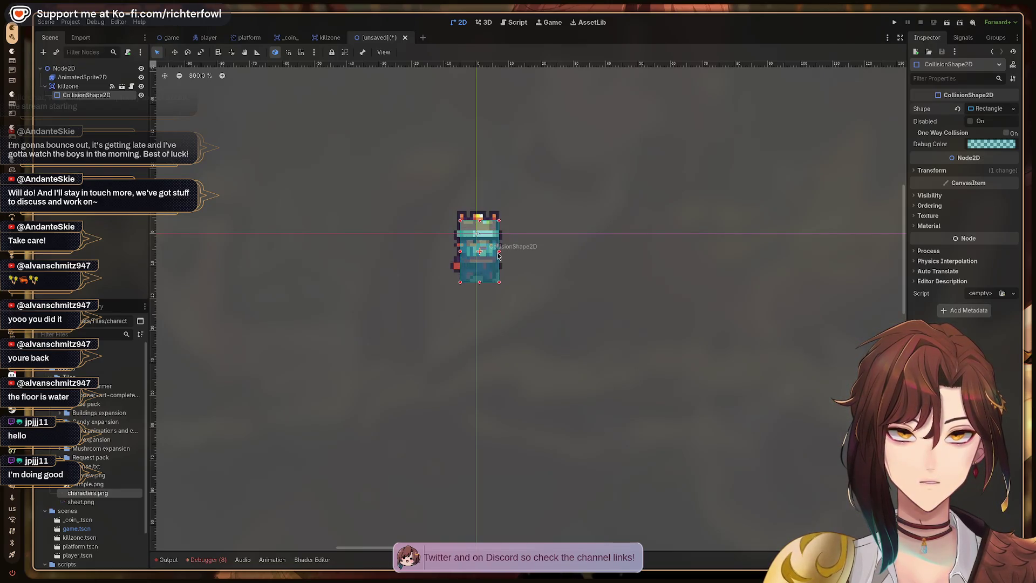
pyautogui.moveTo(499, 255); pyautogui.dragTo(496, 254)
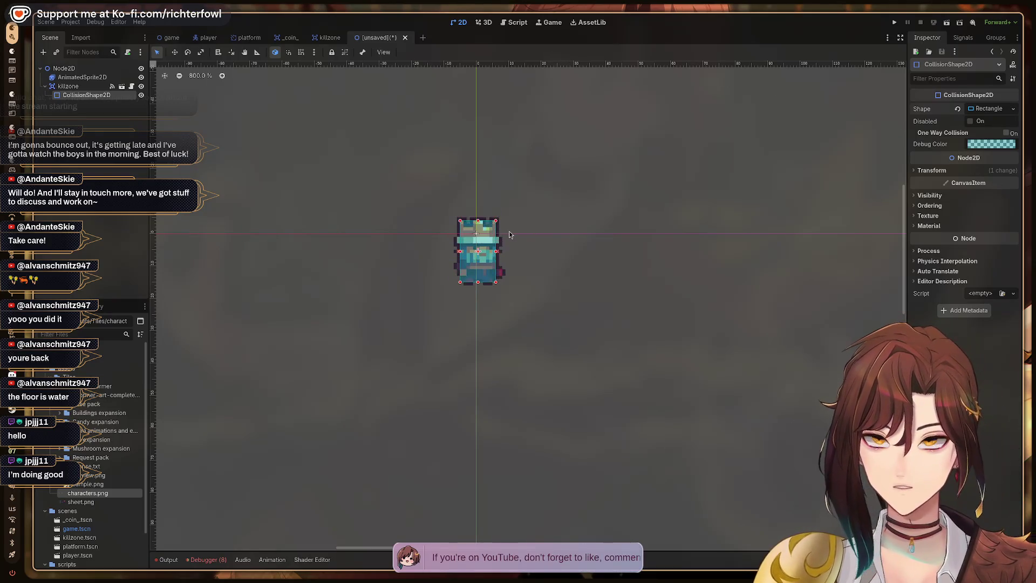
# - Rename the root node to 'enemy' and save the scene as enemy.tscn
pyautogui.hotkey('ctrl', 's')
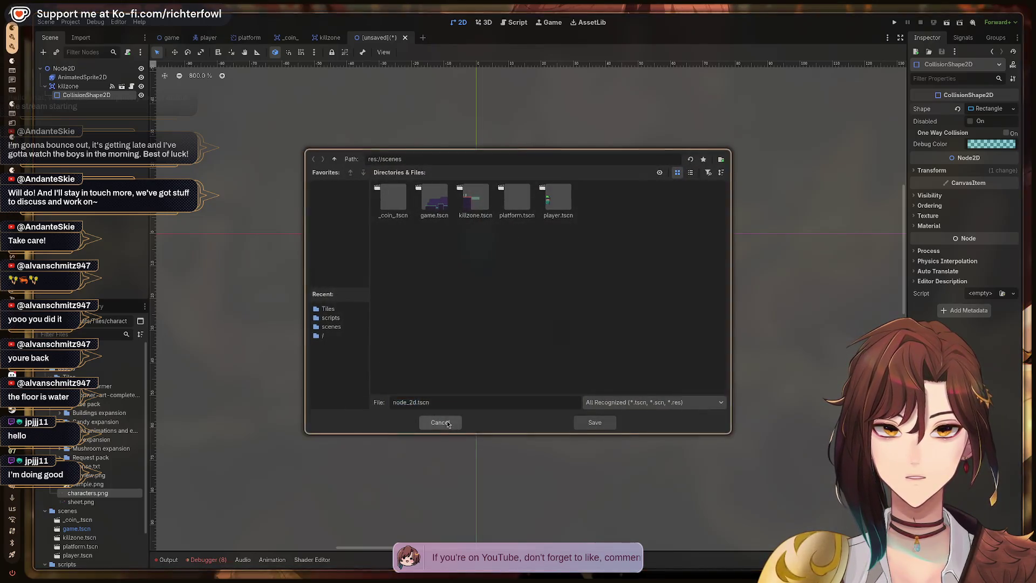
pyautogui.click(440, 422)
pyautogui.doubleClick(73, 70)
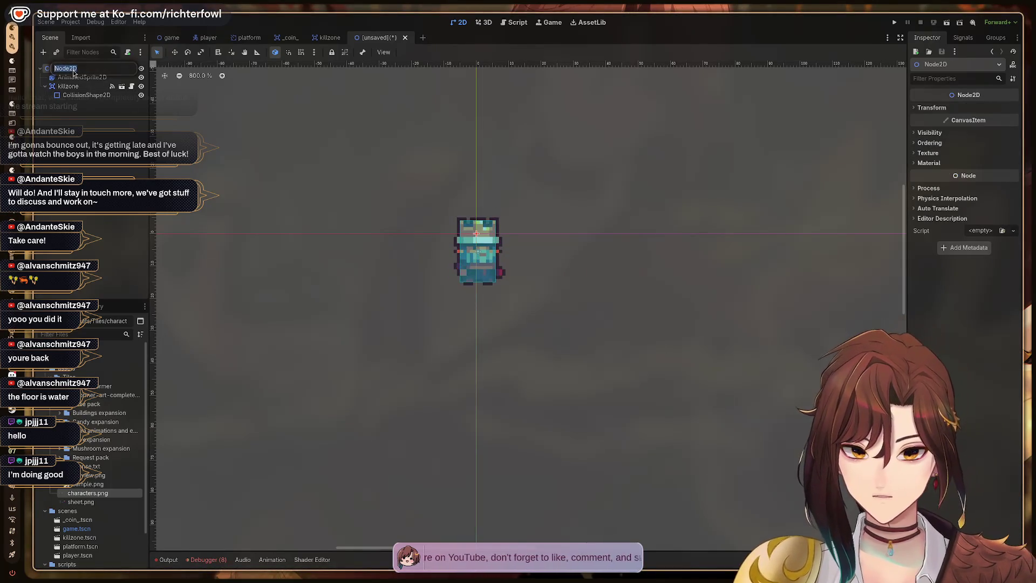
pyautogui.write('enemy')
pyautogui.press('Return')
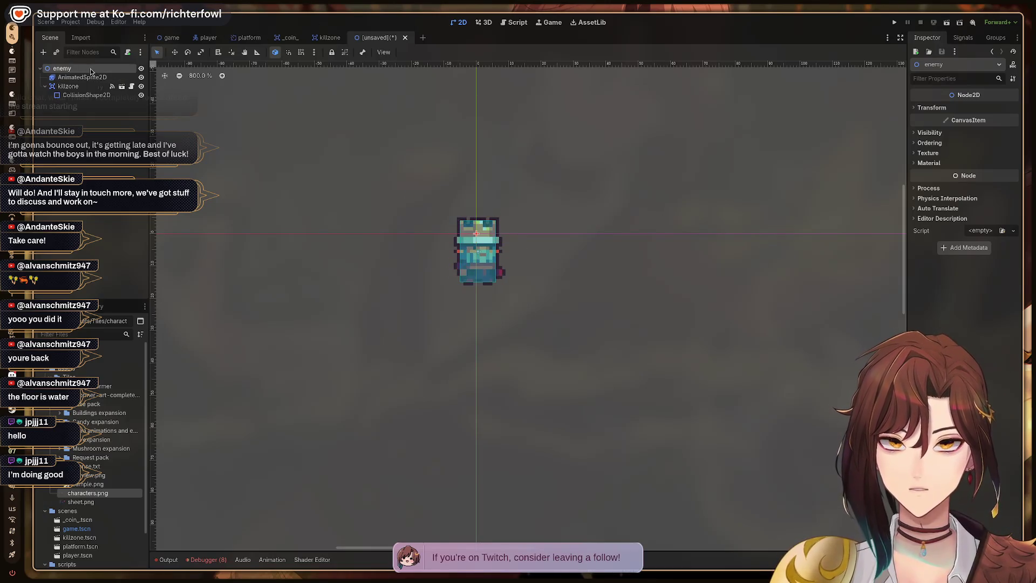
pyautogui.click(94, 122)
pyautogui.hotkey('ctrl', 's')
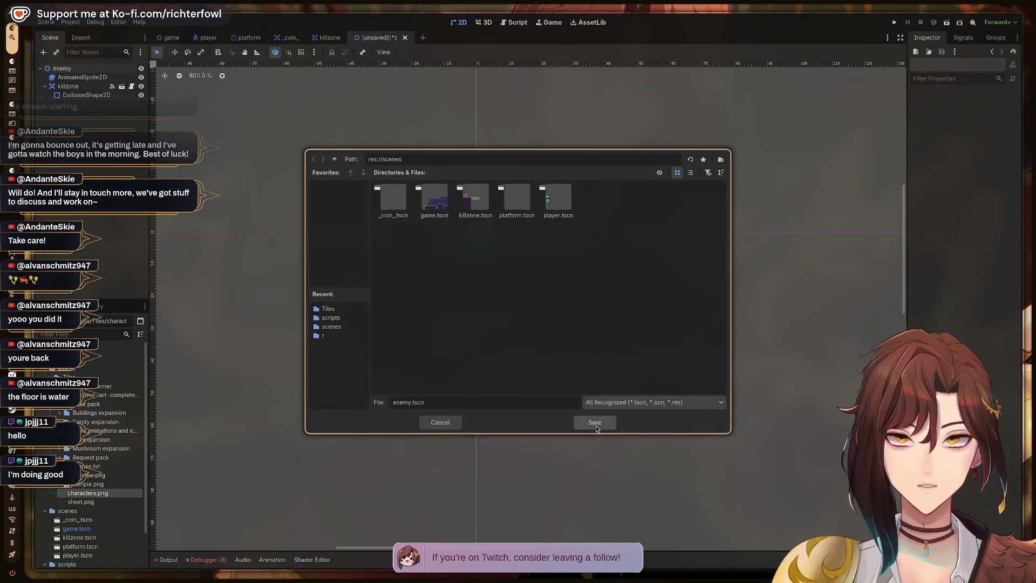
pyautogui.click(595, 423)
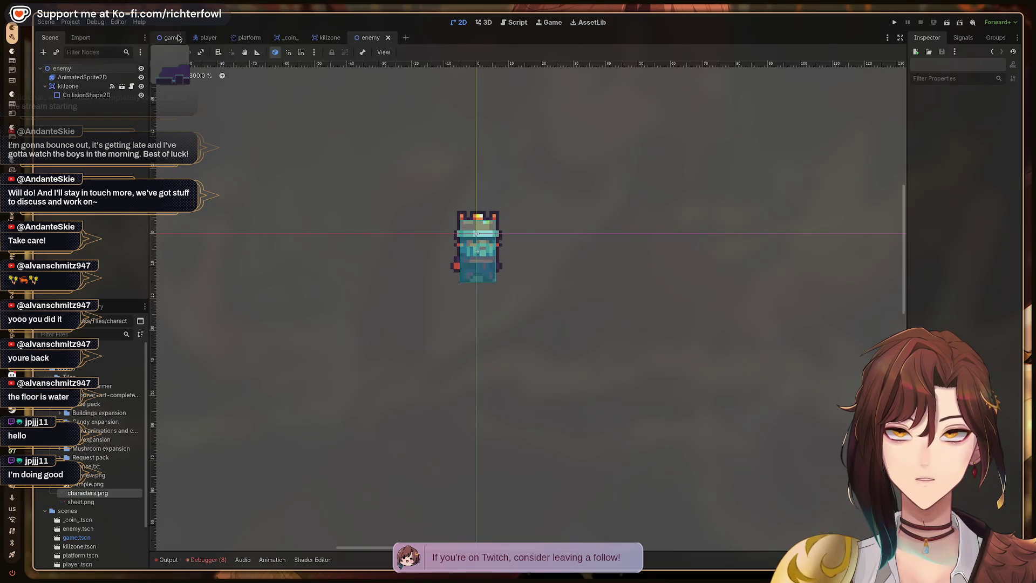
pyautogui.click(171, 38)
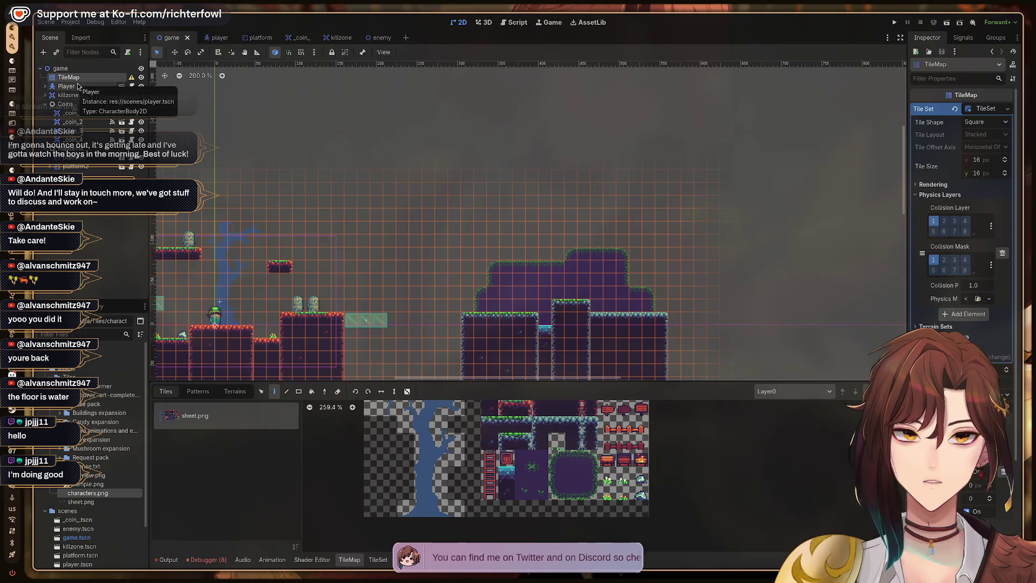
# - Paint a 3x2 cave wall tile column on the platform's right side and save the game scene
pyautogui.moveTo(253, 218); pyautogui.dragTo(445, 213)
pyautogui.hscroll(5, 445, 214)
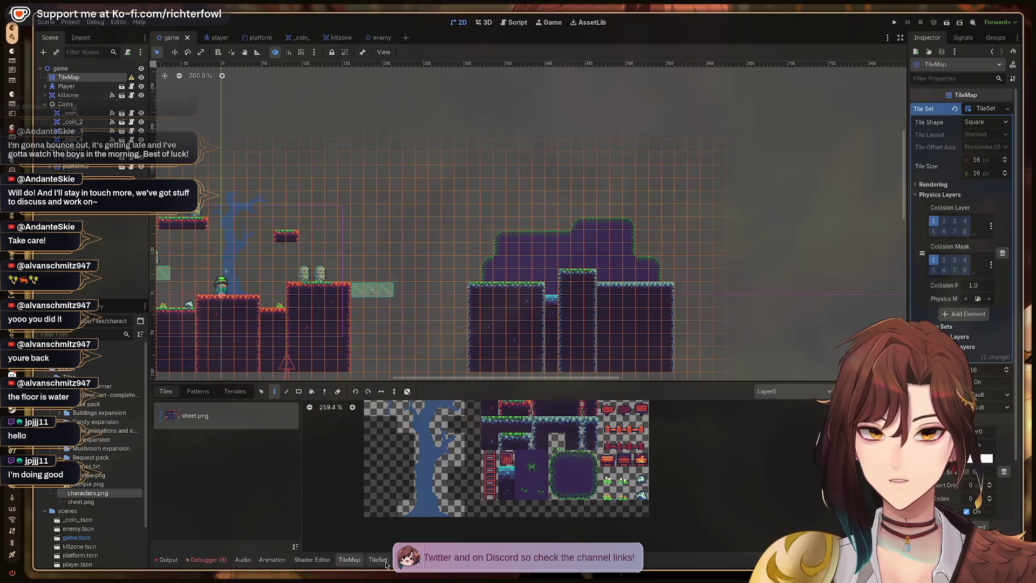
pyautogui.click(349, 560)
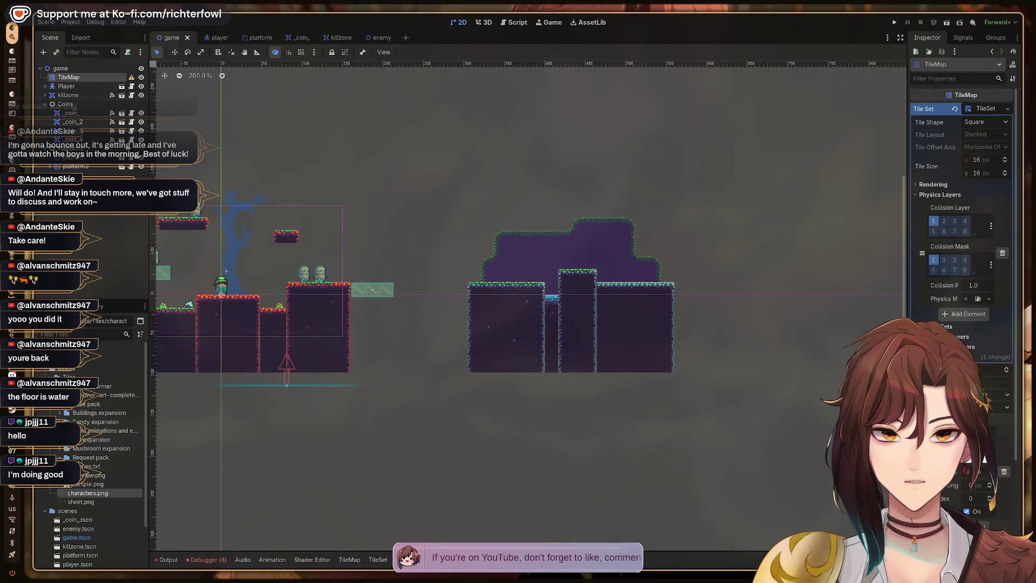
pyautogui.click(361, 560)
pyautogui.hscroll(5, 520, 284)
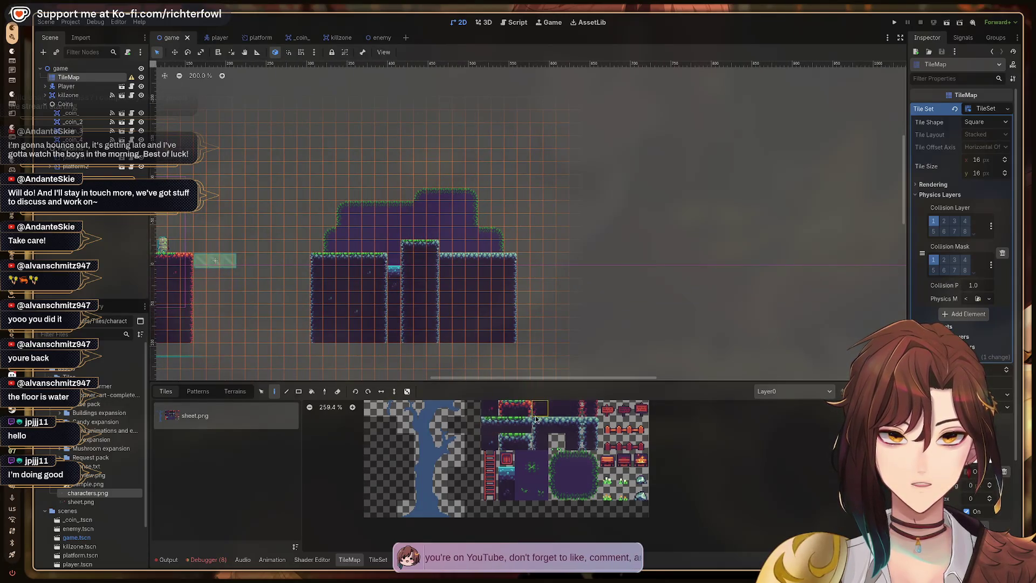
pyautogui.moveTo(535, 483); pyautogui.dragTo(566, 465)
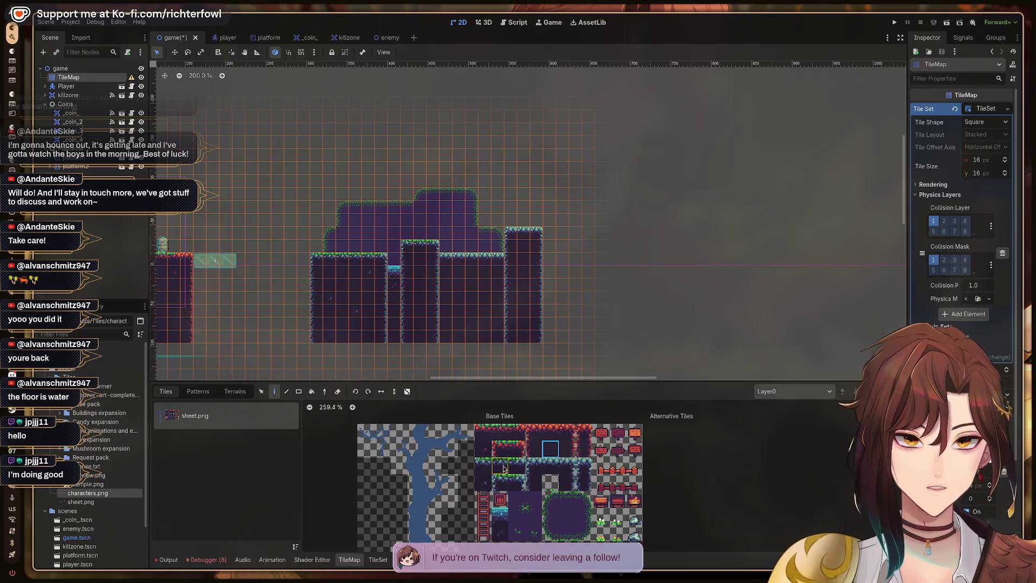
pyautogui.click(484, 484)
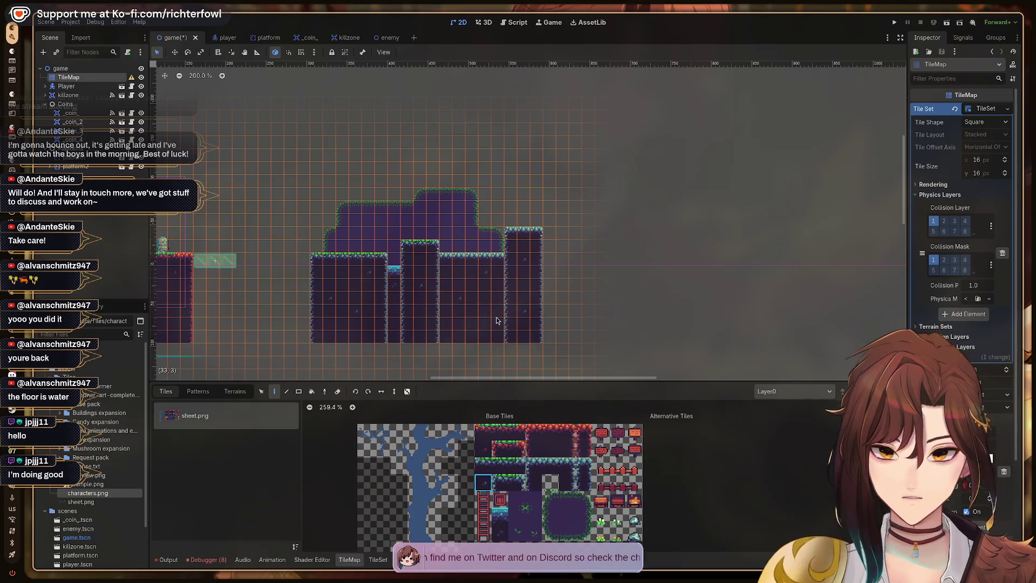
pyautogui.hotkey('ctrl', 's')
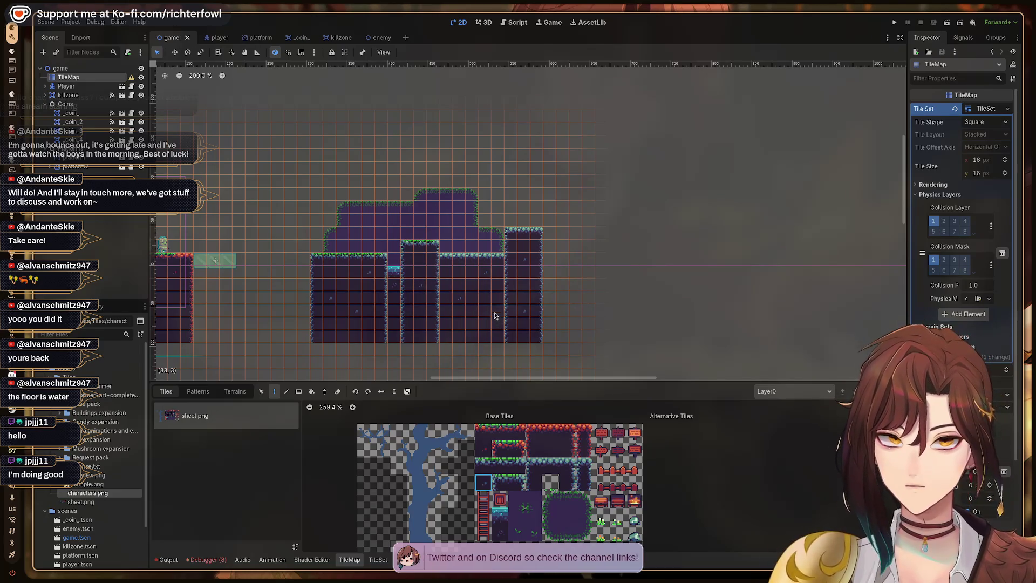
pyautogui.click(72, 69)
pyautogui.moveTo(306, 166)
pyautogui.mouseDown()
pyautogui.moveTo(397, 205)
pyautogui.moveTo(365, 197)
pyautogui.mouseUp()
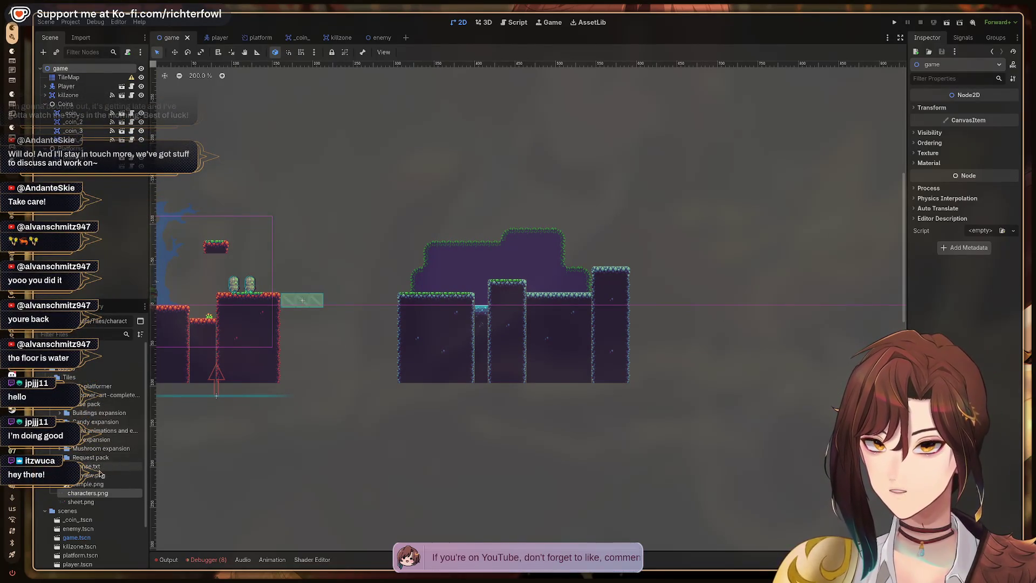
# - Drop an enemy.tscn instance into the level and position it on the purple cave platform
pyautogui.scroll(-2, 99, 474)
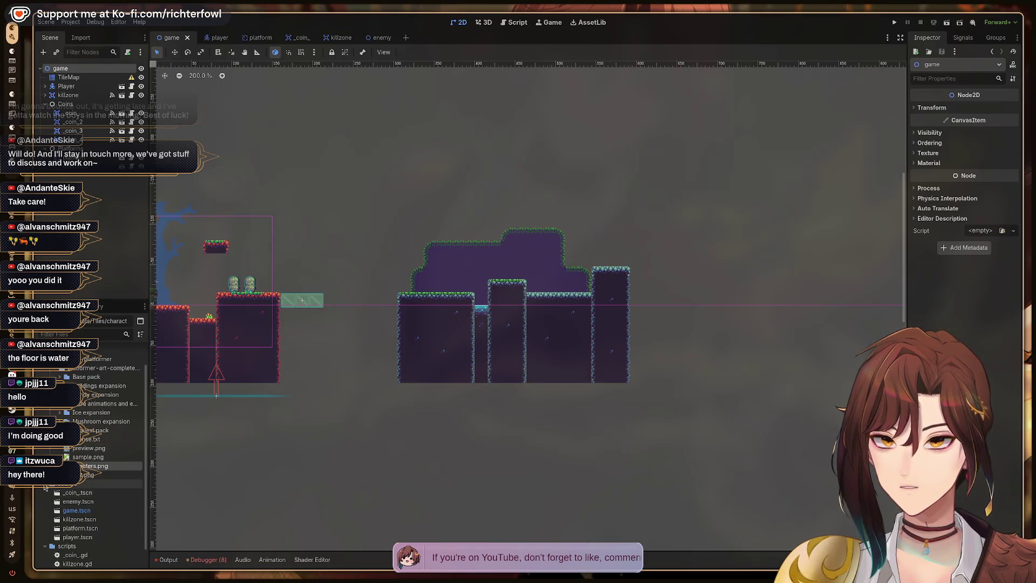
pyautogui.click(45, 486)
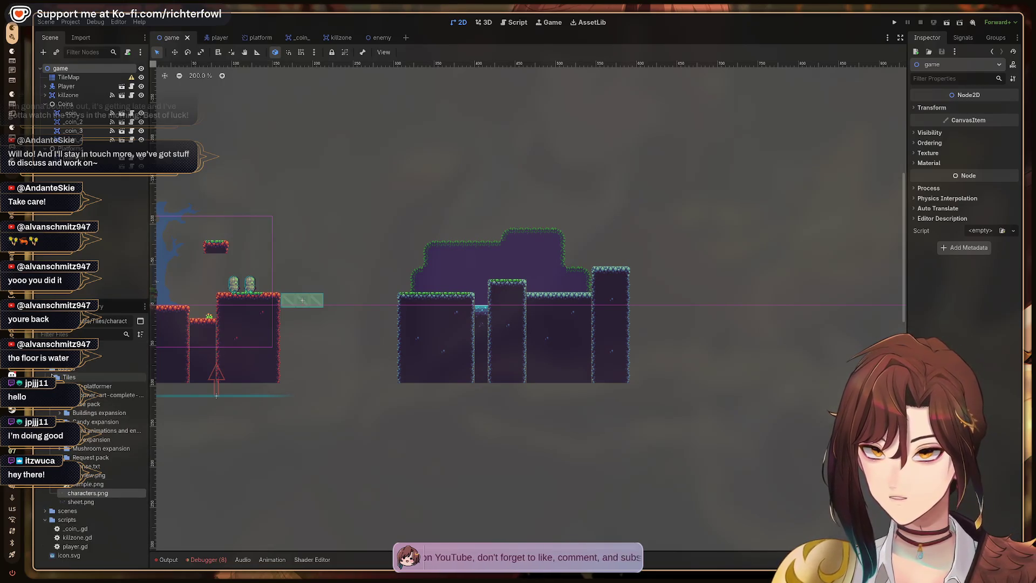
pyautogui.click(52, 376)
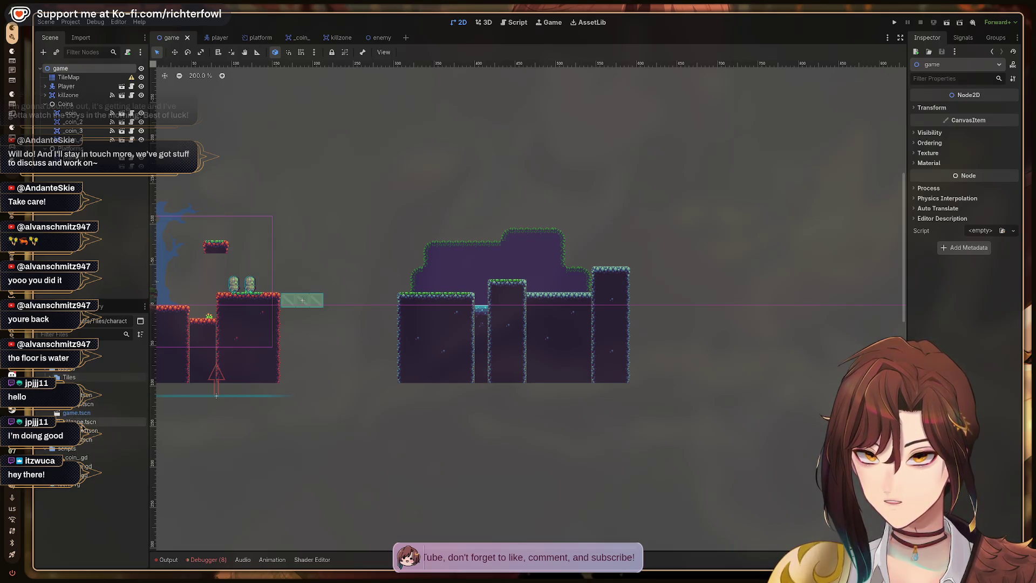
pyautogui.moveTo(78, 404); pyautogui.dragTo(396, 310)
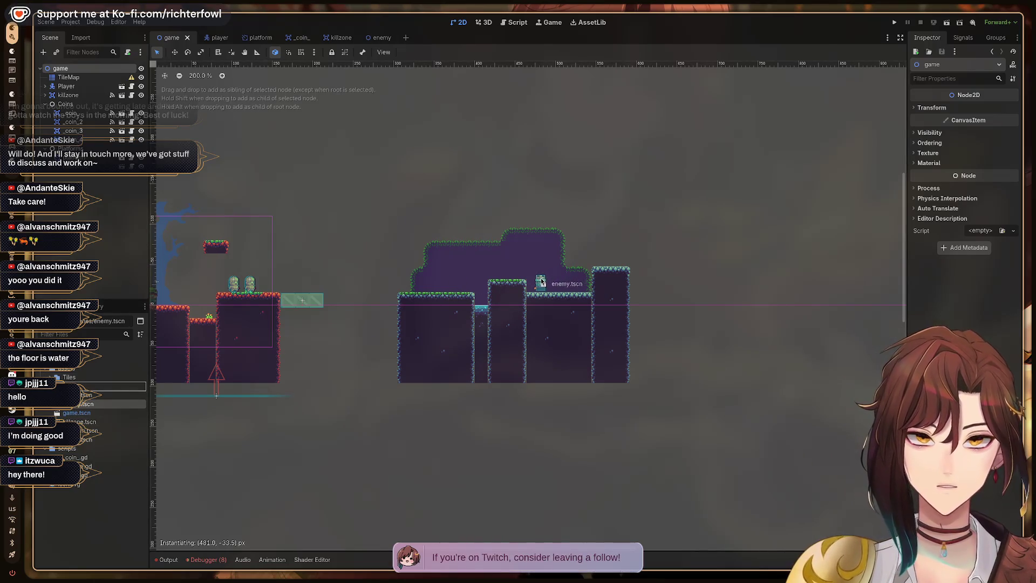
pyautogui.moveTo(542, 282); pyautogui.dragTo(542, 282)
pyautogui.scroll(1, 559, 280)
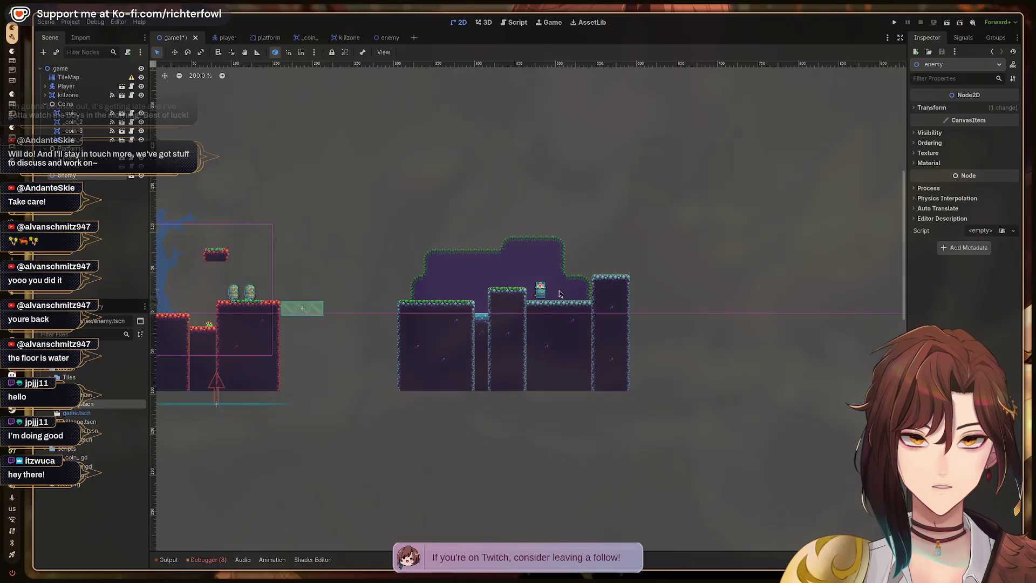
pyautogui.moveTo(537, 293); pyautogui.dragTo(533, 289)
pyautogui.click(540, 270)
pyautogui.scroll(5, 576, 312)
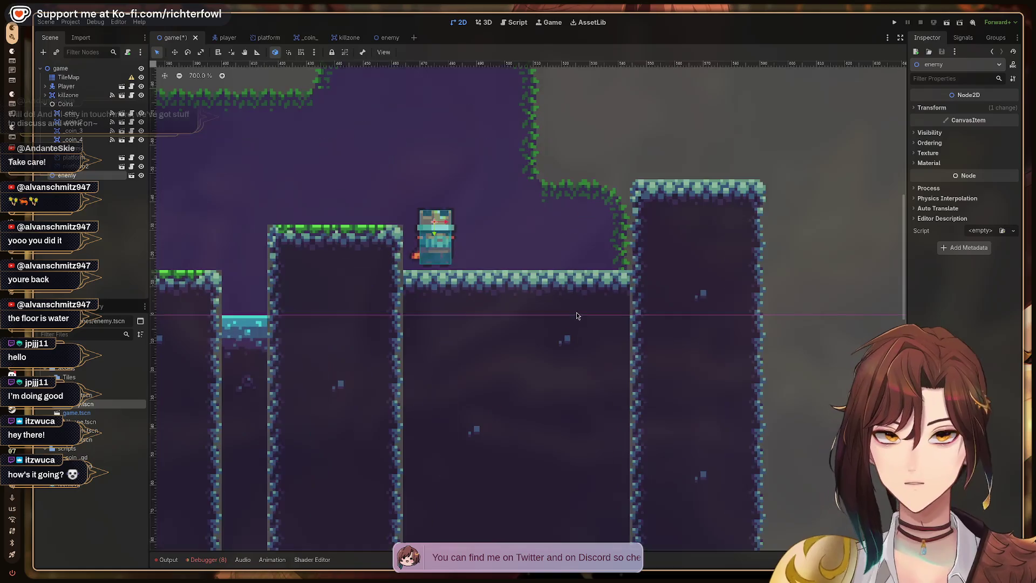
pyautogui.press('Down')
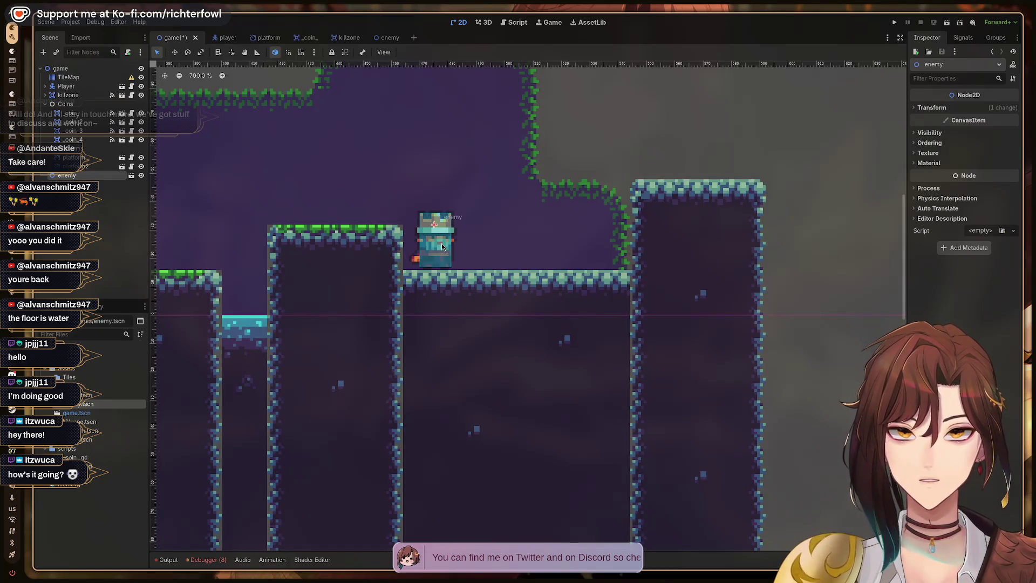
# - Save the level, run it with F5, and play through the opening platforms and crates
pyautogui.hotkey('ctrl', 's')
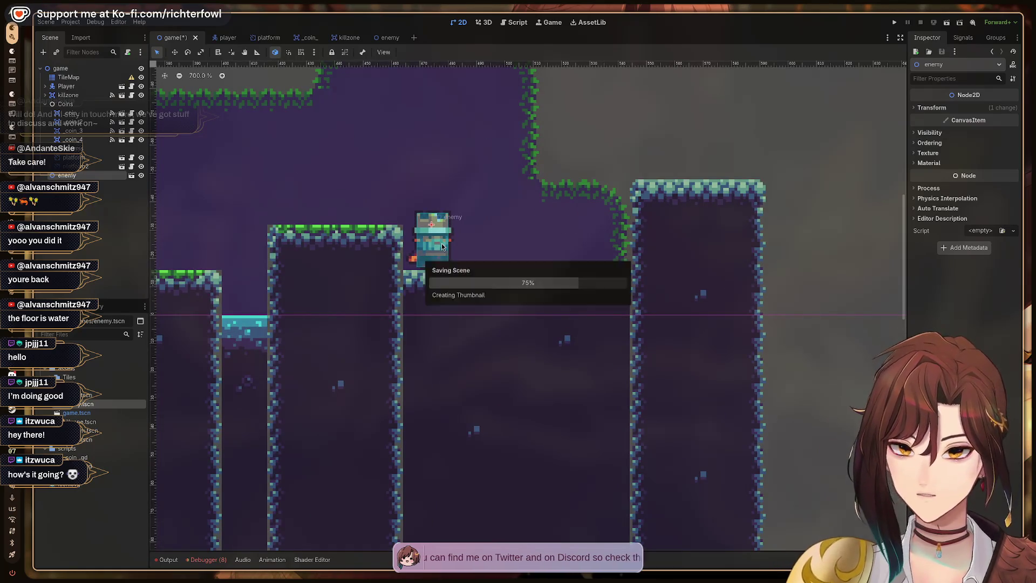
pyautogui.press('F5')
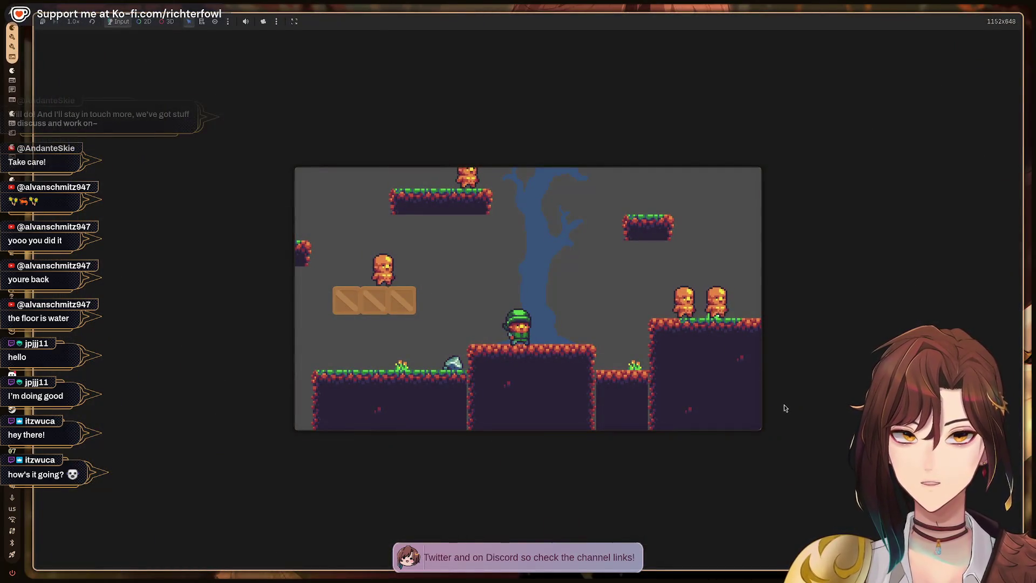
pyautogui.click(679, 278)
pyautogui.press('Right')
pyautogui.press('Left')
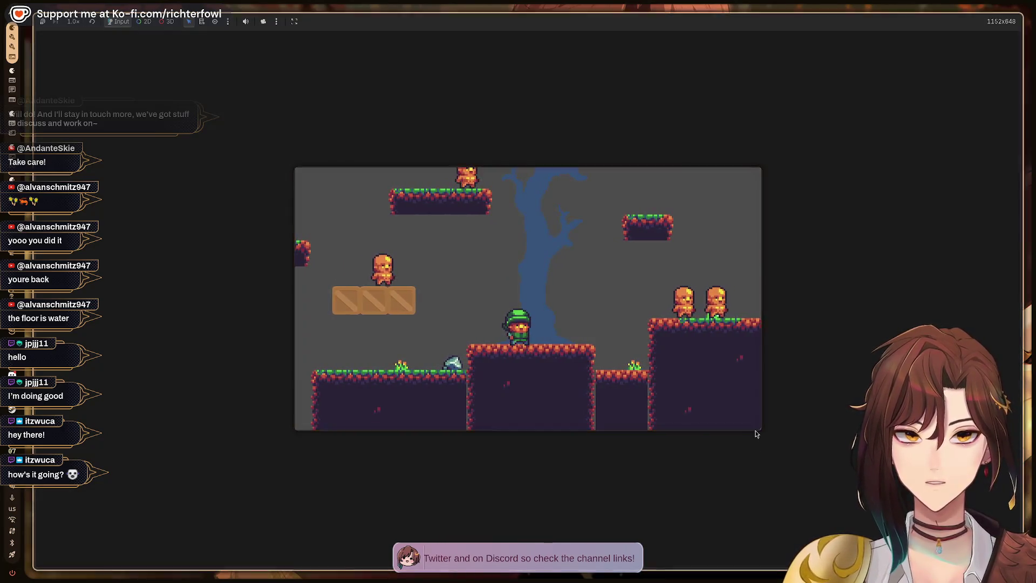
pyautogui.press('Left')
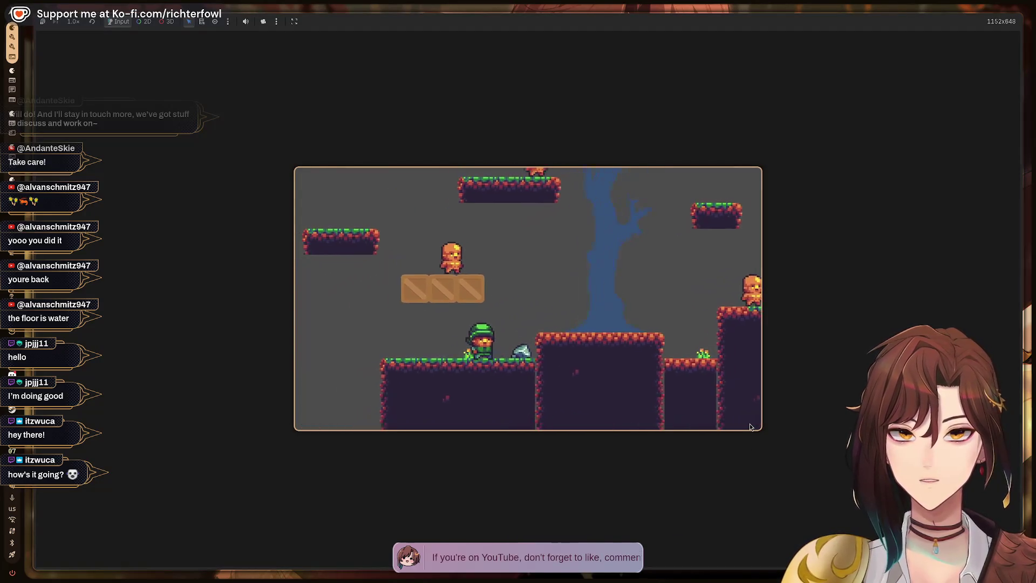
pyautogui.press('space')
pyautogui.press('Right')
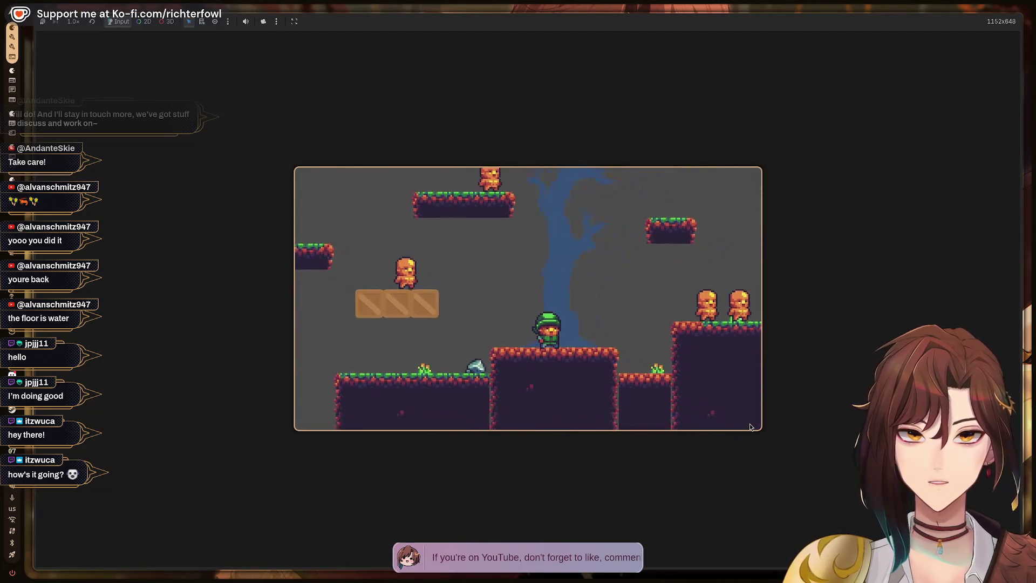
pyautogui.press('space')
pyautogui.press('Left')
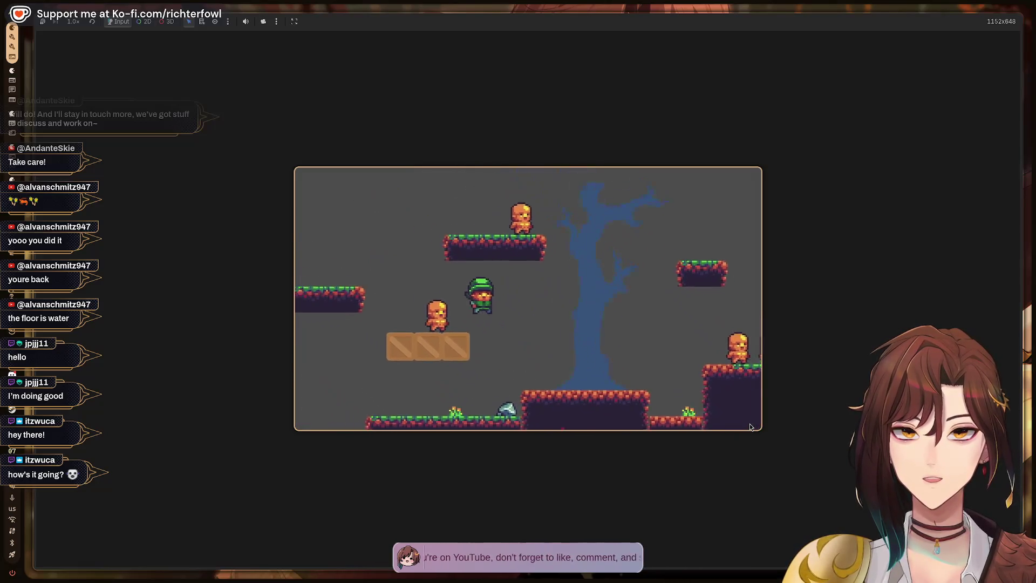
pyautogui.press('Right')
pyautogui.press('space')
pyautogui.press('Left')
# - Continue playing across the raised platforms and crates, then stop the game with F8
pyautogui.press('Right')
pyautogui.press('space')
pyautogui.press('Right')
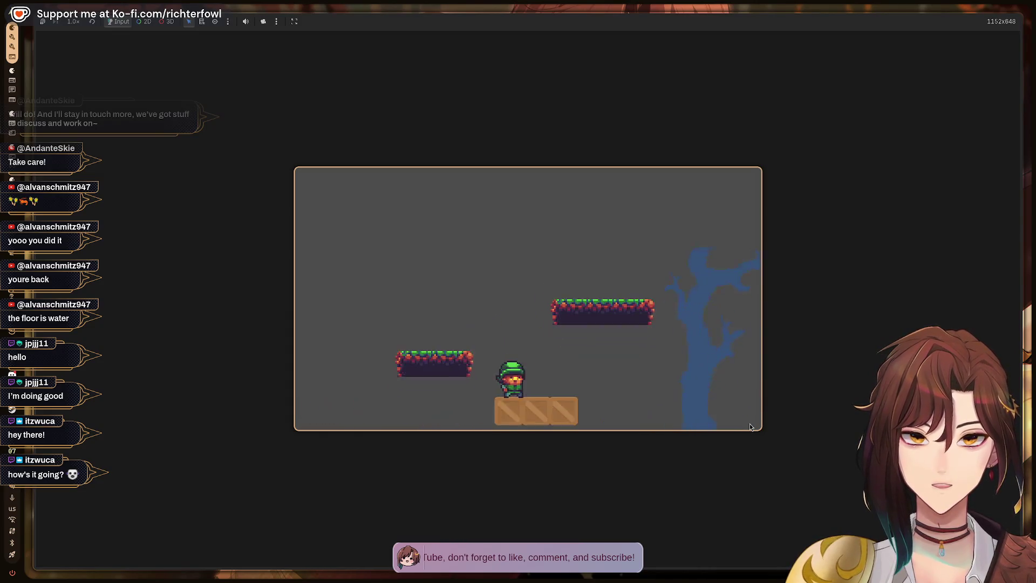
pyautogui.press('space')
pyautogui.press('space')
pyautogui.press('Right')
pyautogui.press('space')
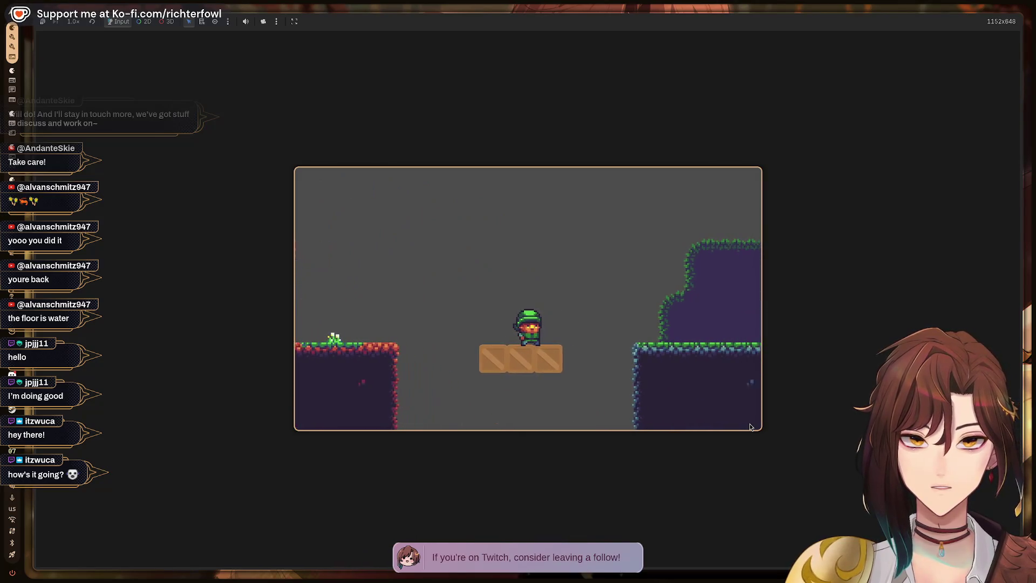
pyautogui.press('Right')
pyautogui.press('space')
pyautogui.press('space')
pyautogui.press('Left')
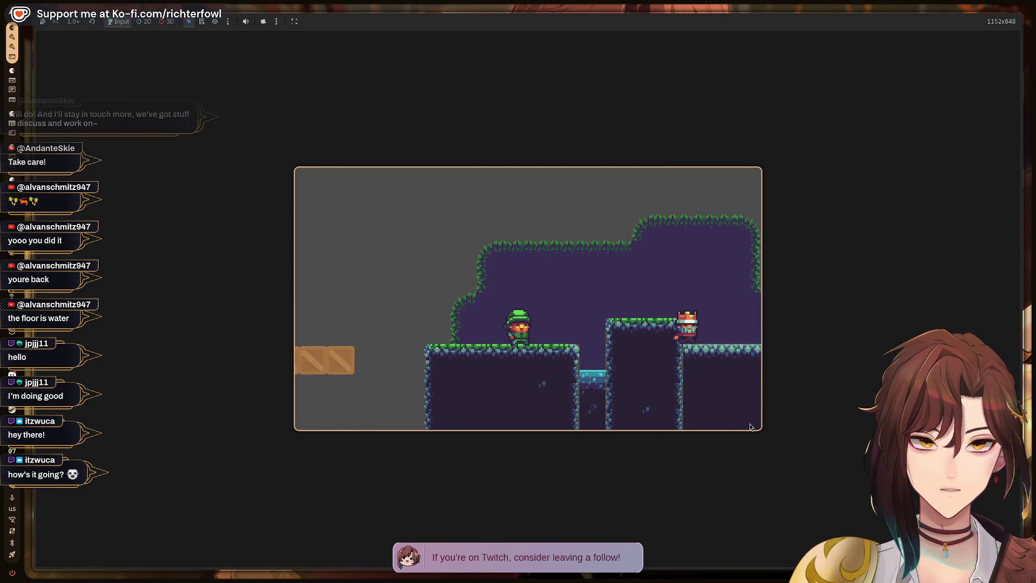
pyautogui.press('Left')
pyautogui.press('space')
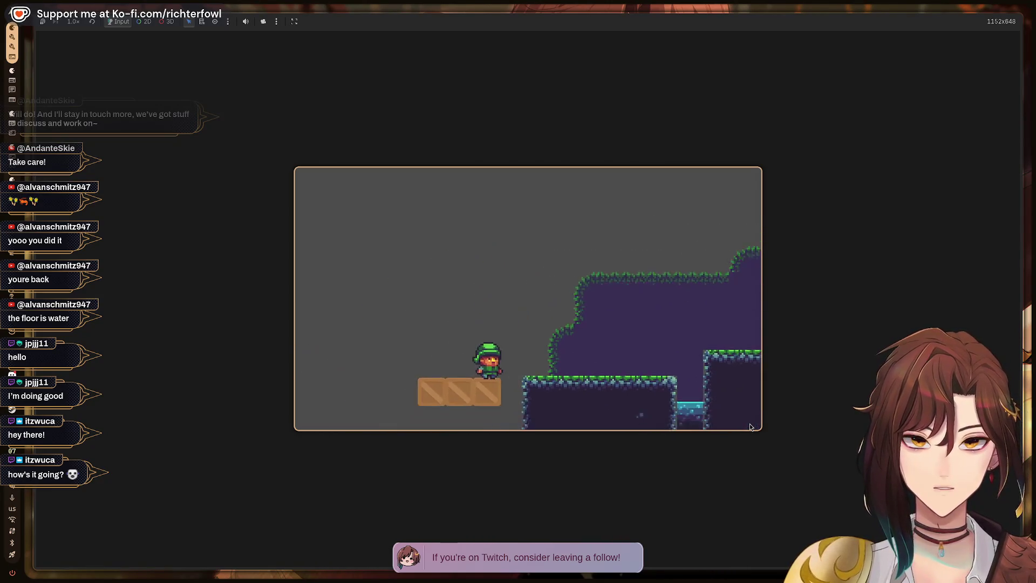
pyautogui.press('Left')
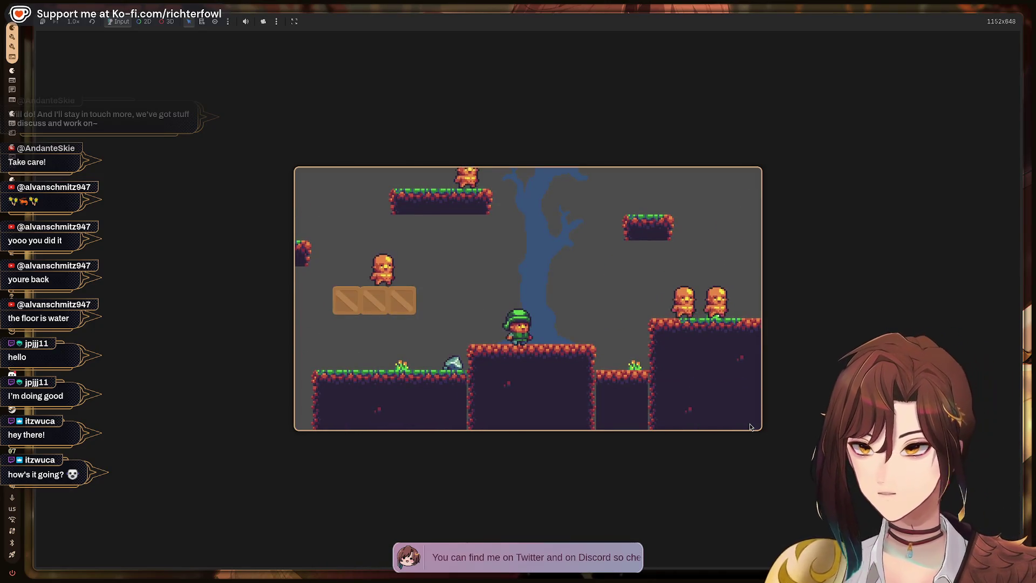
pyautogui.press('F8')
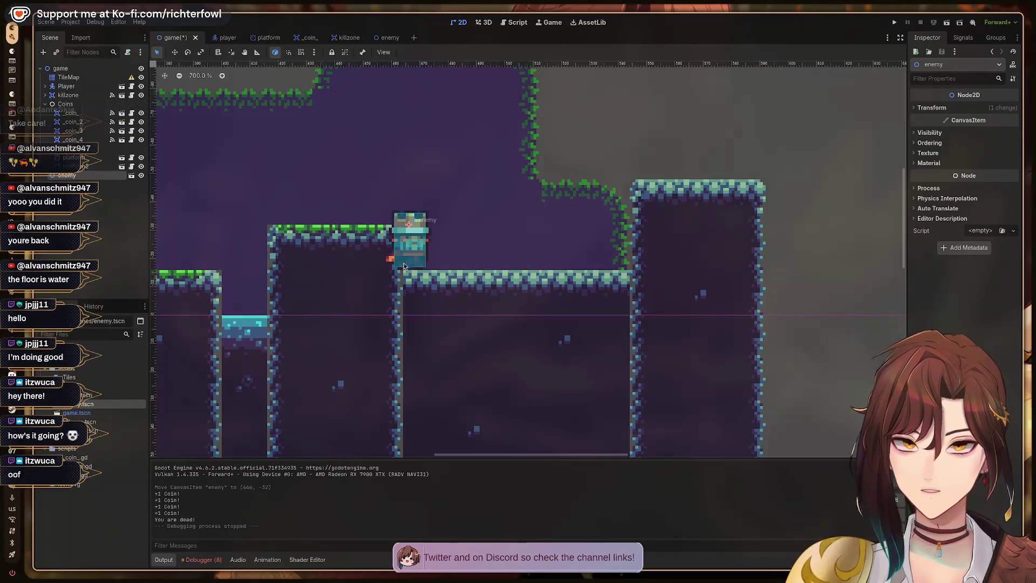
# - Nudge the enemy three steps right and save the game scene
pyautogui.press('Right')
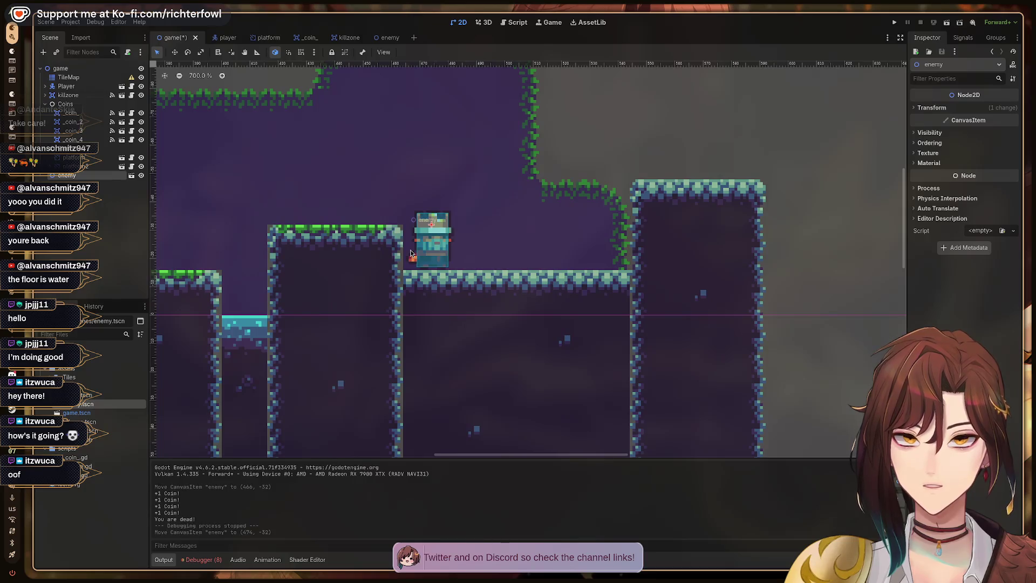
pyautogui.press('Right')
pyautogui.press('Right')
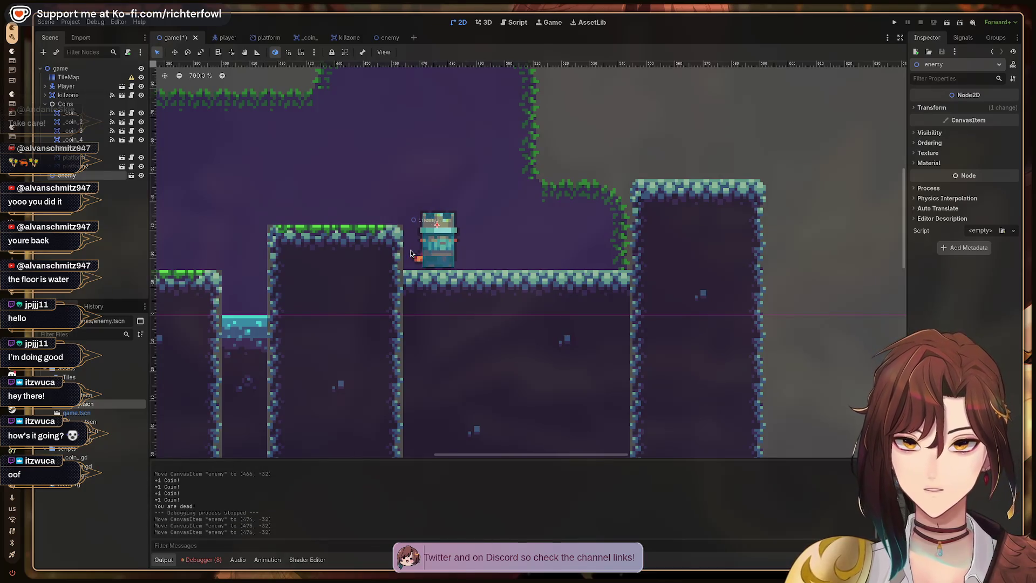
pyautogui.hotkey('ctrl', 's')
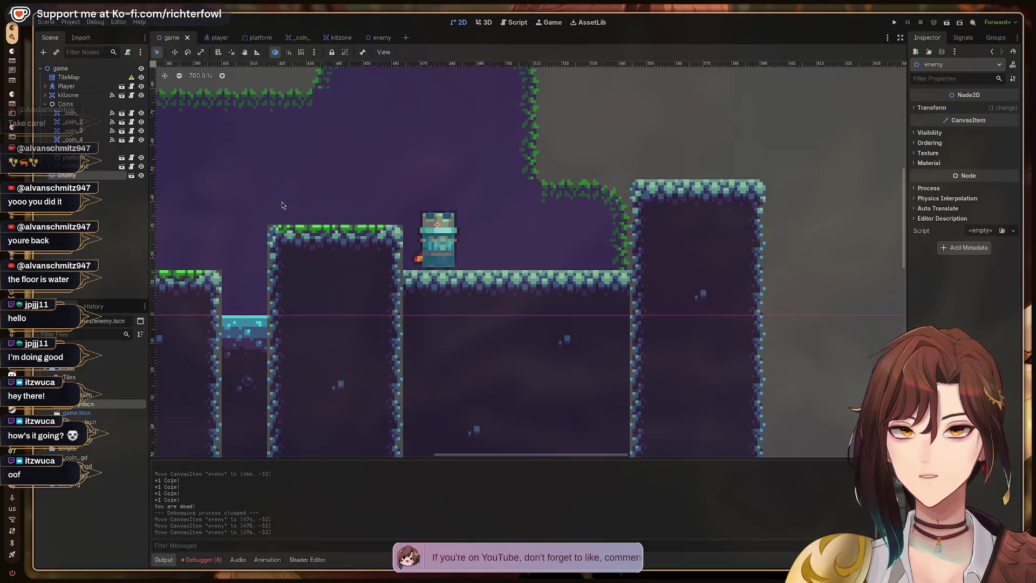
# - Playtest the level, riding the player right over the crates, then switch to the browser workspace
pyautogui.hscroll(-3, 282, 203)
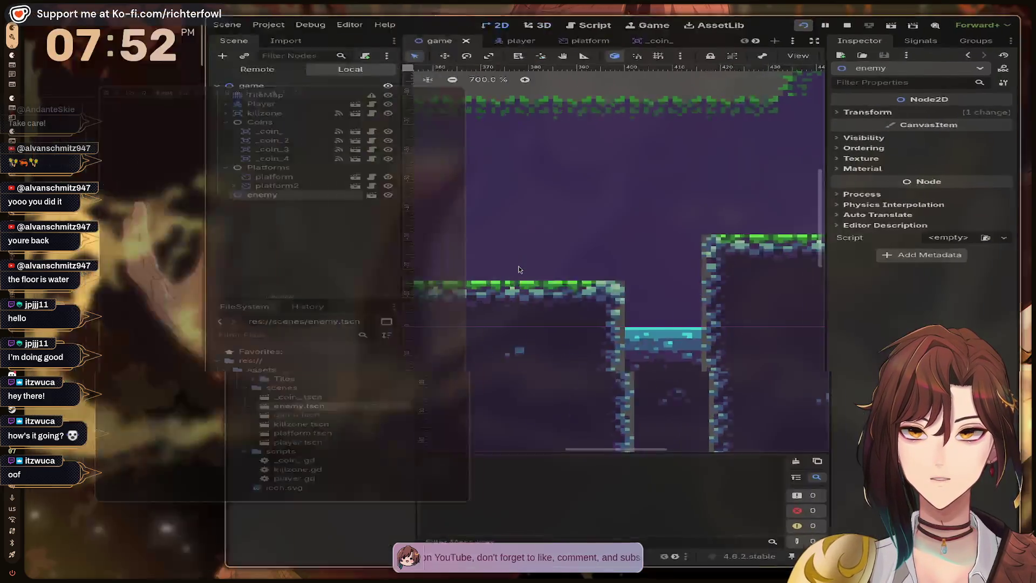
pyautogui.press('F5')
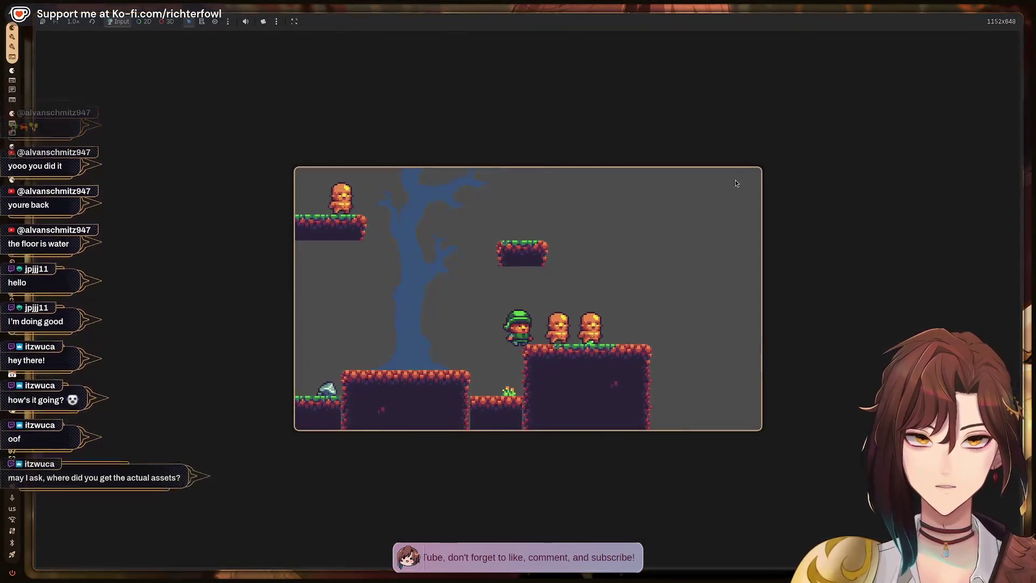
pyautogui.press('Right')
pyautogui.press('Right')
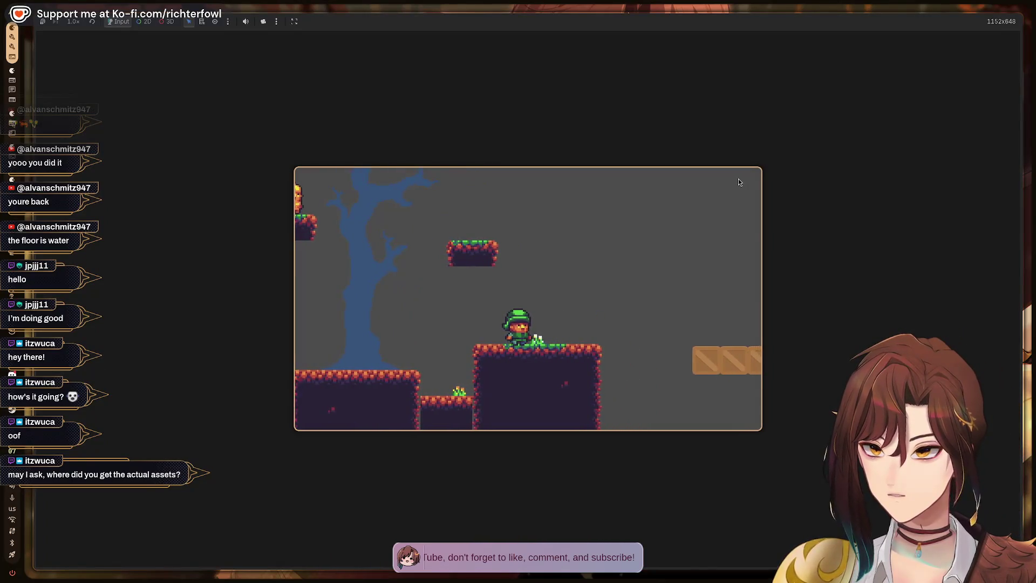
pyautogui.press('space')
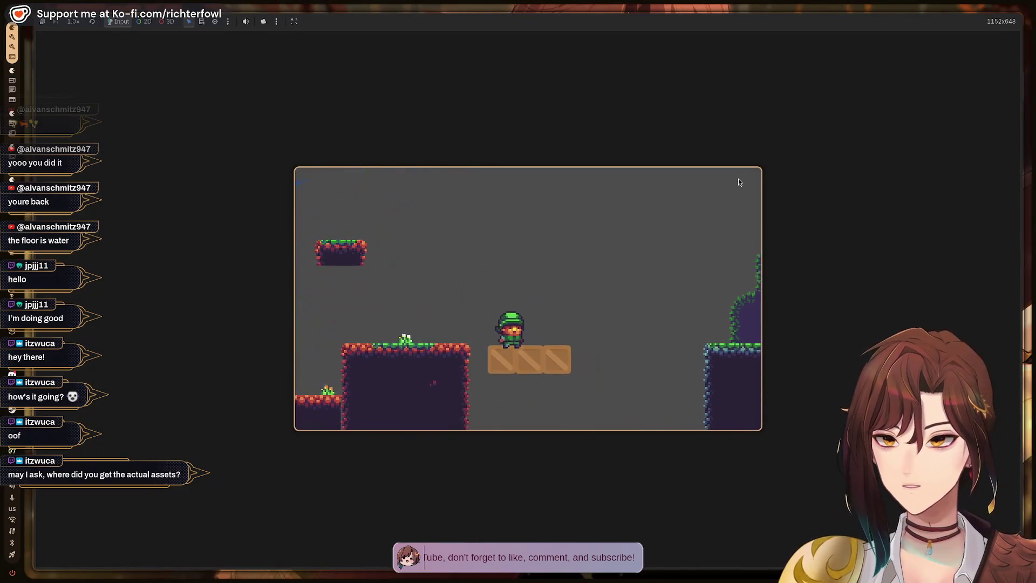
pyautogui.press('Right')
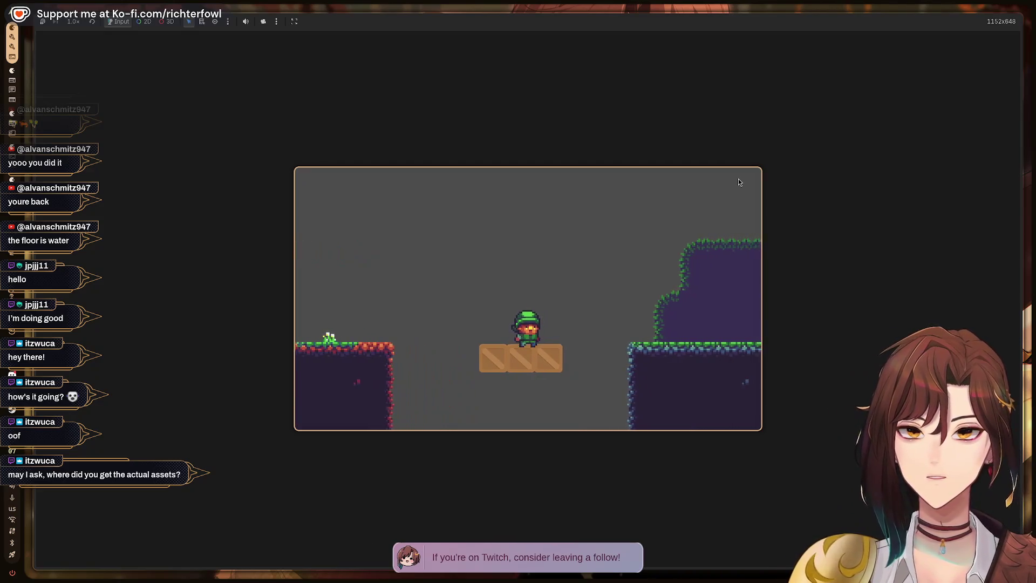
pyautogui.press('Right')
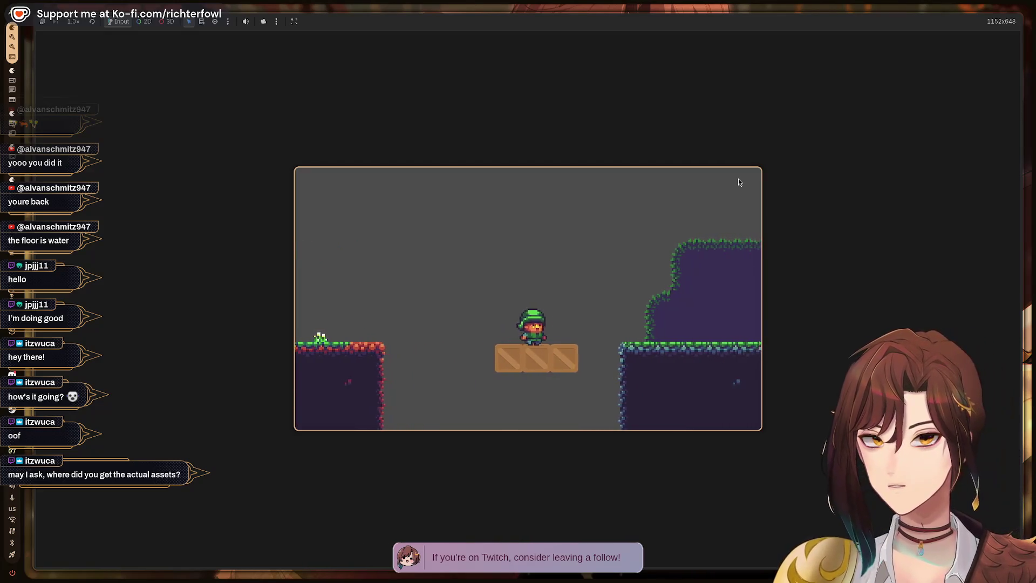
pyautogui.press('space')
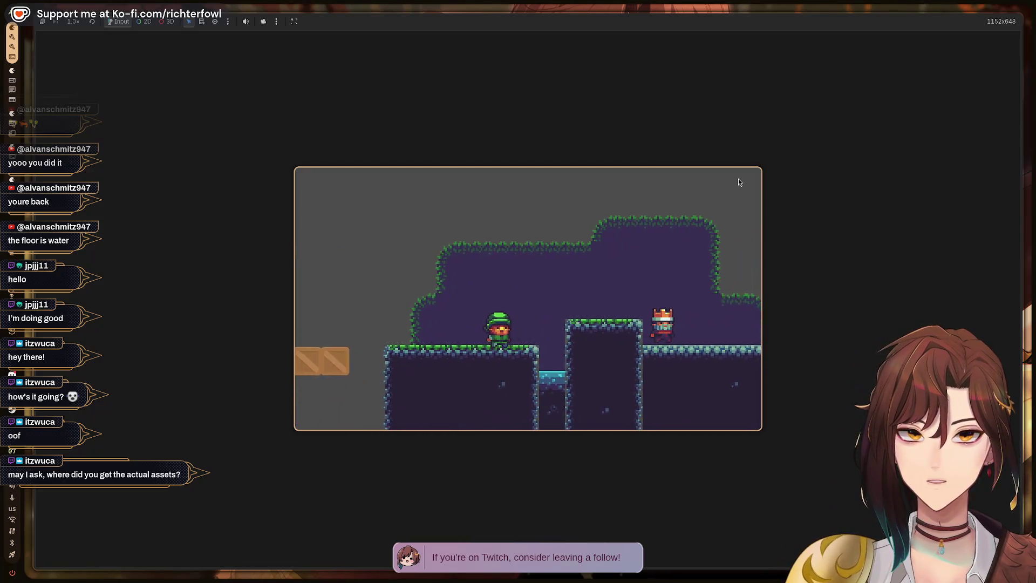
pyautogui.press('Left')
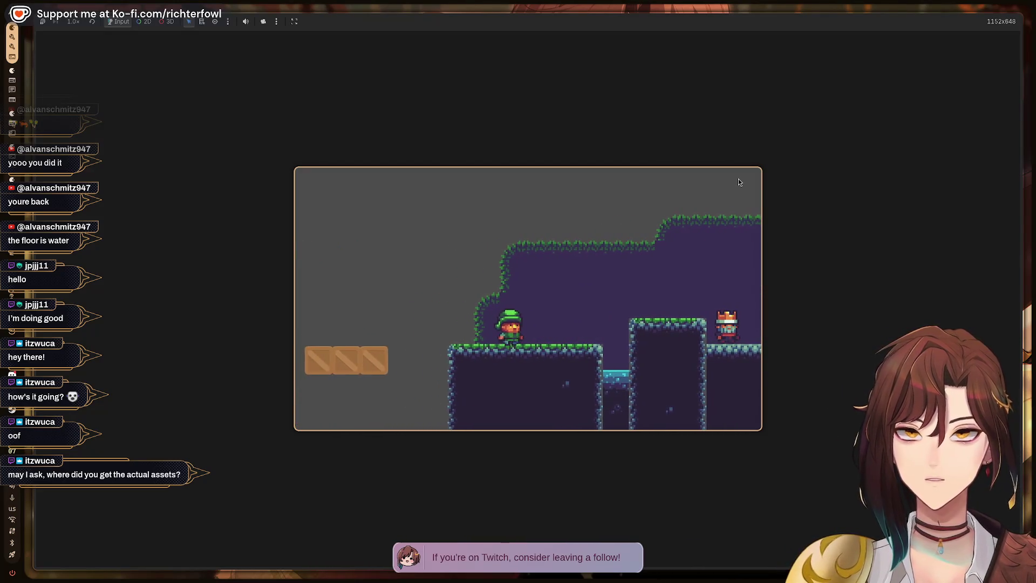
pyautogui.press('super+2')
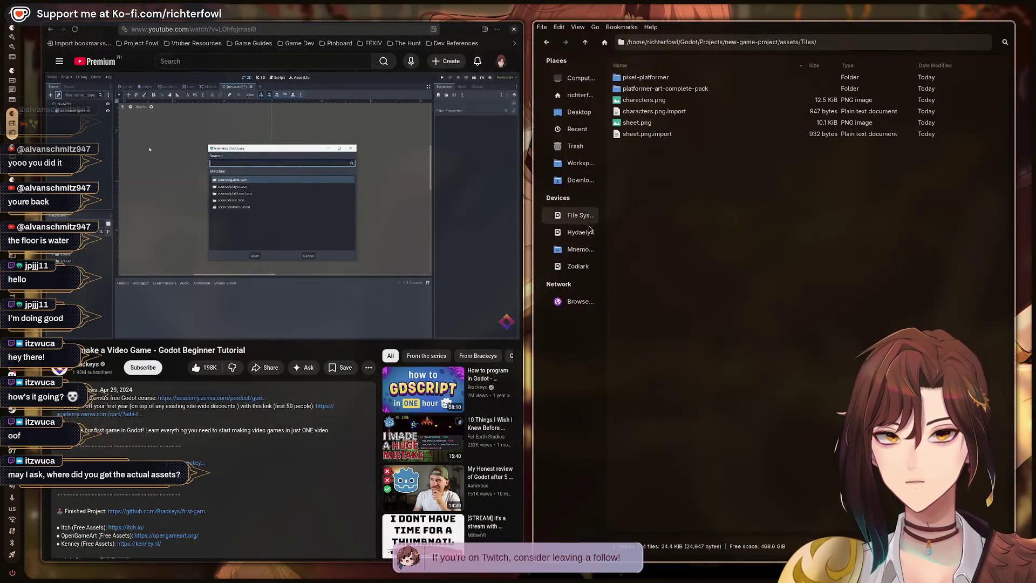
# - View the OpenGameArt platformer pack page, then return to the tutorial tab and the running game
pyautogui.click(509, 303)
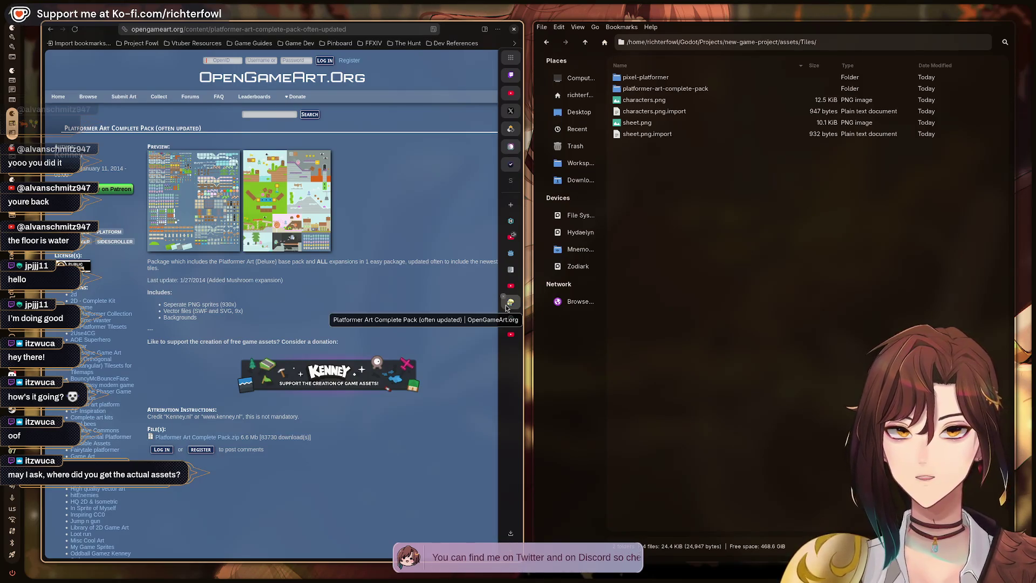
pyautogui.click(510, 286)
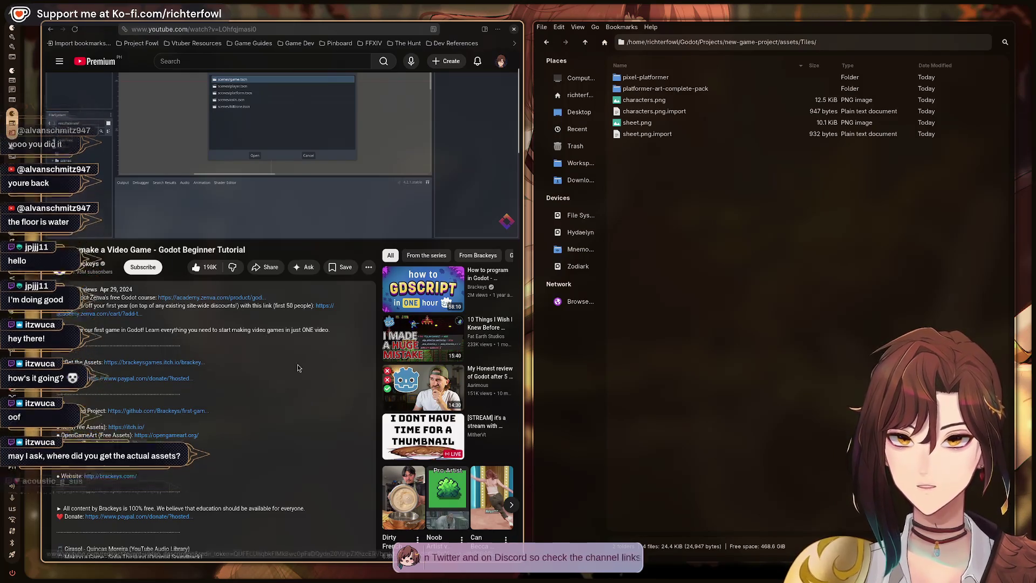
pyautogui.moveTo(473, 205)
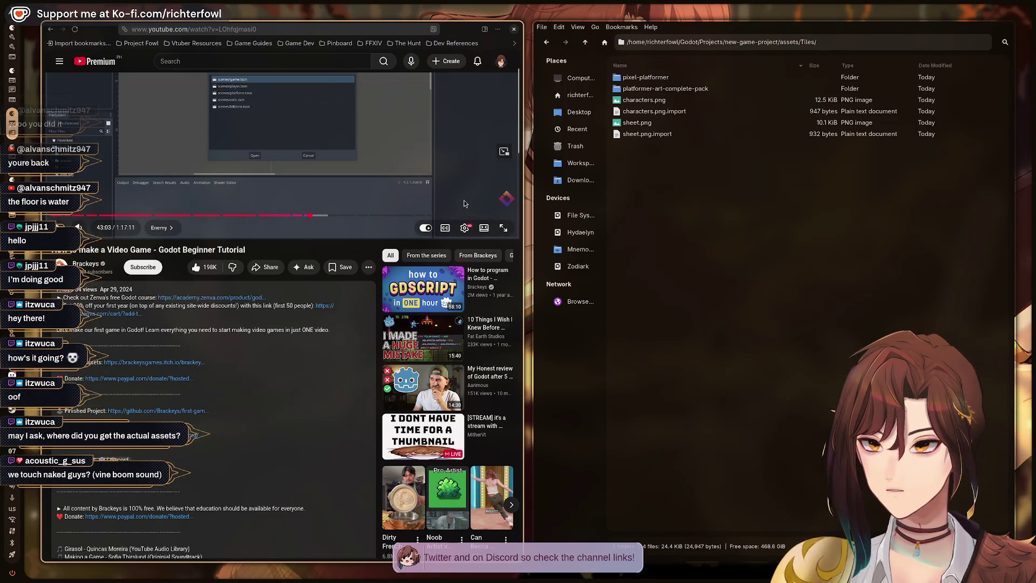
pyautogui.hotkey('alt', 'Tab')
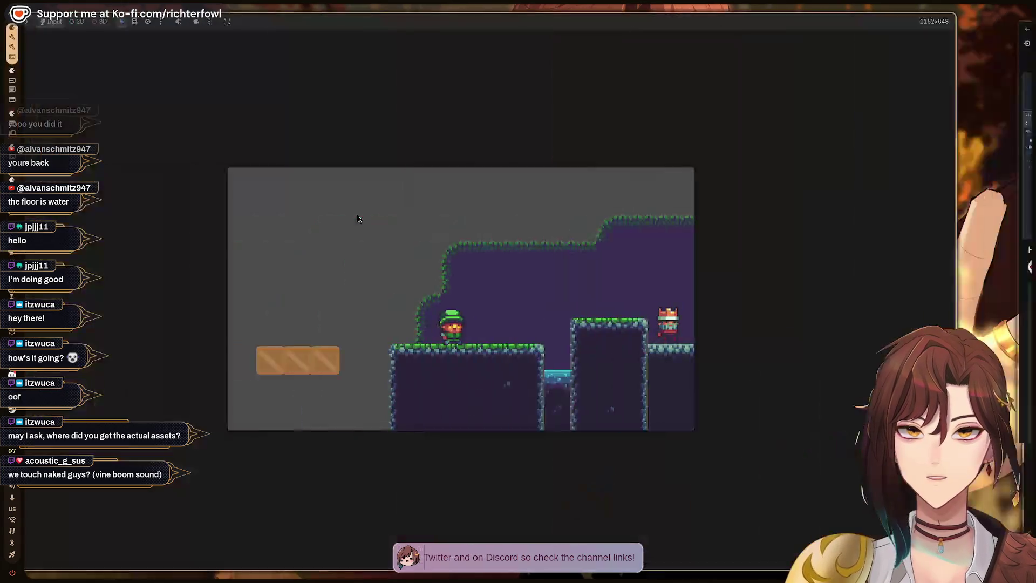
# - Walk and jump the player left and right, then stop the game with F8
pyautogui.press('Right')
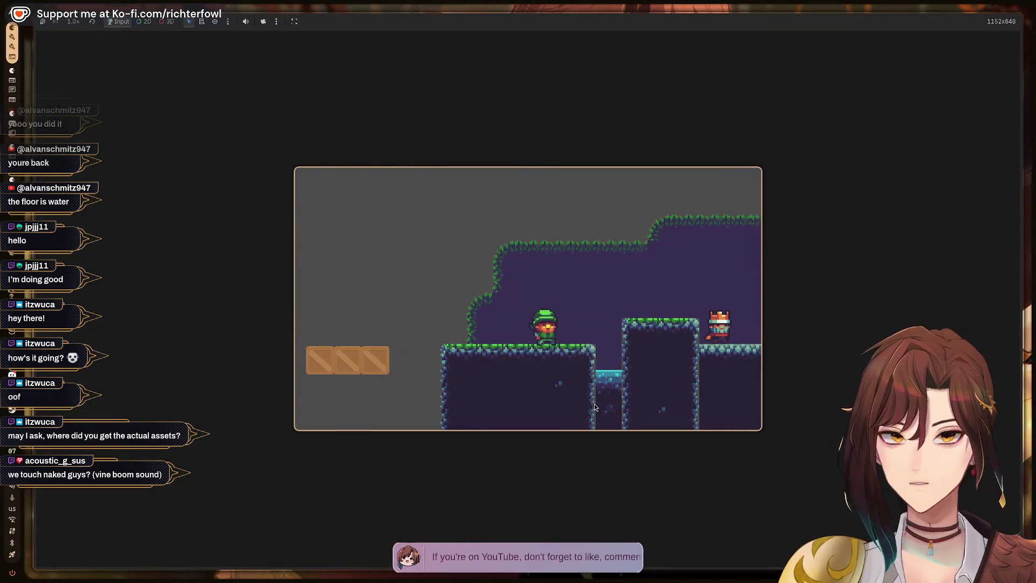
pyautogui.press('Left')
pyautogui.press('Right')
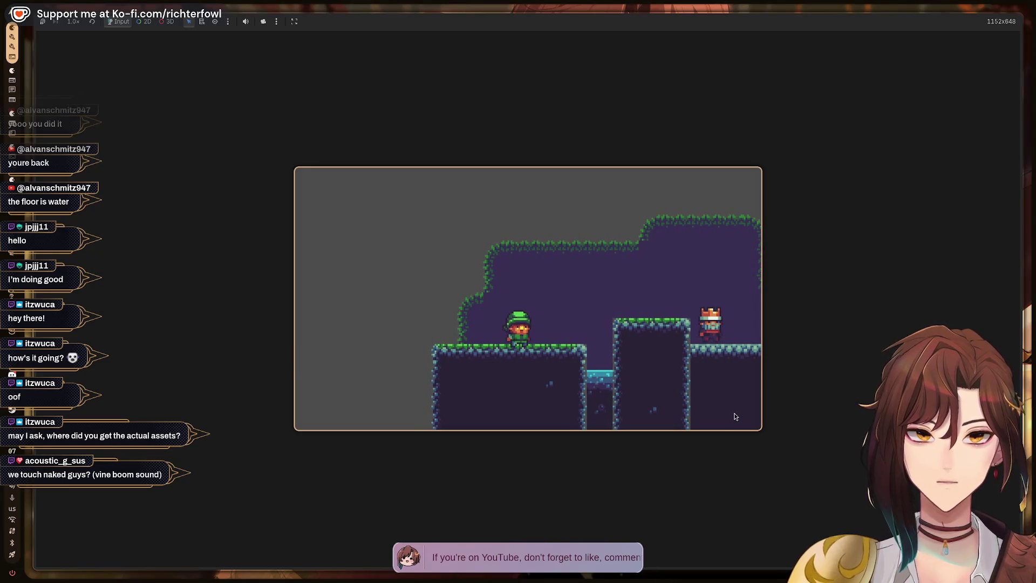
pyautogui.press('space')
pyautogui.press('Left')
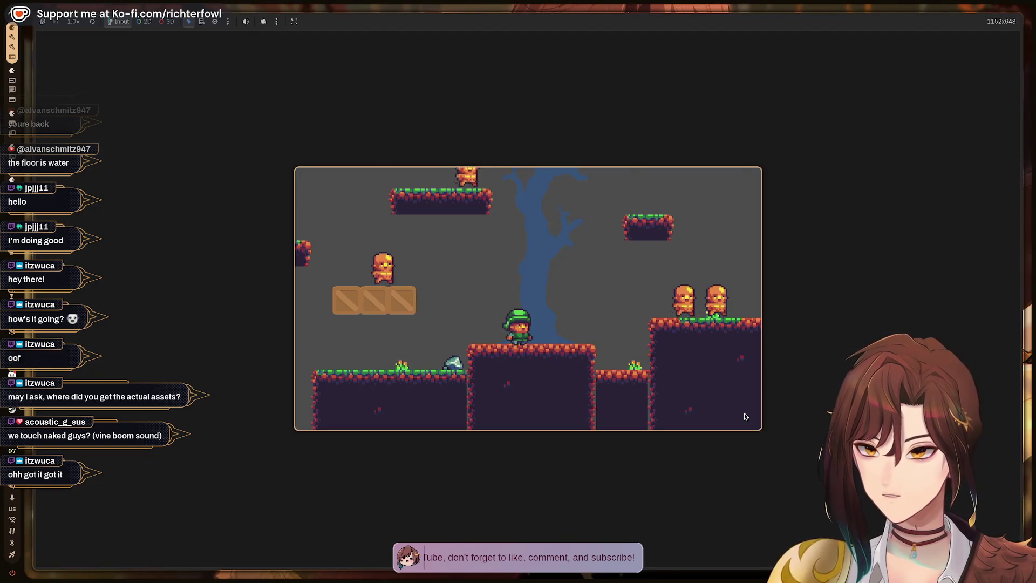
pyautogui.press('F8')
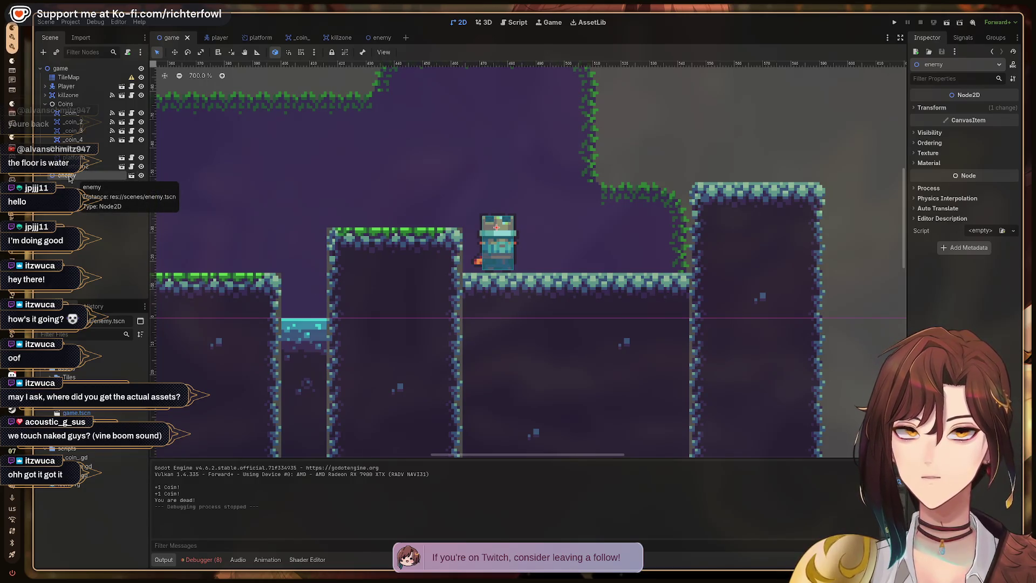
# - Open enemy.tscn and try a skew on the root node before resetting it to 0
pyautogui.click(380, 37)
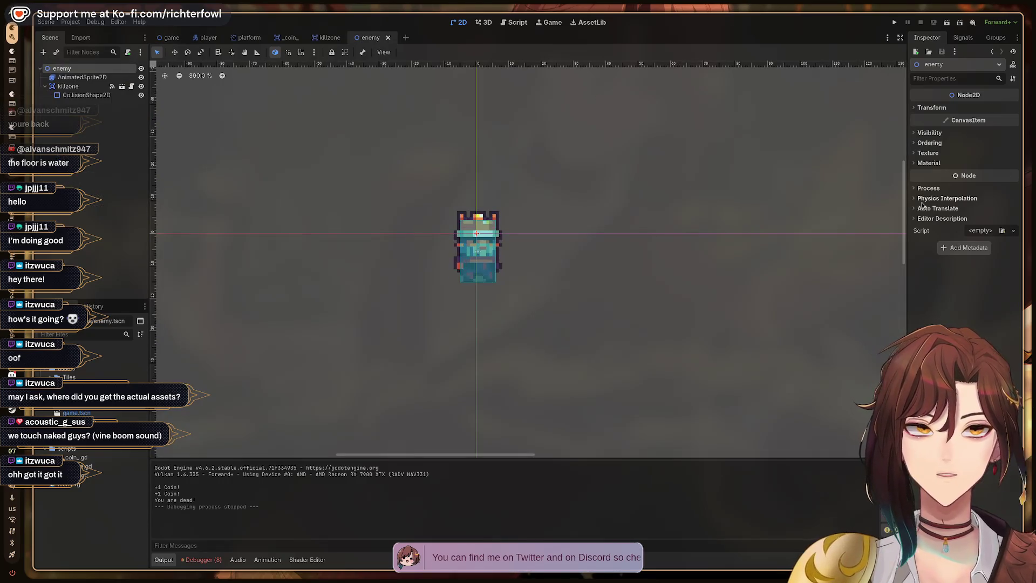
pyautogui.click(925, 108)
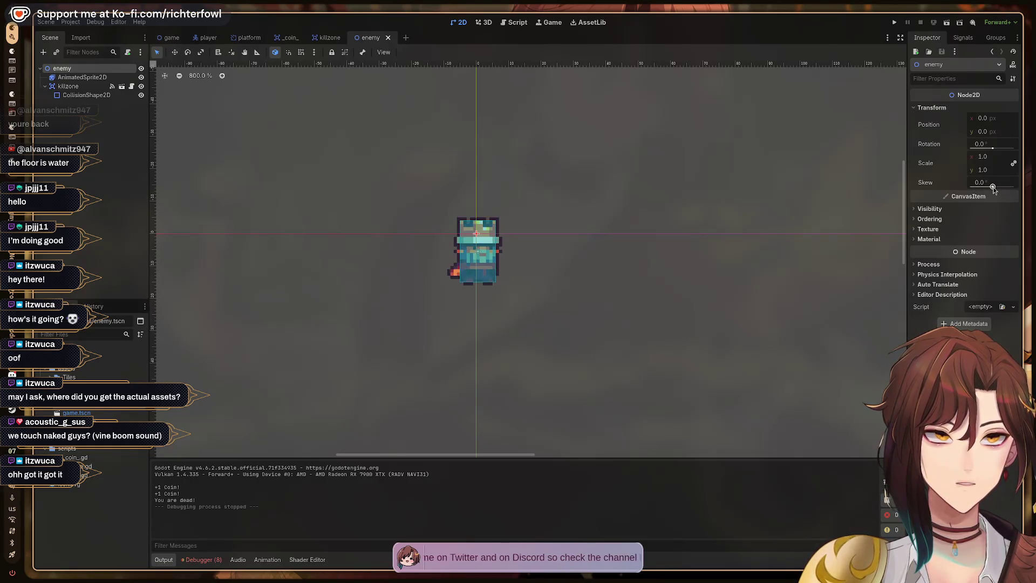
pyautogui.moveTo(993, 187); pyautogui.dragTo(985, 188)
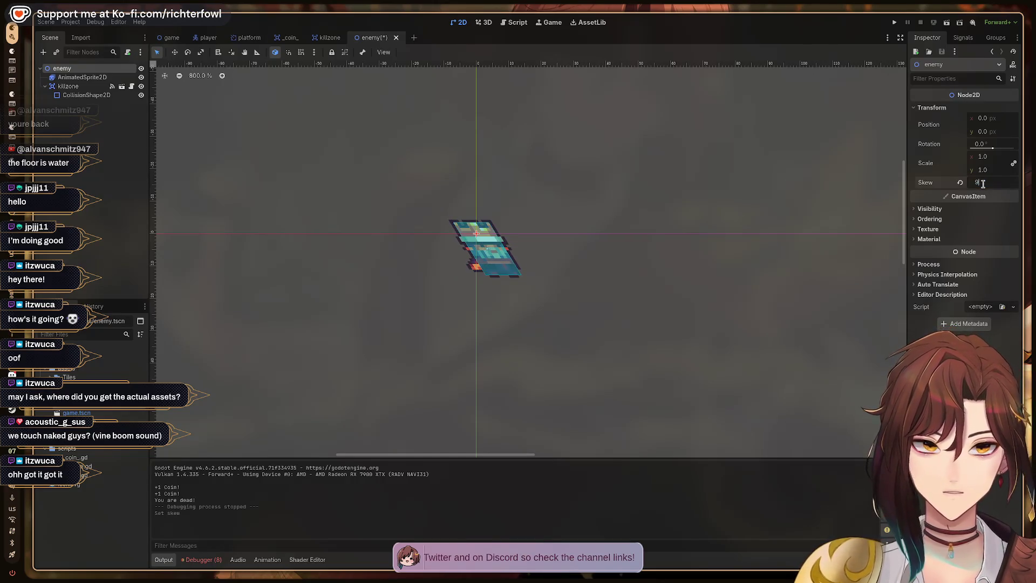
pyautogui.write('0')
pyautogui.press('Return')
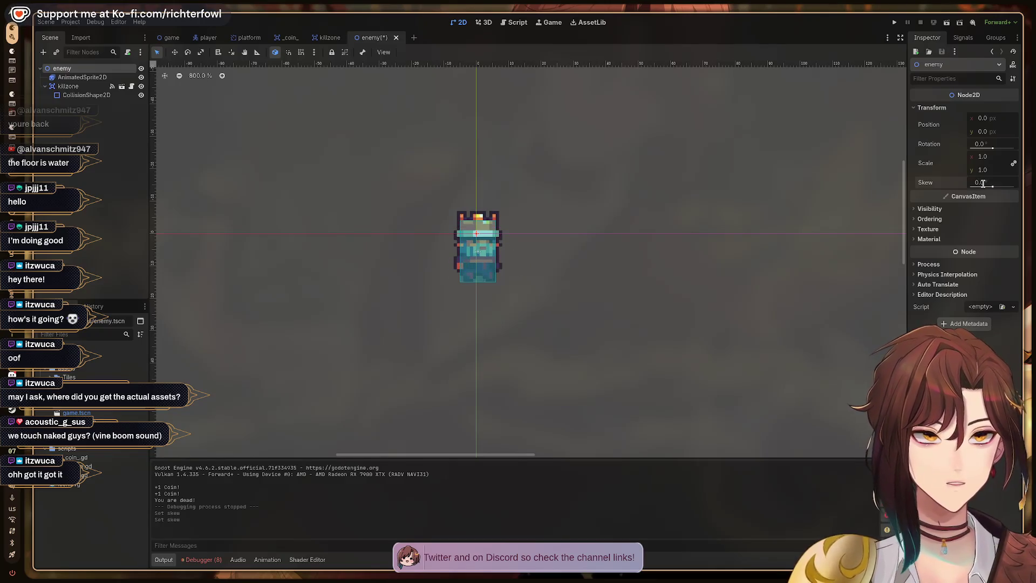
# - Peek into the Visibility, Texture and Material sections, collapsing each again
pyautogui.click(916, 210)
pyautogui.click(916, 211)
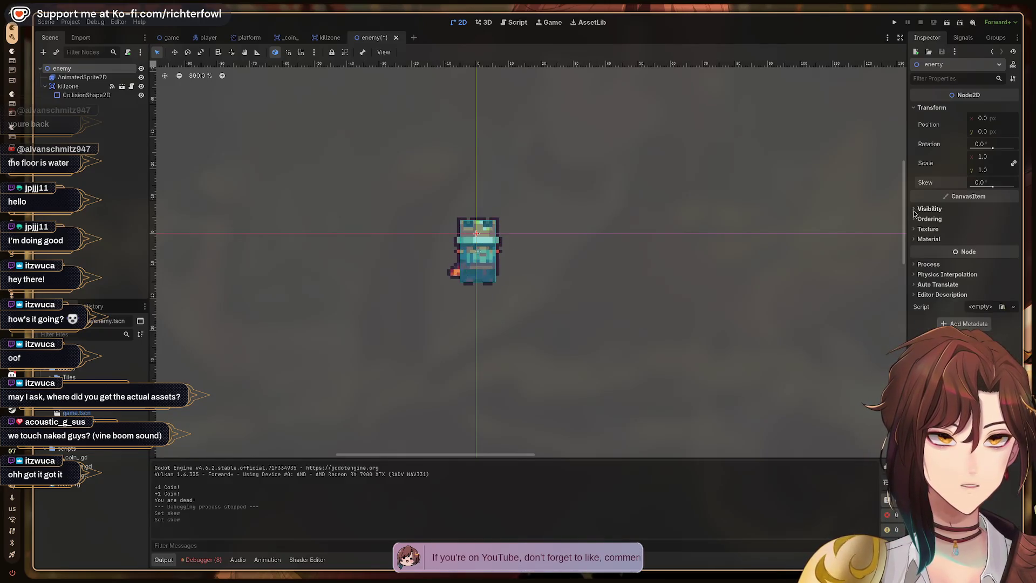
pyautogui.click(916, 231)
pyautogui.click(916, 231)
pyautogui.click(914, 240)
pyautogui.click(914, 240)
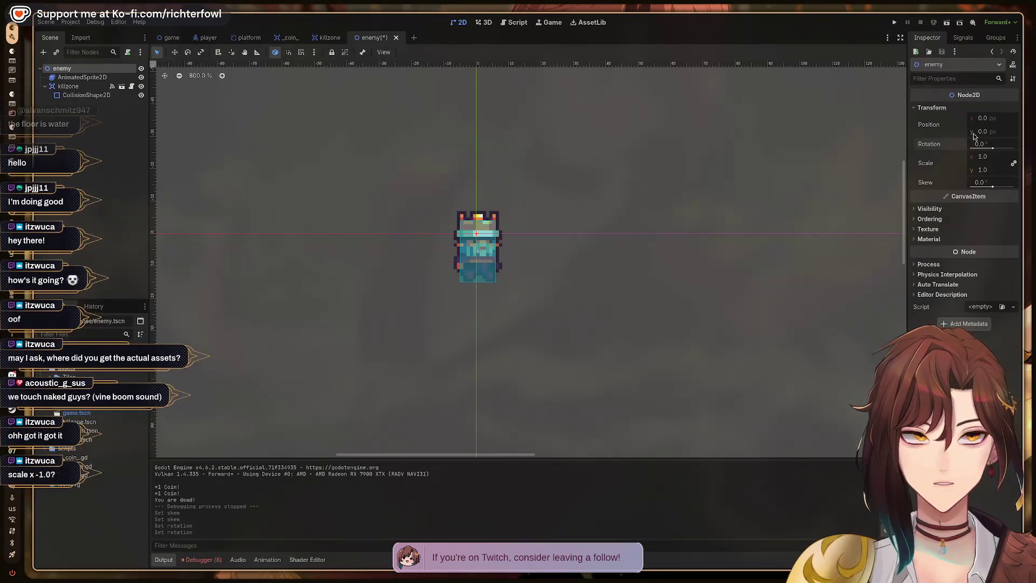
# - Try a smaller scale on the enemy, reset it to 1, and select CollisionShape2D
pyautogui.moveTo(976, 173); pyautogui.dragTo(972, 173)
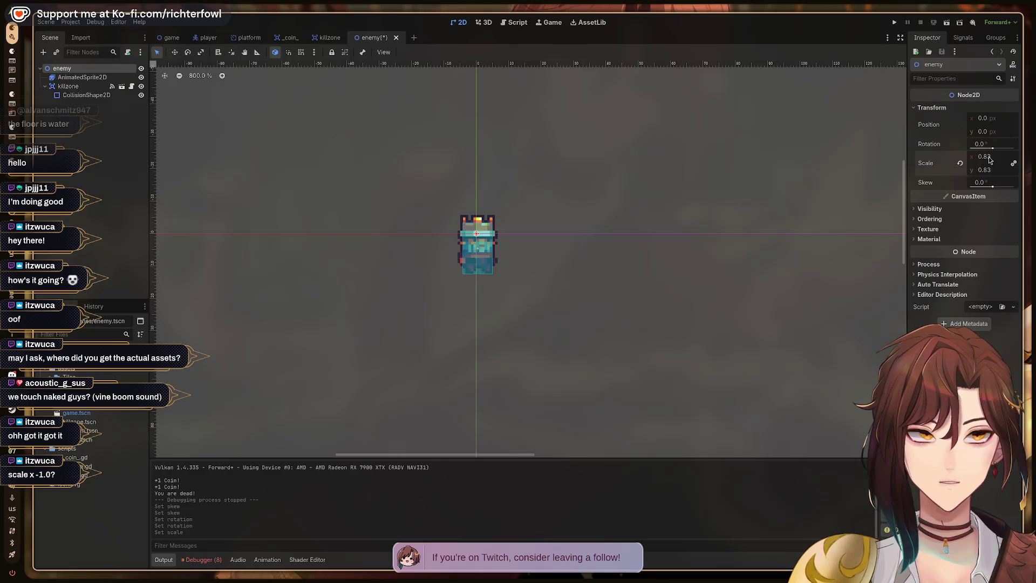
pyautogui.write('1')
pyautogui.press('Return')
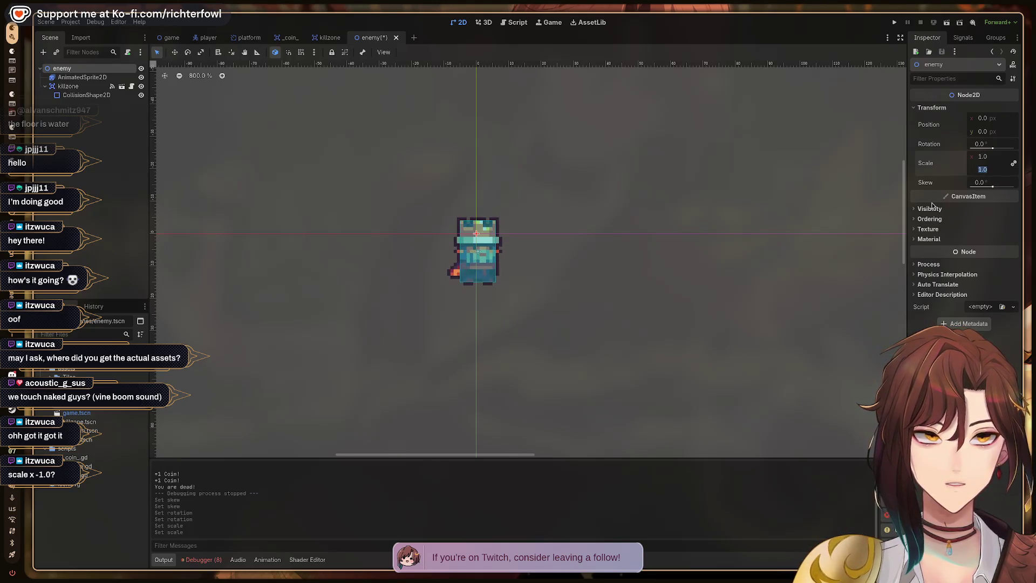
pyautogui.click(844, 208)
pyautogui.click(463, 244)
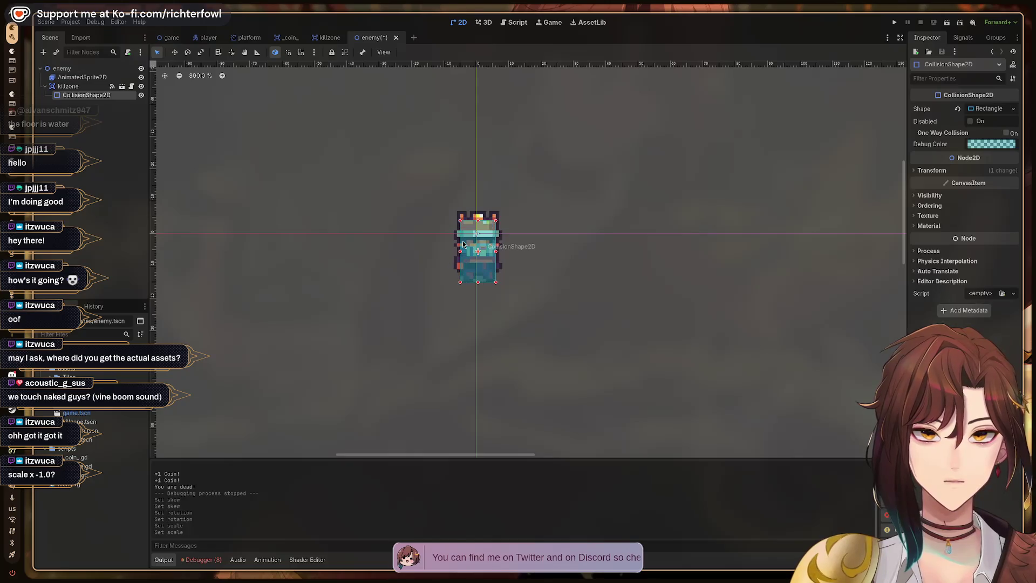
# - Look over CollisionShape2D and the killzone's collision layers, then enable Flip H on AnimatedSprite2D
pyautogui.click(928, 171)
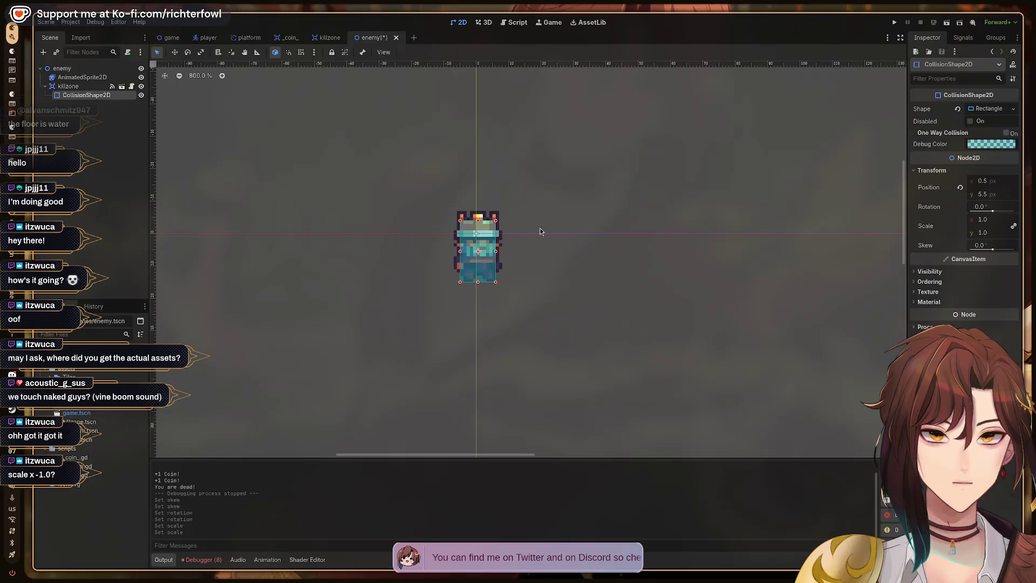
pyautogui.rightClick(480, 243)
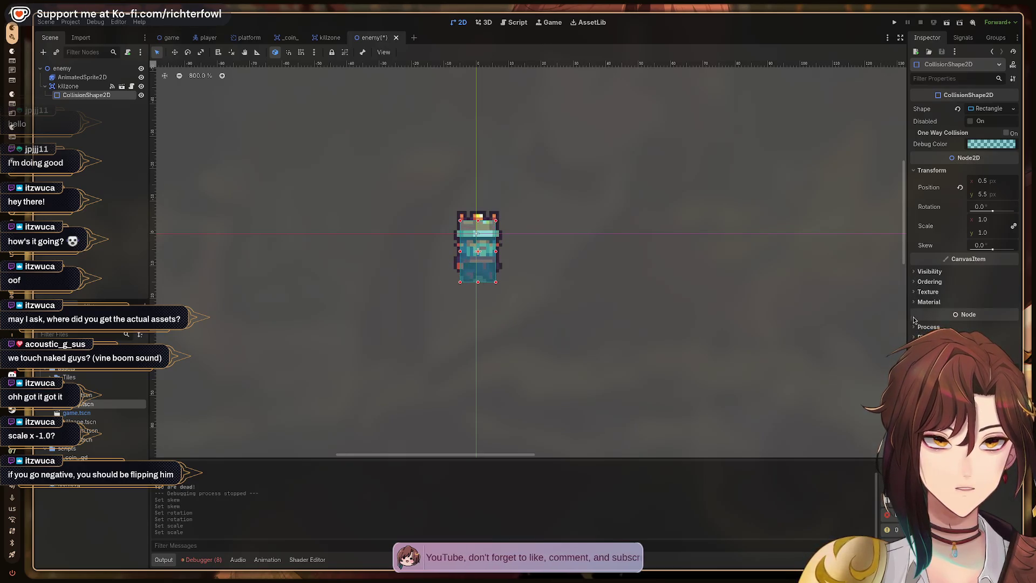
pyautogui.click(77, 89)
pyautogui.click(78, 97)
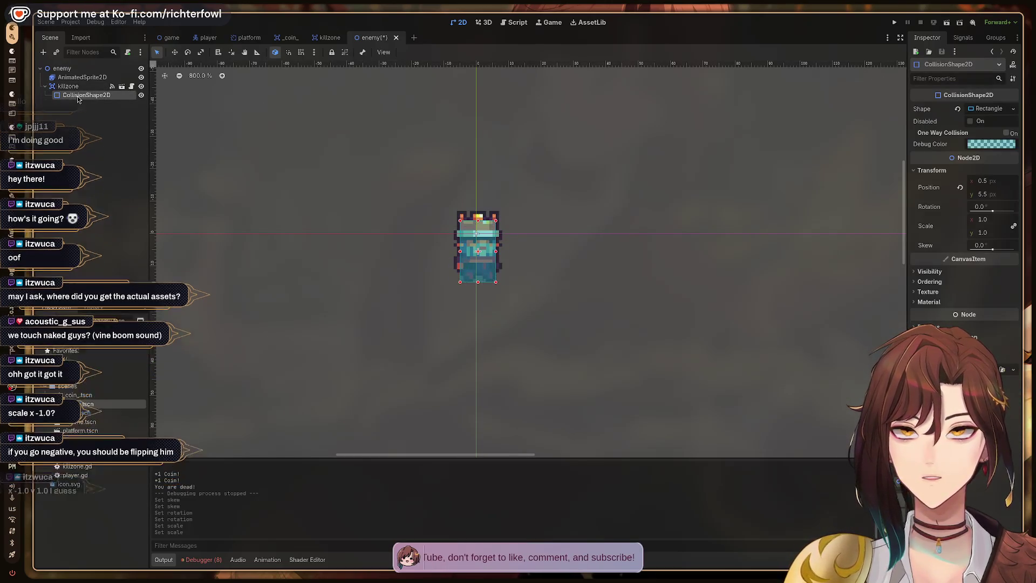
pyautogui.click(79, 87)
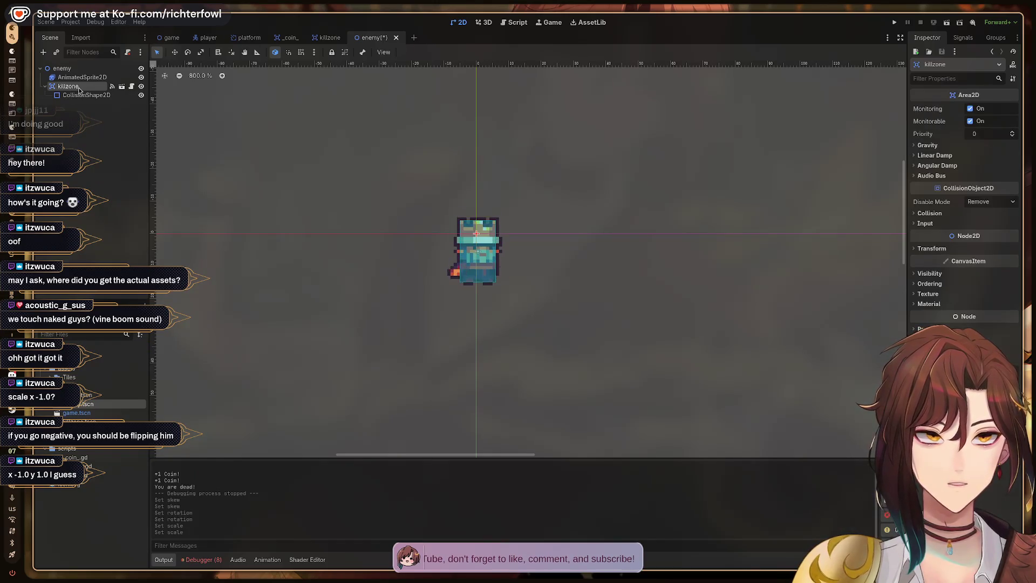
pyautogui.click(918, 214)
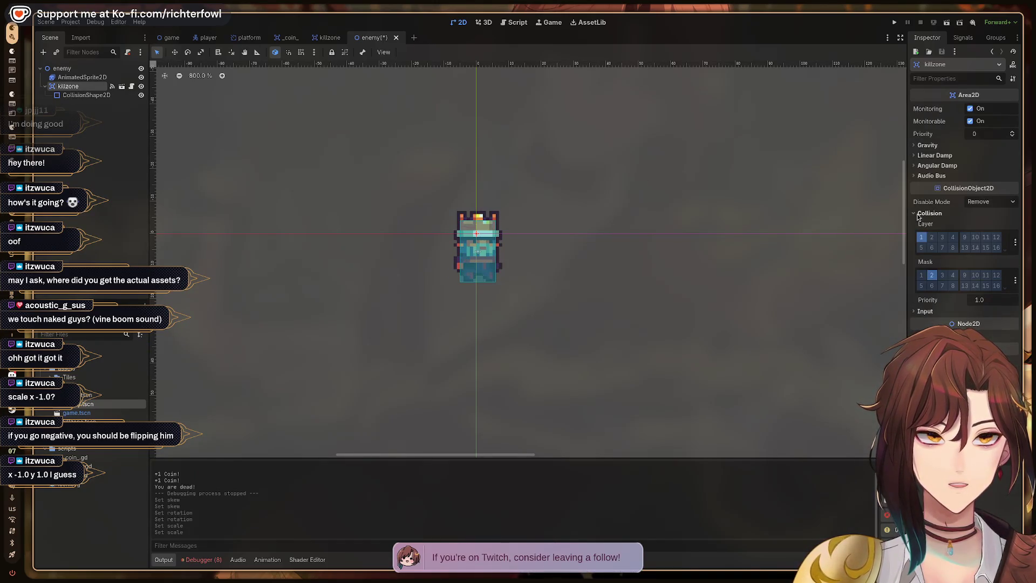
pyautogui.click(918, 214)
pyautogui.click(82, 77)
pyautogui.click(973, 207)
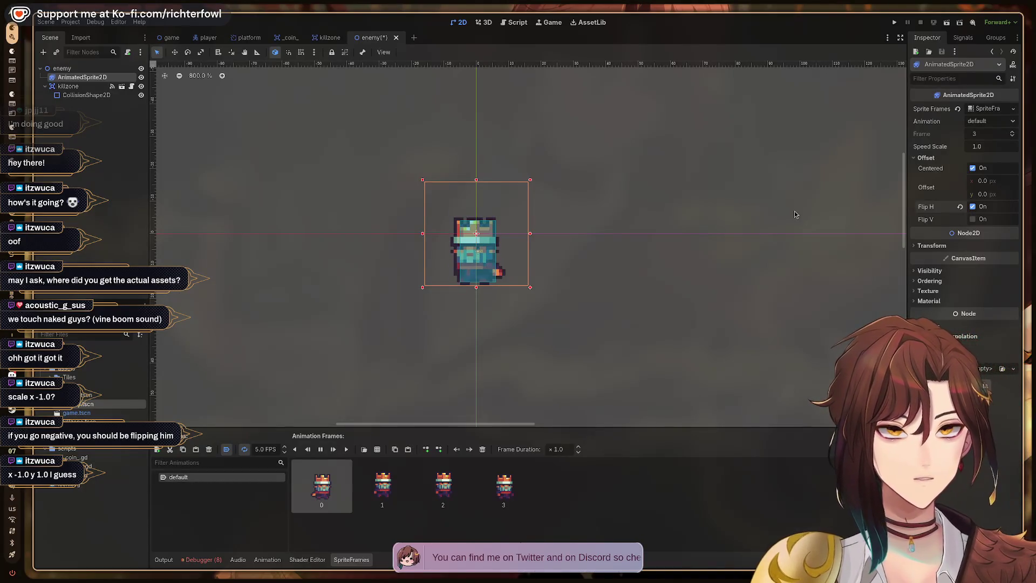
# - Review the enemy's collision shape and animated sprite nodes and save enemy.tscn
pyautogui.click(85, 155)
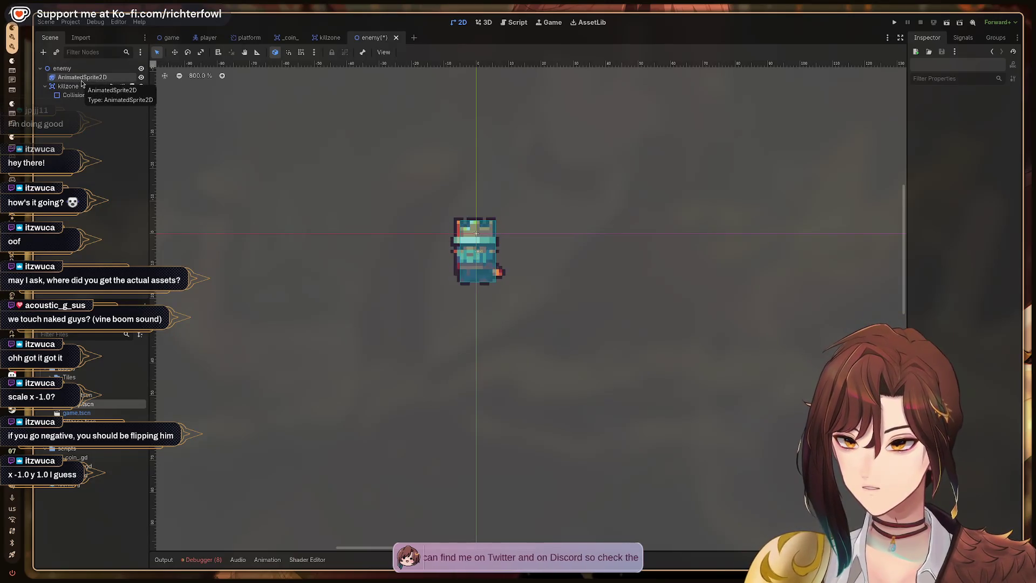
pyautogui.click(87, 96)
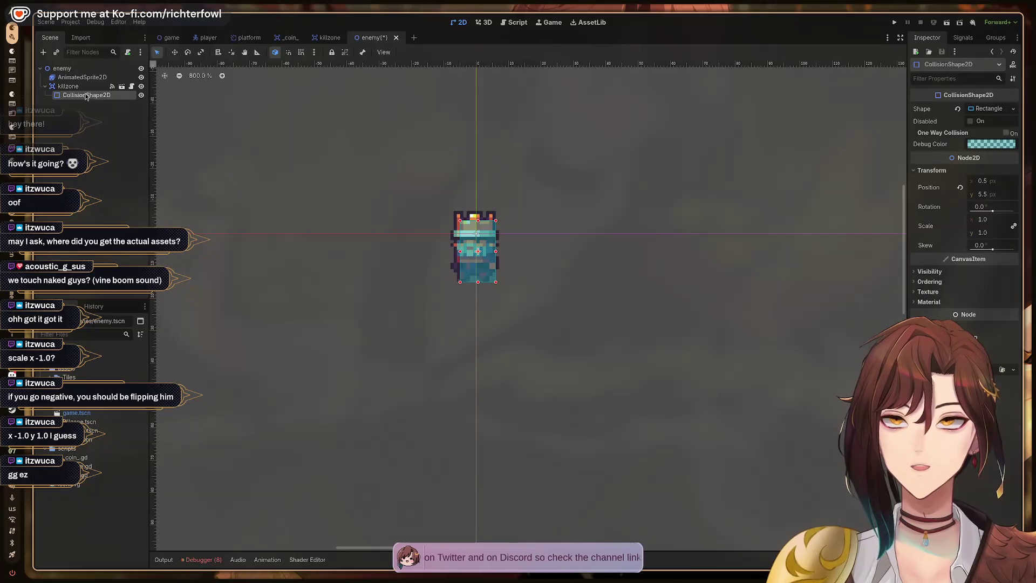
pyautogui.click(79, 78)
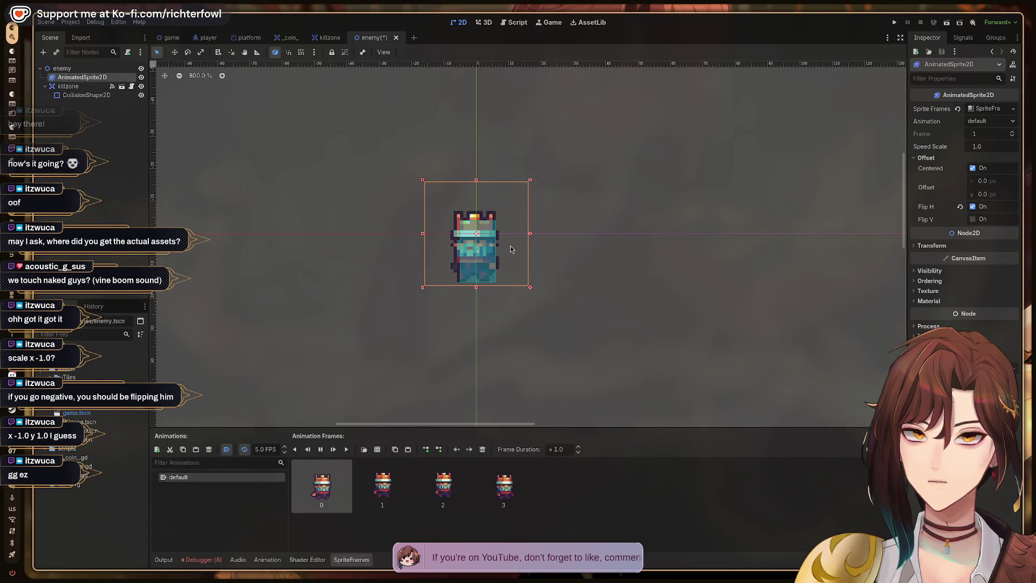
pyautogui.hotkey('ctrl', 's')
# - In the game level, drag the enemy further right along the ledge, then switch to the tutorial
pyautogui.click(172, 37)
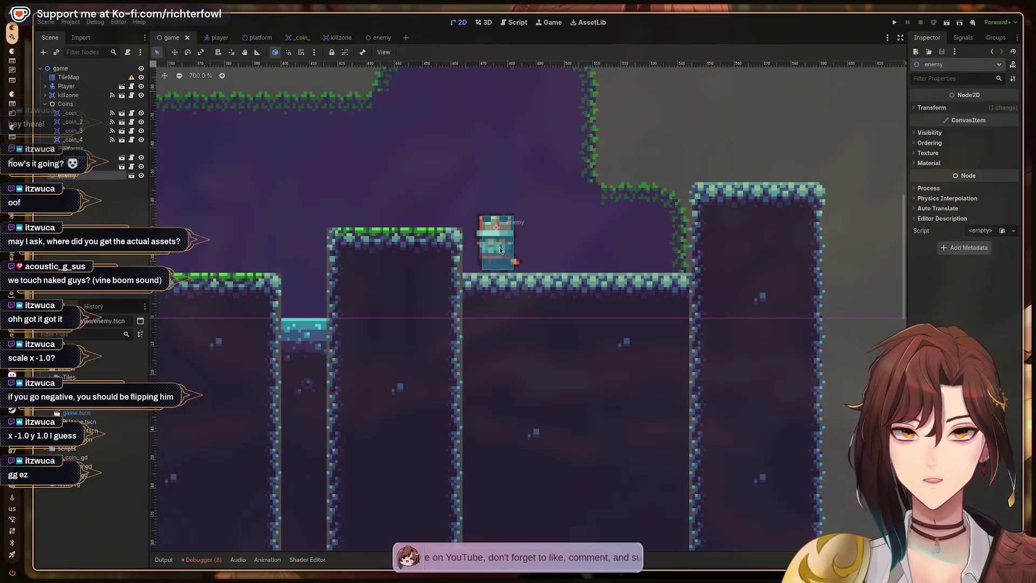
pyautogui.moveTo(503, 247)
pyautogui.mouseDown()
pyautogui.moveTo(665, 254)
pyautogui.moveTo(607, 252)
pyautogui.mouseUp()
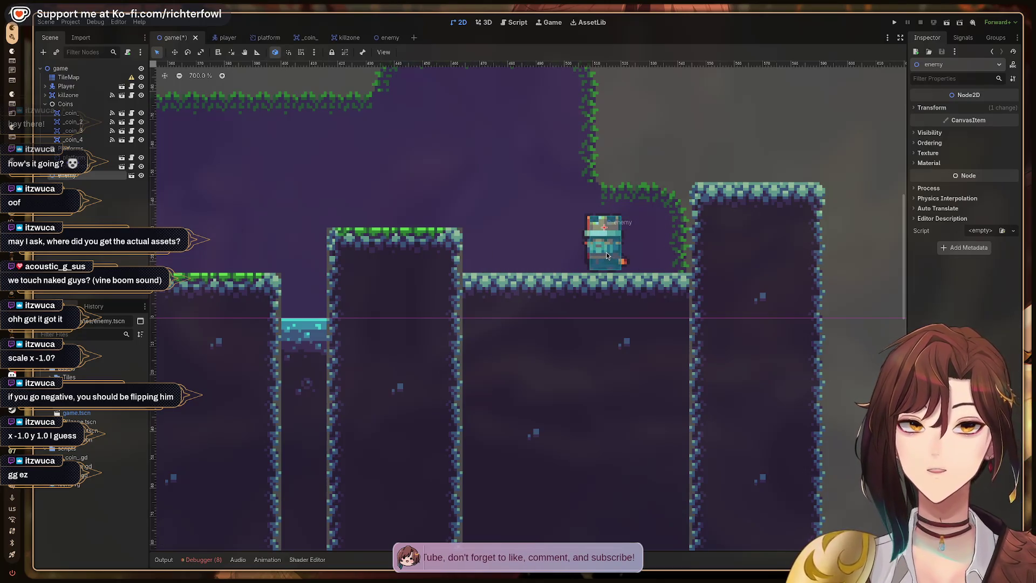
pyautogui.press('super+2')
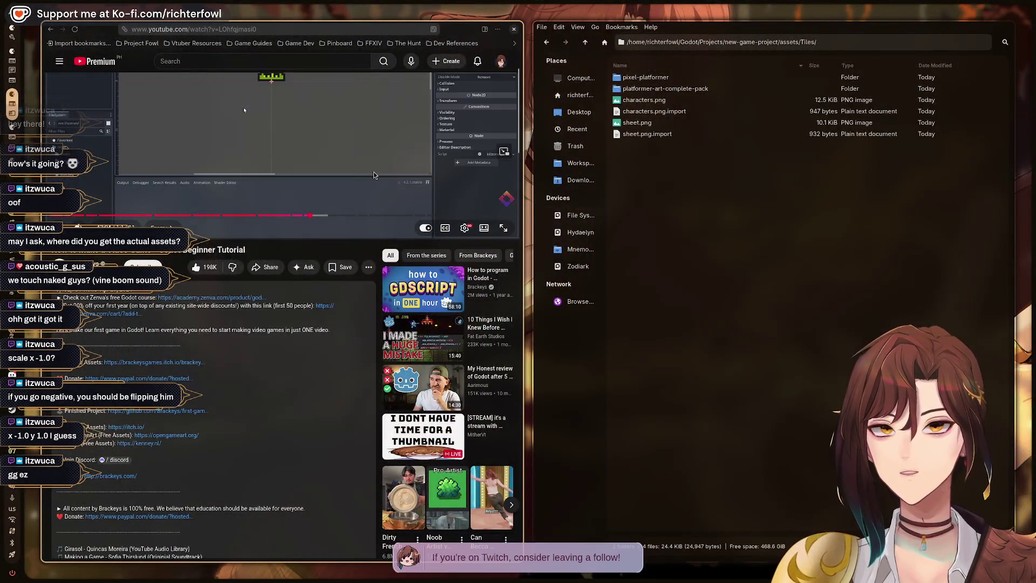
# - Seek the tutorial to about 43:48, pause, and open the itch.io Brackeys Platformer Bundle link
pyautogui.scroll(3, 398, 172)
pyautogui.scroll(1, 398, 173)
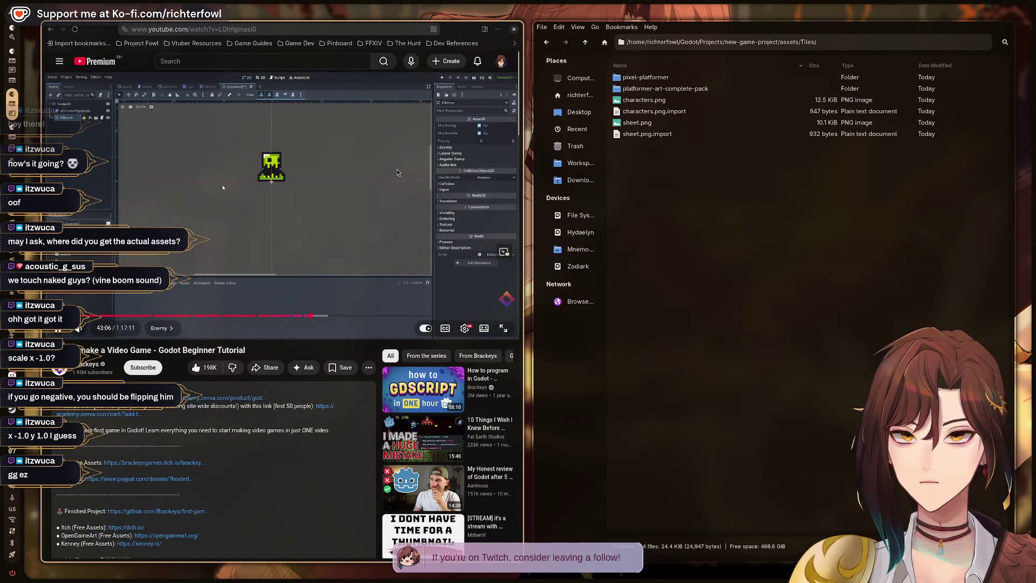
pyautogui.press('Up')
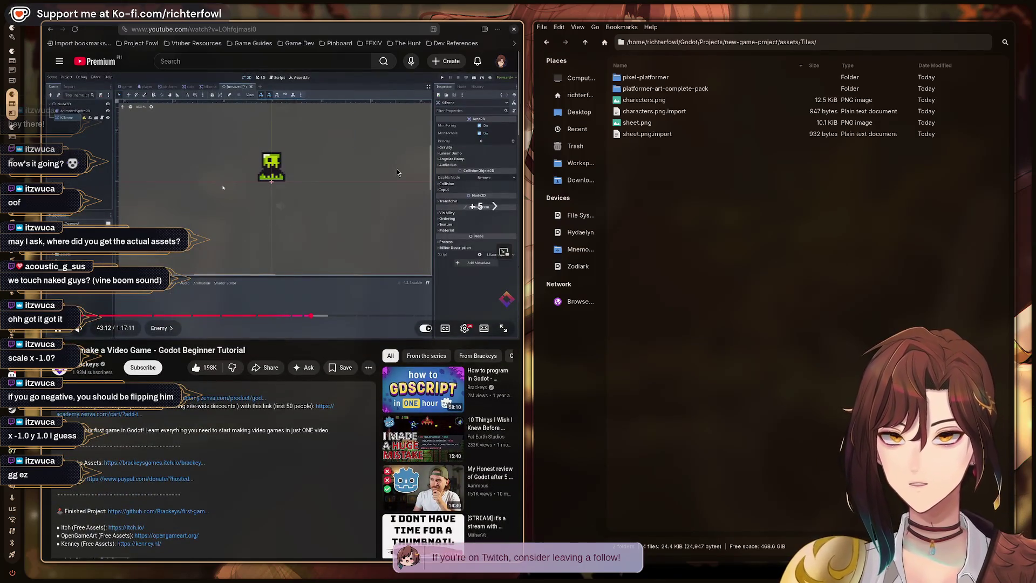
pyautogui.press('Right')
pyautogui.press('Up')
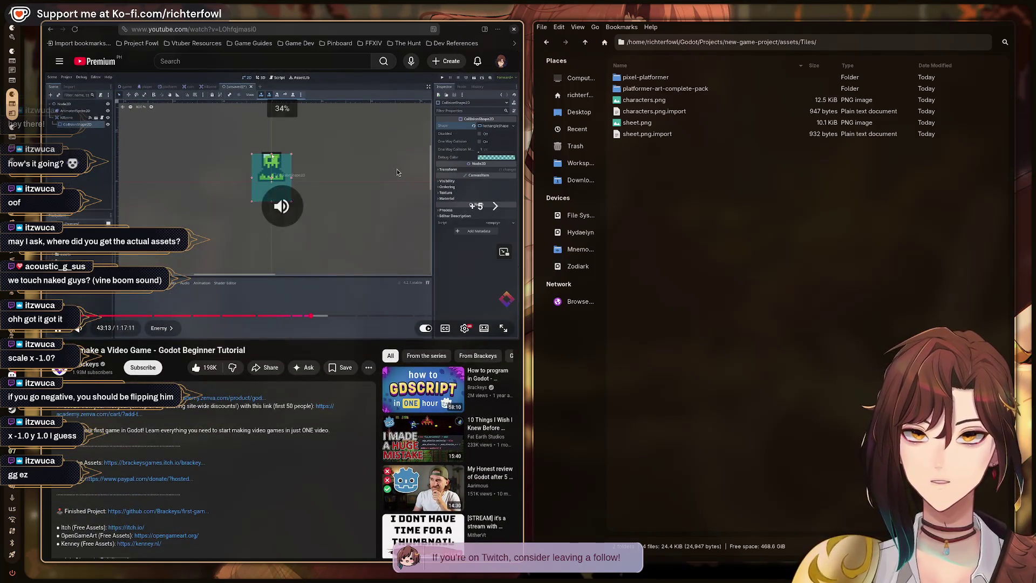
pyautogui.press('Right')
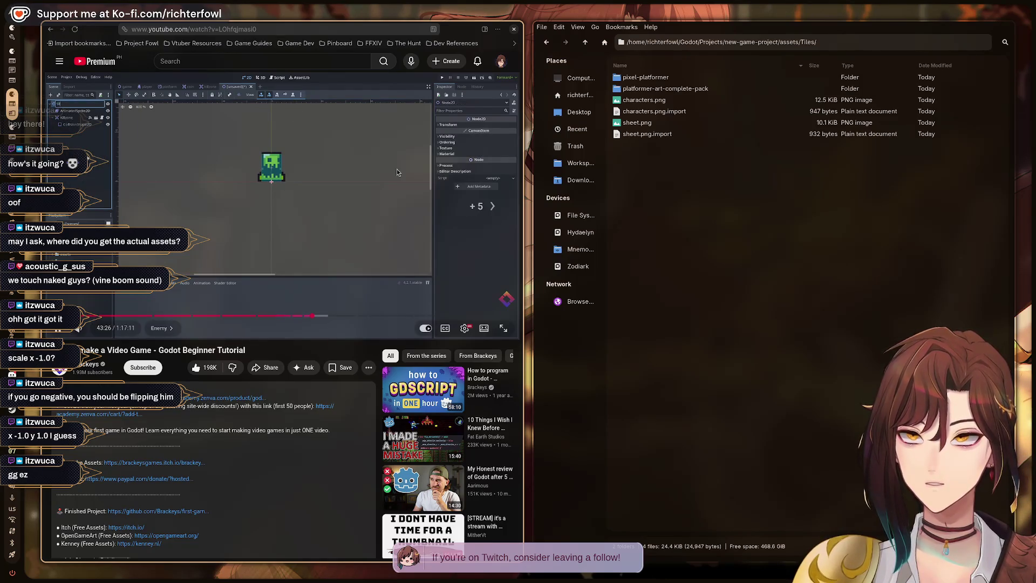
pyautogui.press('Right')
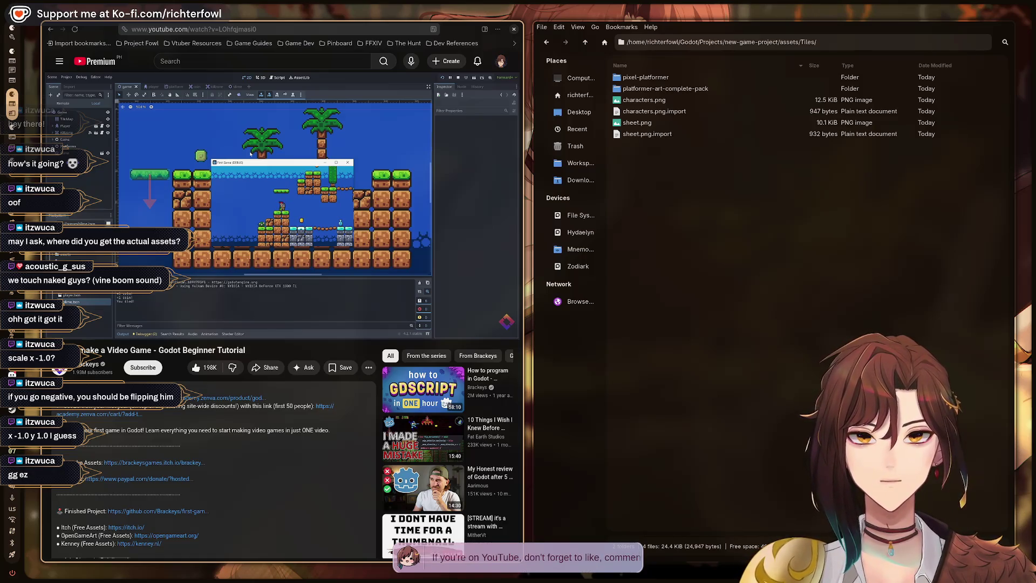
pyautogui.click(248, 255)
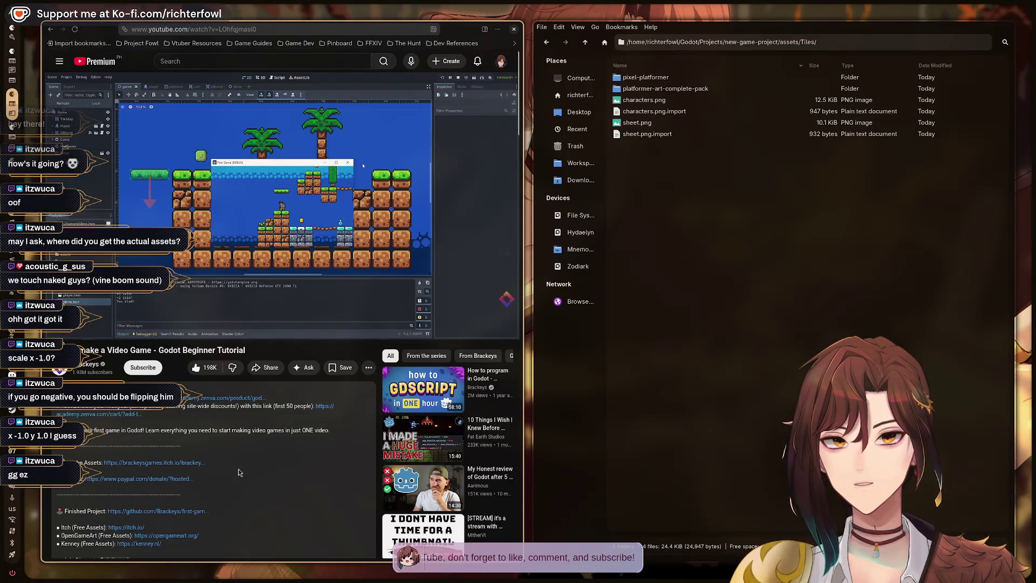
pyautogui.click(127, 464)
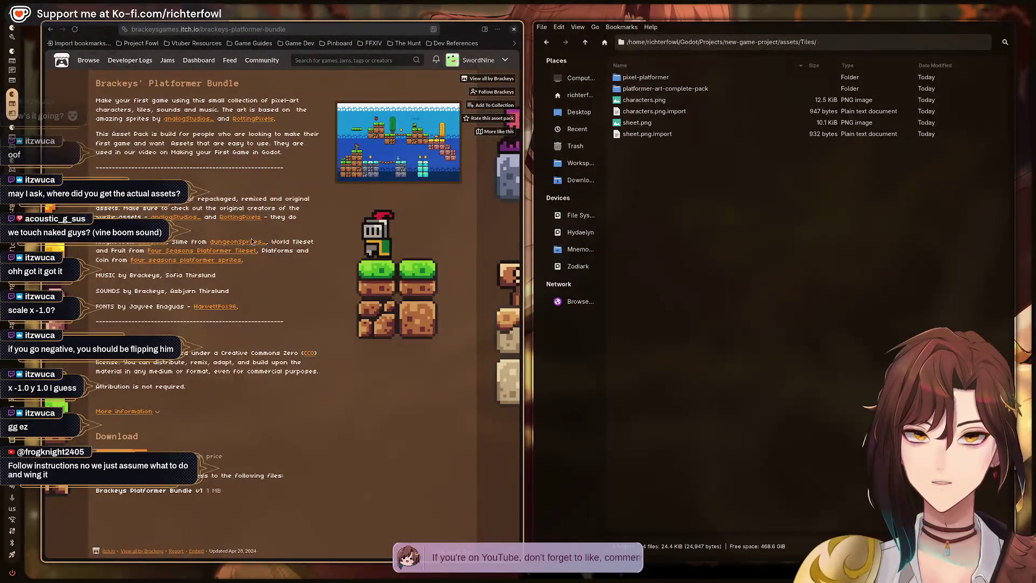
# - Switch back to the Brackeys Godot tutorial tab and resume the video
pyautogui.click(509, 240)
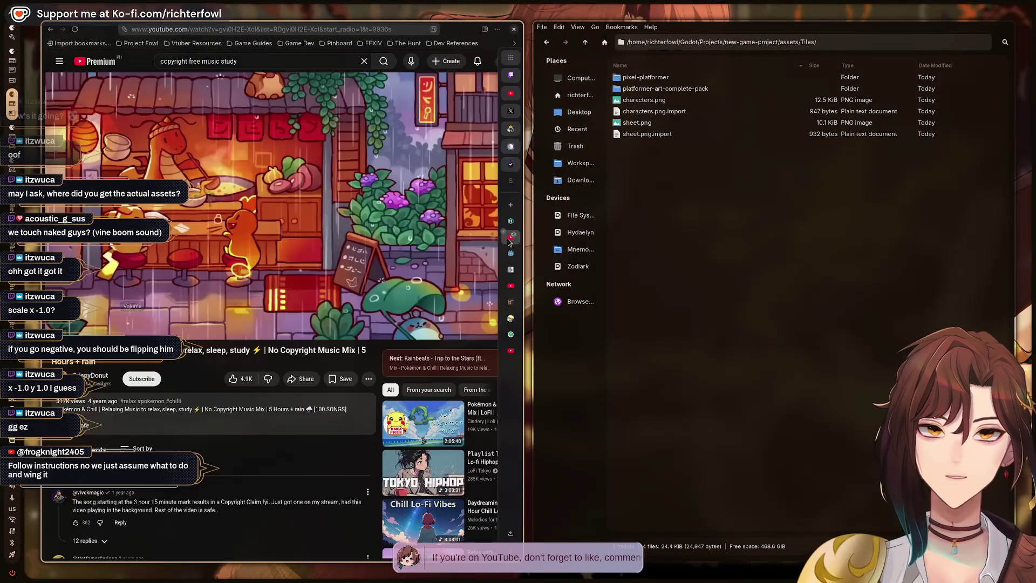
pyautogui.click(511, 285)
pyautogui.click(305, 201)
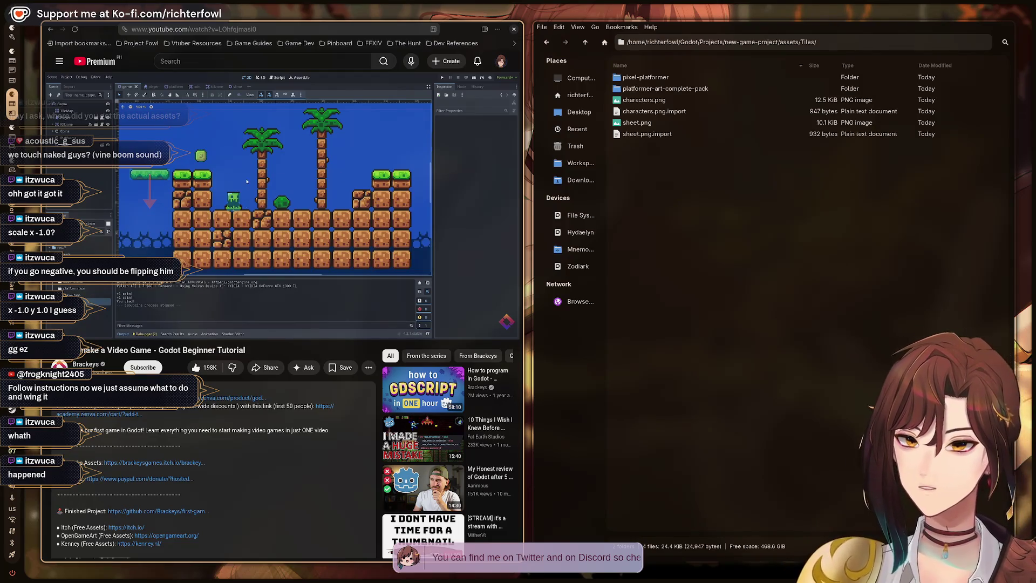
# - Pause at 44:12, check the description's Get the Assets line, then resume and rewind slightly
pyautogui.click(272, 150)
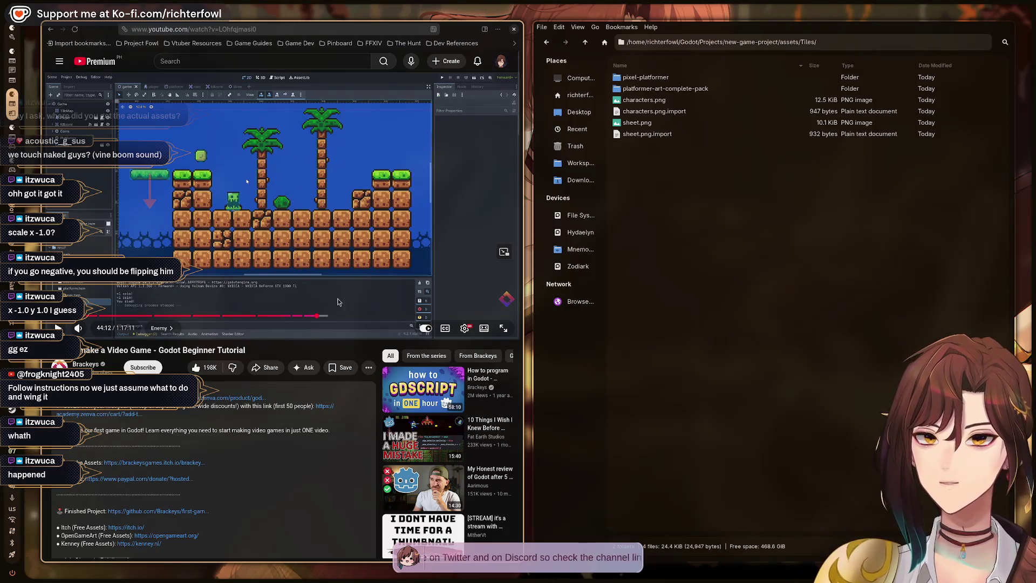
pyautogui.scroll(-6, 142, 249)
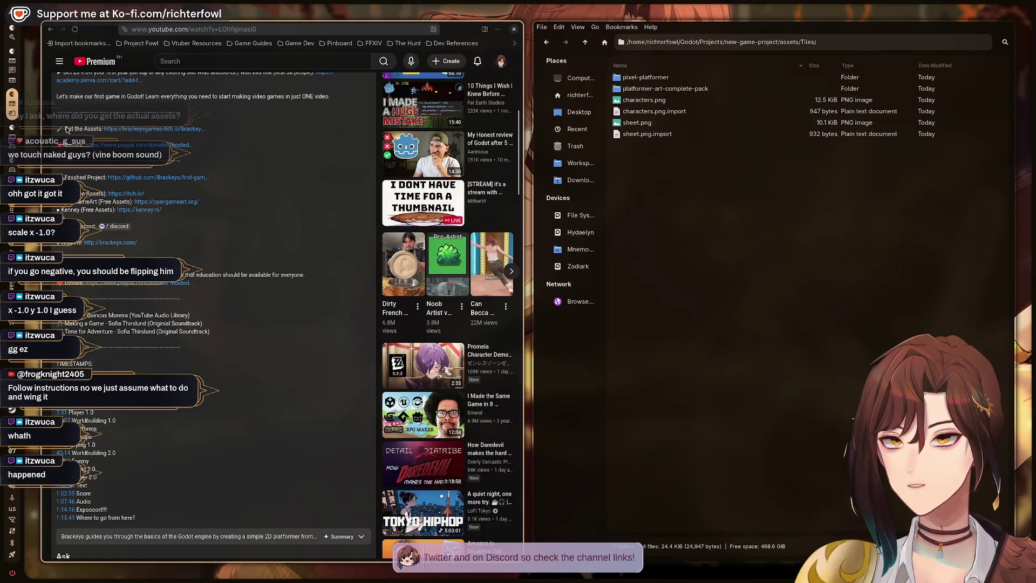
pyautogui.moveTo(79, 130); pyautogui.dragTo(102, 129)
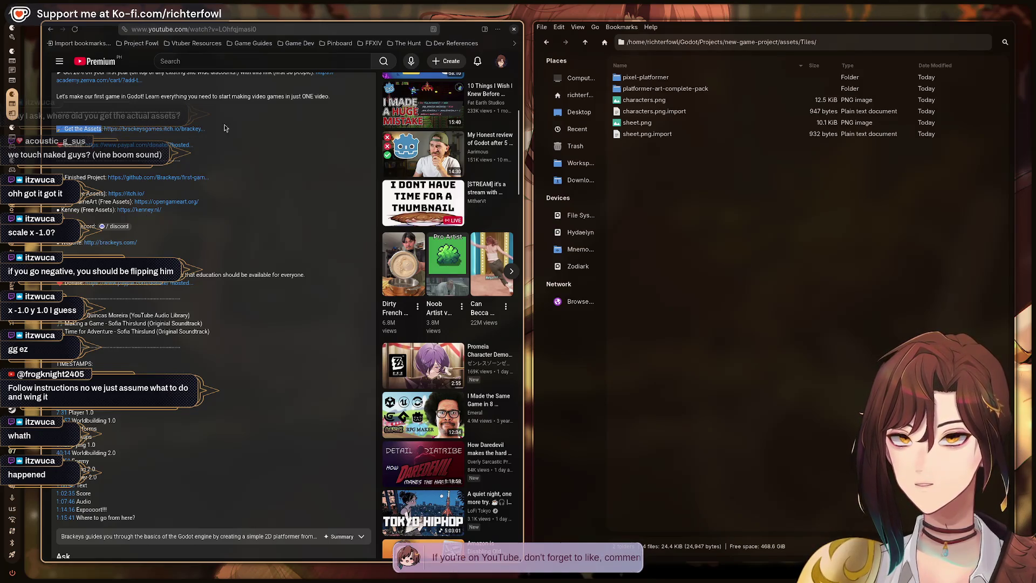
pyautogui.click(219, 241)
pyautogui.scroll(5, 252, 442)
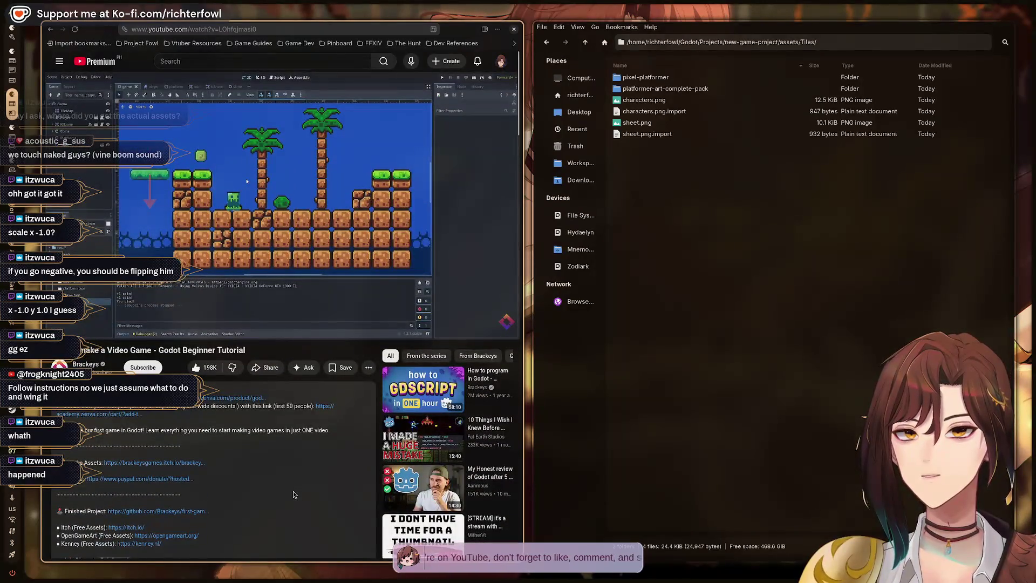
pyautogui.click(337, 200)
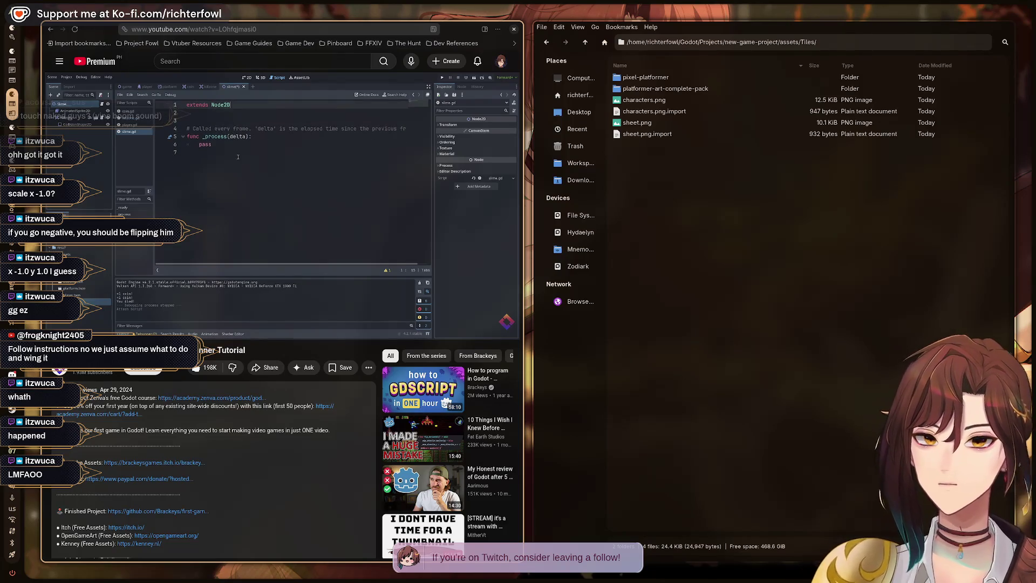
pyautogui.moveTo(337, 198)
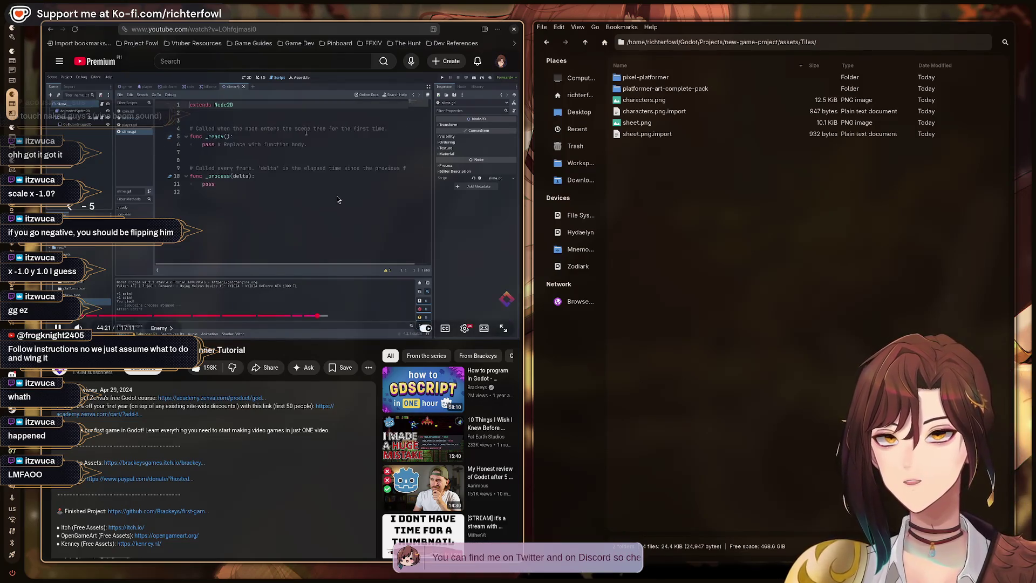
pyautogui.press('Left')
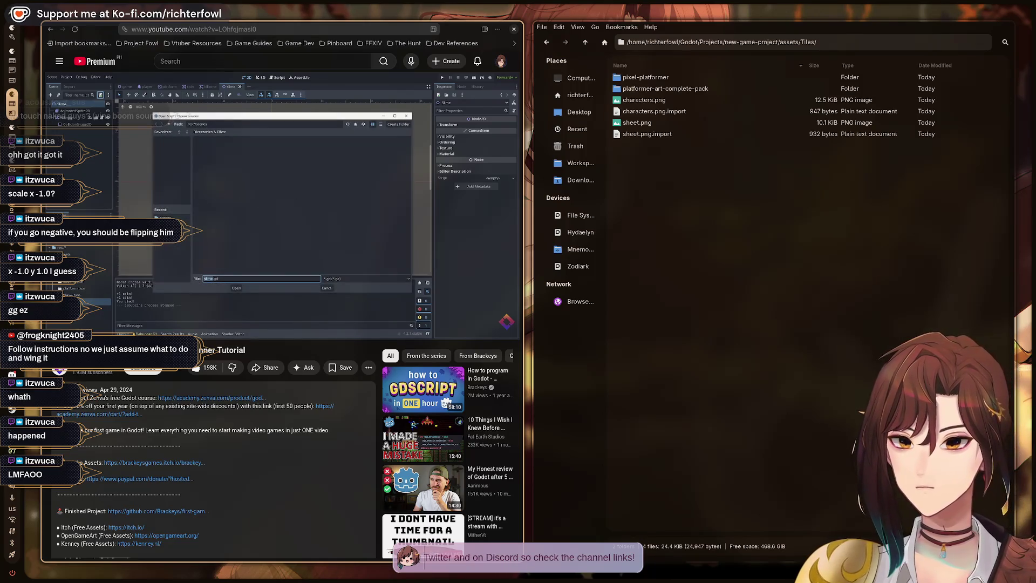
# - Back in Godot, open enemy.tscn and start attaching a script to AnimatedSprite2D
pyautogui.hotkey('alt', 'Tab')
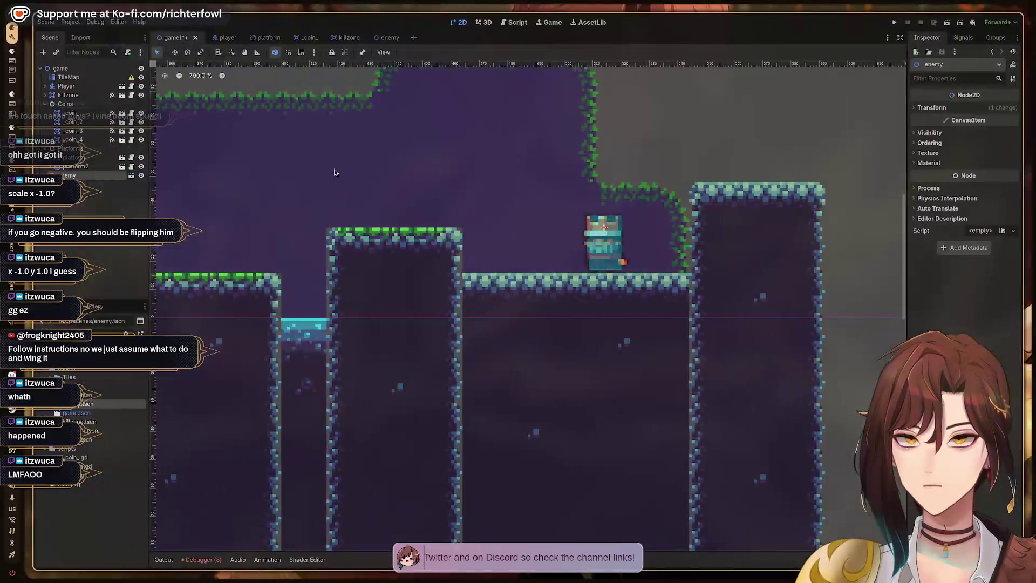
pyautogui.click(404, 42)
pyautogui.click(82, 77)
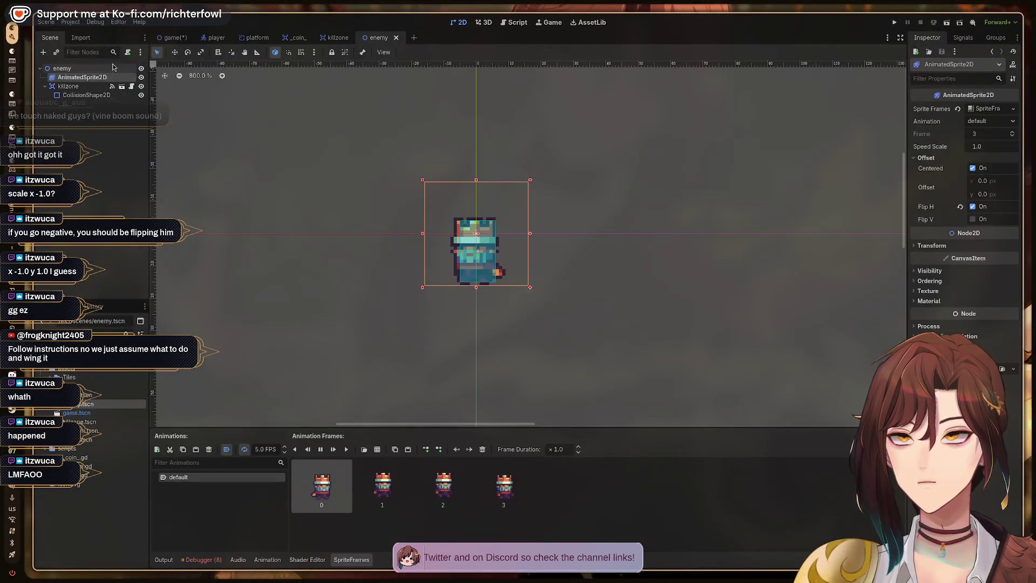
pyautogui.click(128, 51)
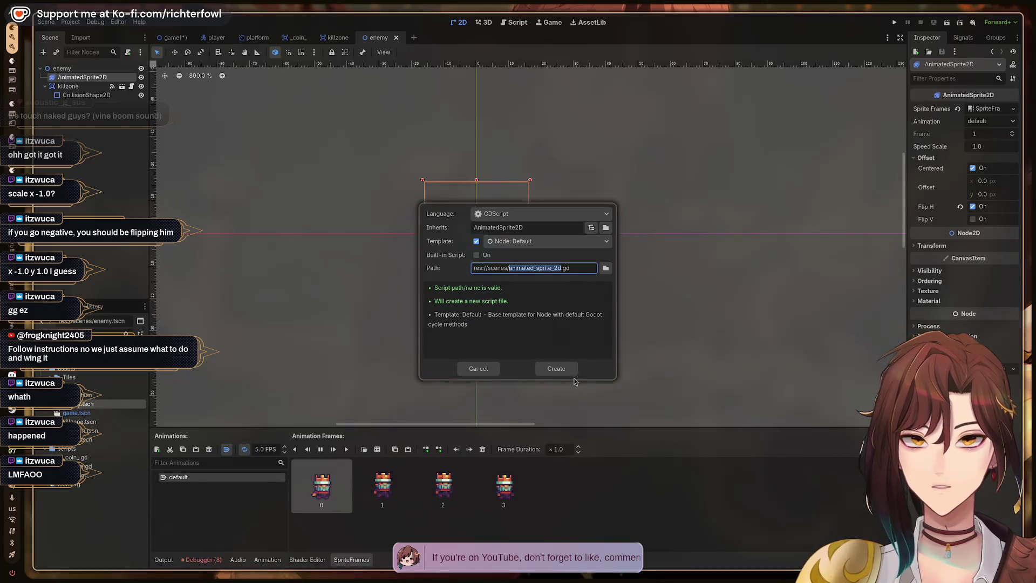
# - Create animated_sprite_2d.gd, delete its _ready function, and switch back to the tutorial
pyautogui.click(556, 367)
pyautogui.moveTo(439, 119); pyautogui.dragTo(251, 100)
pyautogui.press('BackSpace')
pyautogui.press('Delete')
pyautogui.press('Delete')
pyautogui.press('Delete')
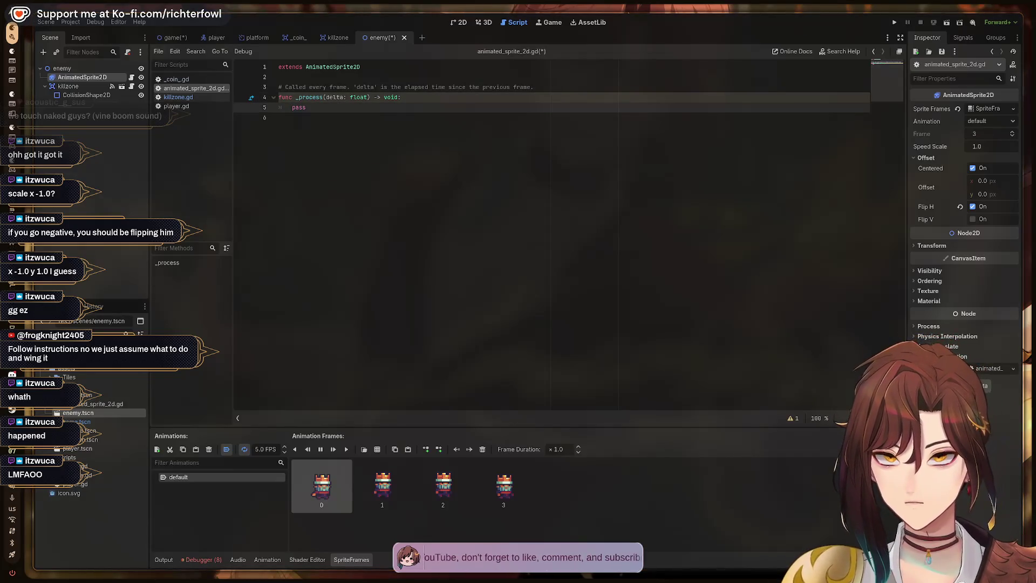
pyautogui.hotkey('ctrl', 'alt', 'Right')
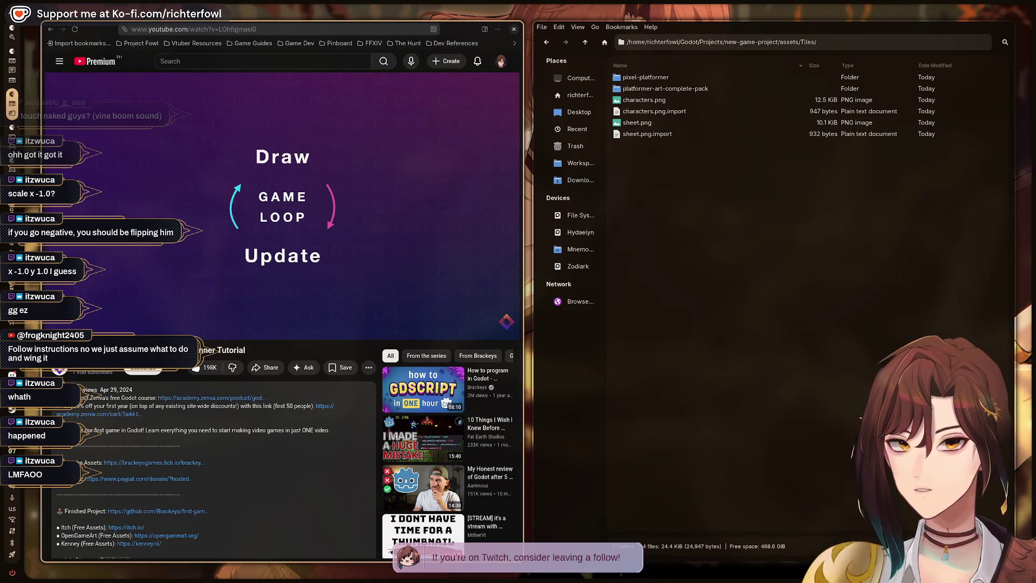
# - Play the tutorial's game-loop and frames-over-time explanation, pausing it at 45:25
pyautogui.click(233, 211)
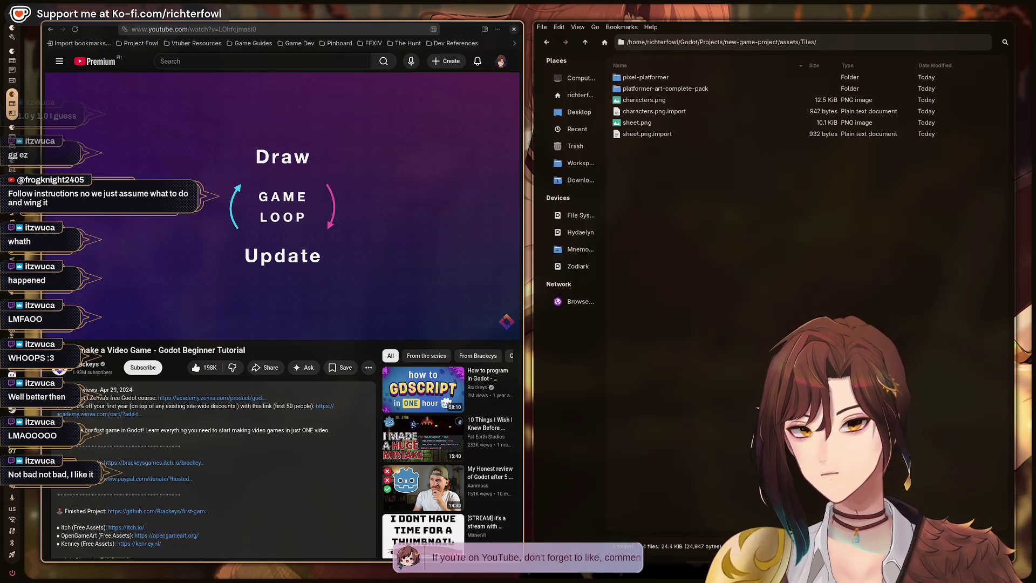
pyautogui.moveTo(331, 149)
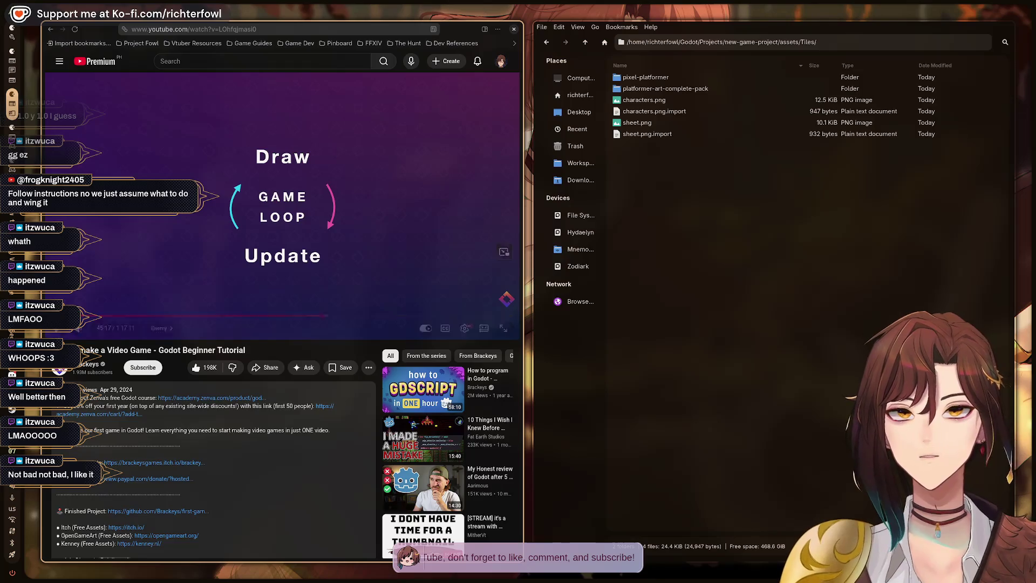
pyautogui.click(361, 175)
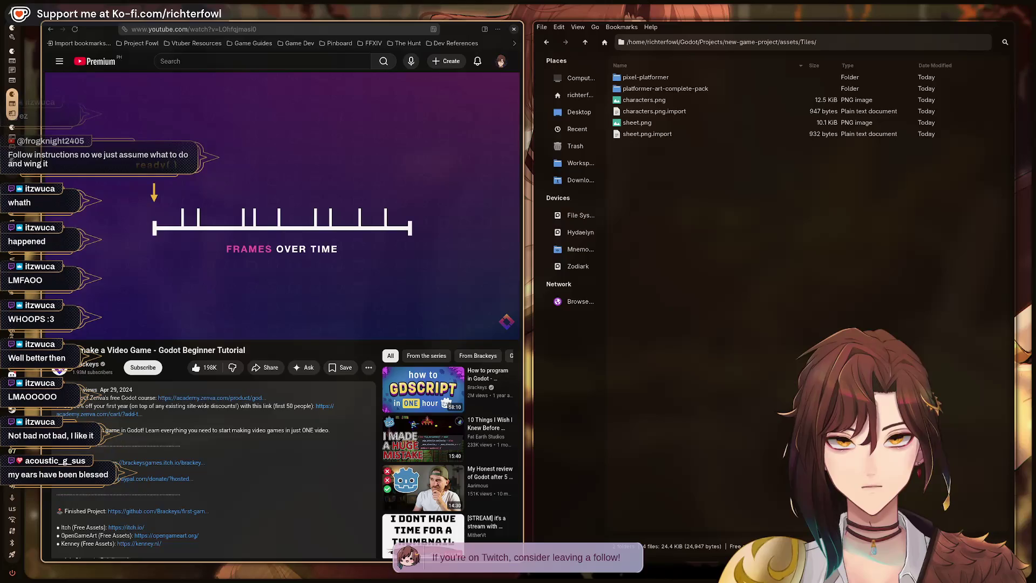
pyautogui.click(362, 175)
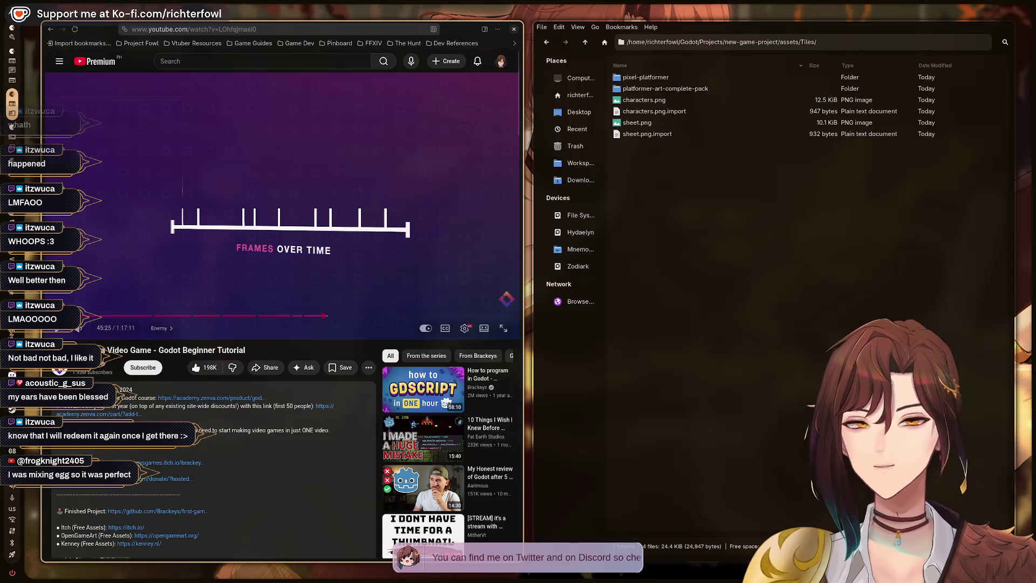
# - Resume the tutorial and pause where it shows the platformer level in the editor
pyautogui.click(429, 183)
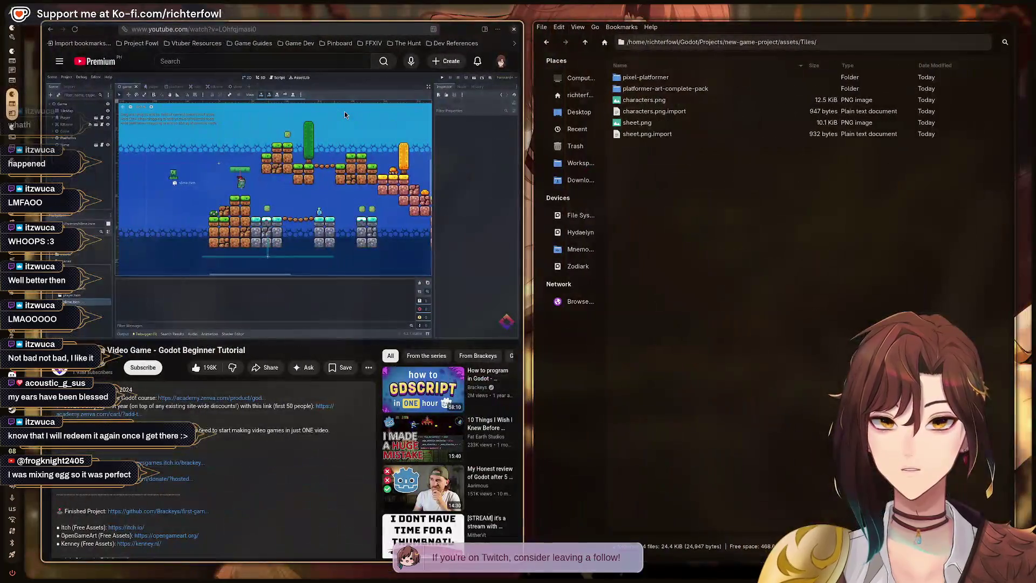
pyautogui.click(345, 111)
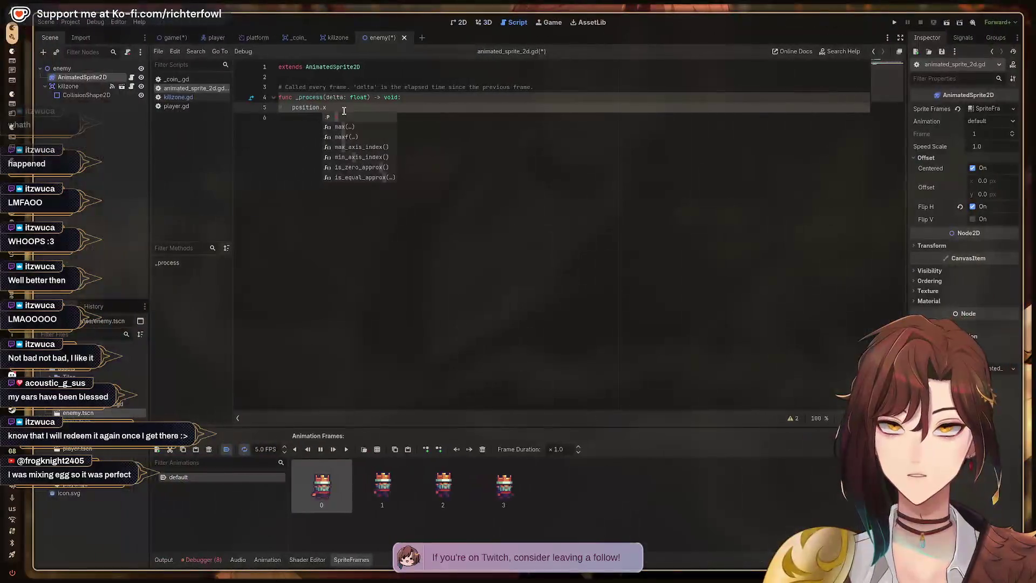
# - Complete the line as position.x = -1, save the script, and open the game scene
pyautogui.write(' = -1')
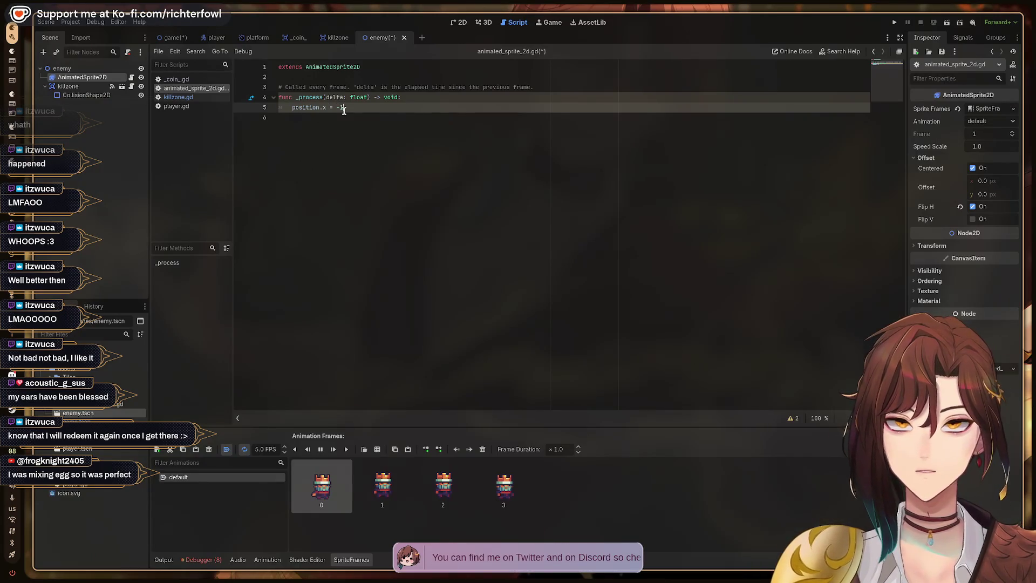
pyautogui.hotkey('ctrl', 's')
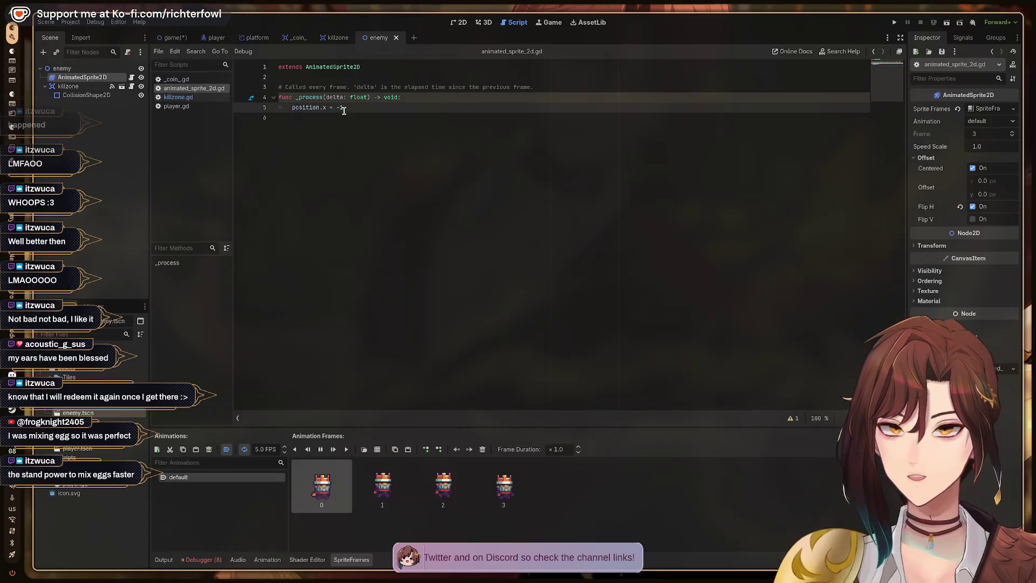
pyautogui.hotkey('alt', 'Tab')
pyautogui.hotkey('alt', 'Tab')
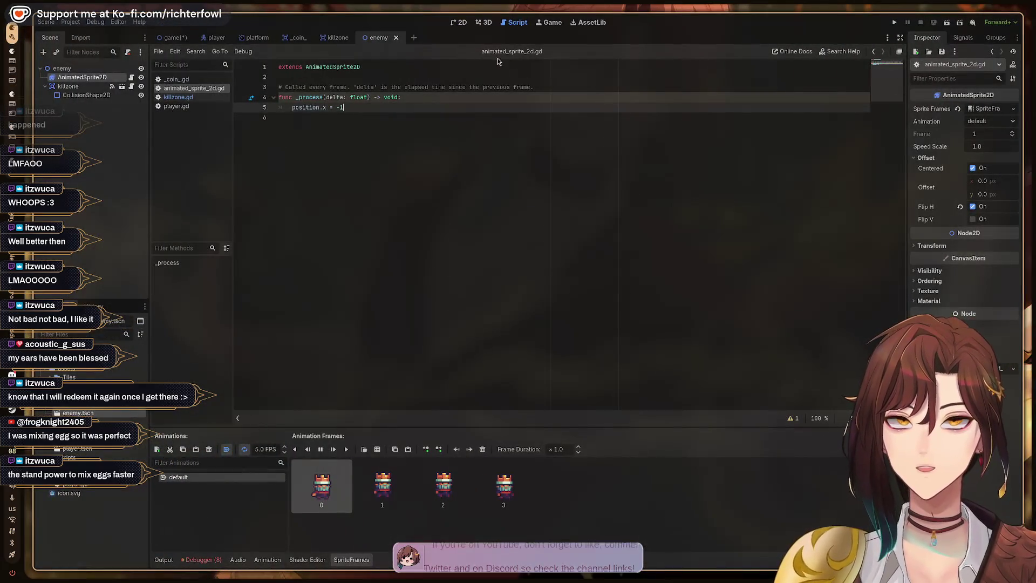
pyautogui.click(167, 37)
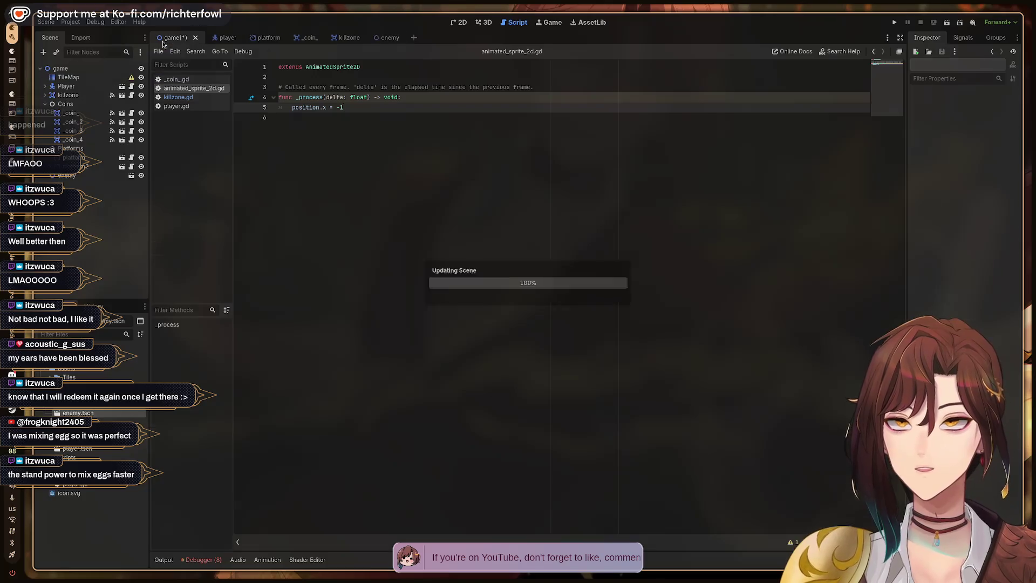
# - Play-test the level, running right and jumping into the cave, then stop and check the tutorial
pyautogui.press('F5')
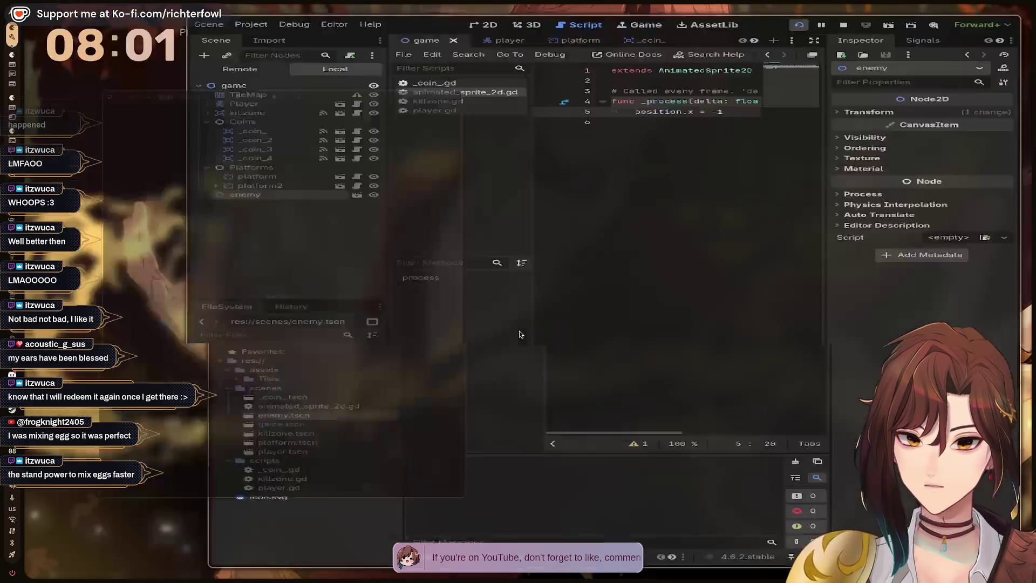
pyautogui.press('Right')
pyautogui.press('space')
pyautogui.press('Right')
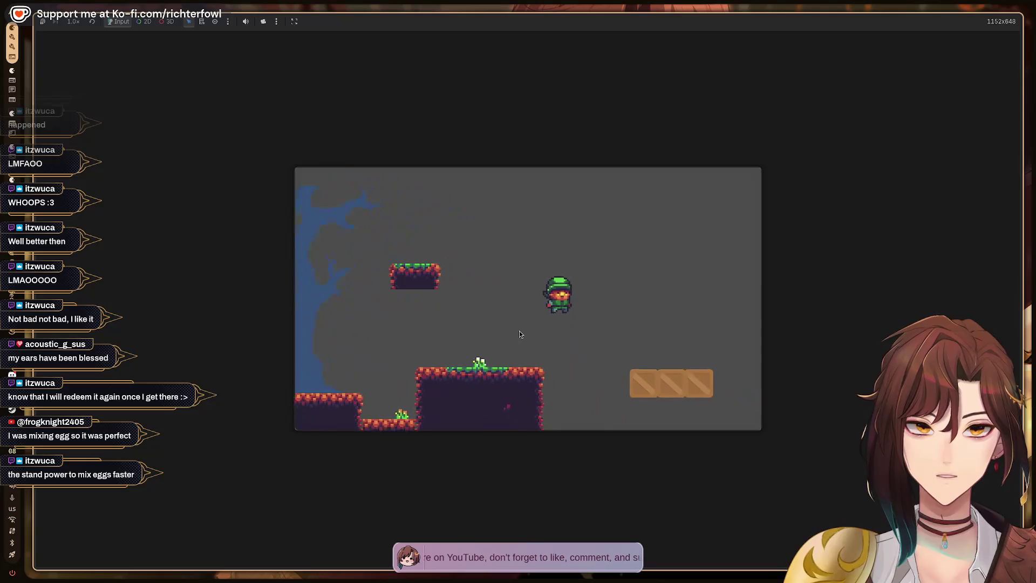
pyautogui.press('Right')
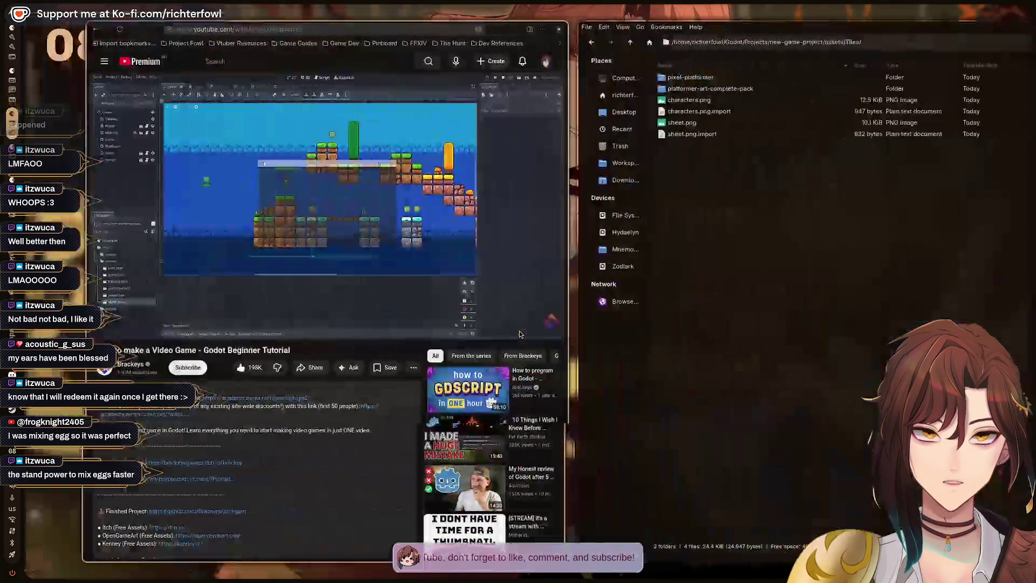
pyautogui.press('F8')
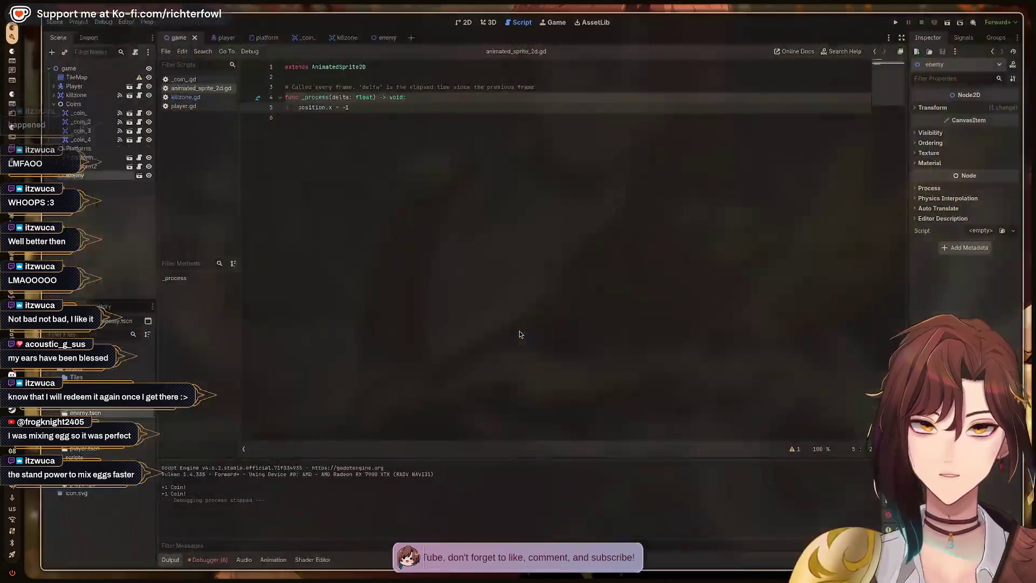
pyautogui.press('super+2')
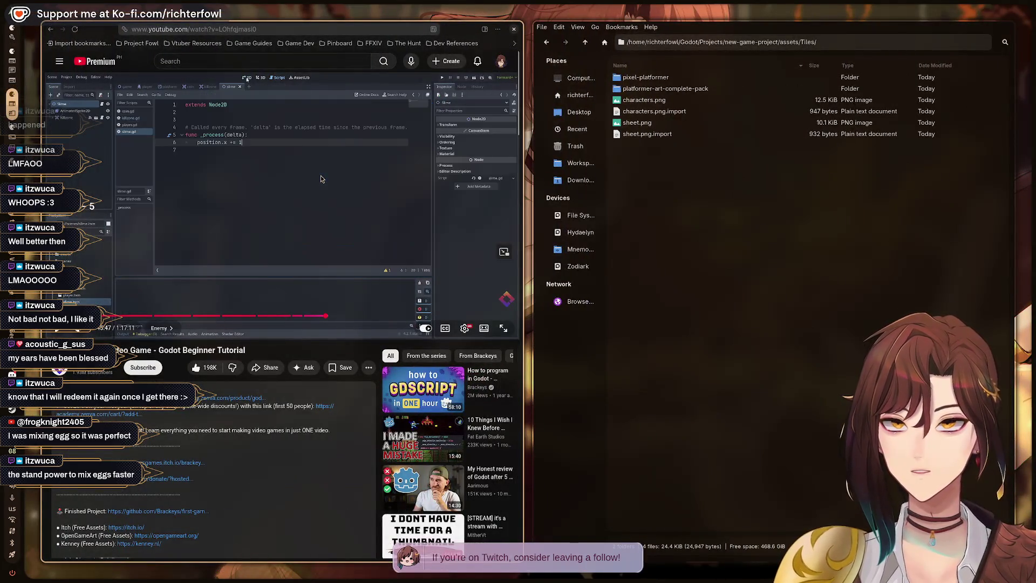
pyautogui.press('super+1')
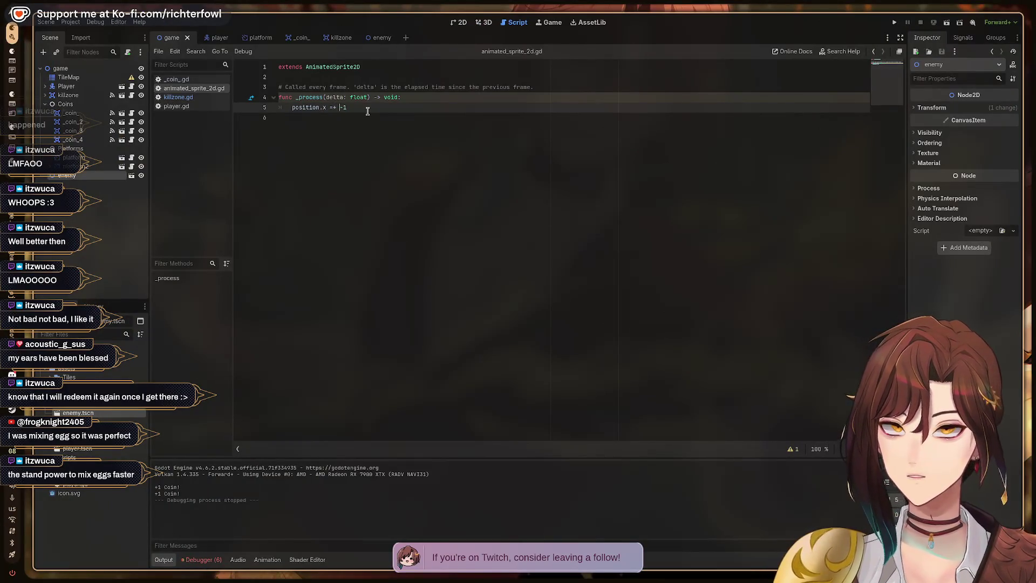
# - Change the movement line to position.x += -1 and save the enemy script
pyautogui.press('super+2')
pyautogui.press('super+1')
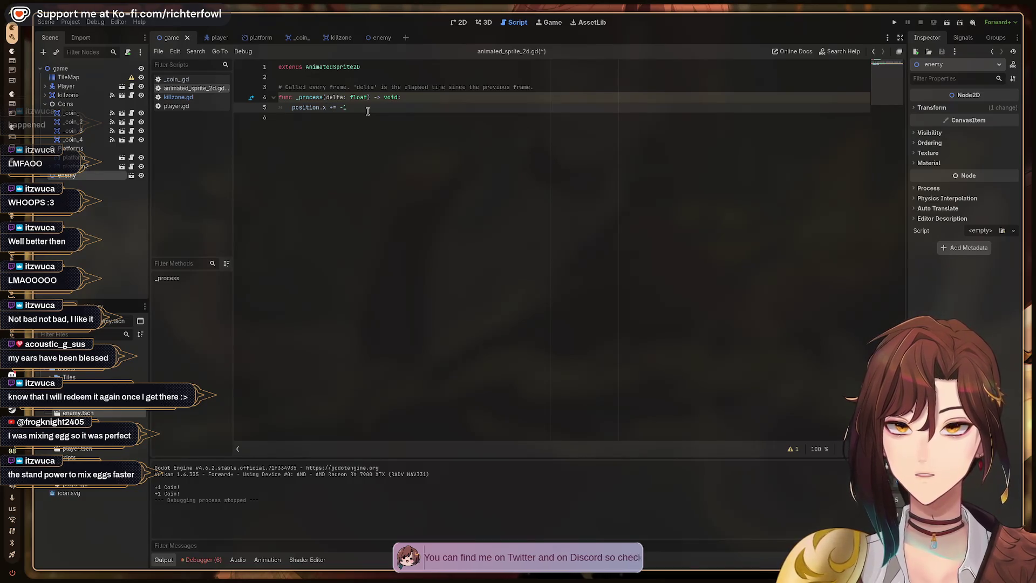
pyautogui.hotkey('ctrl', 's')
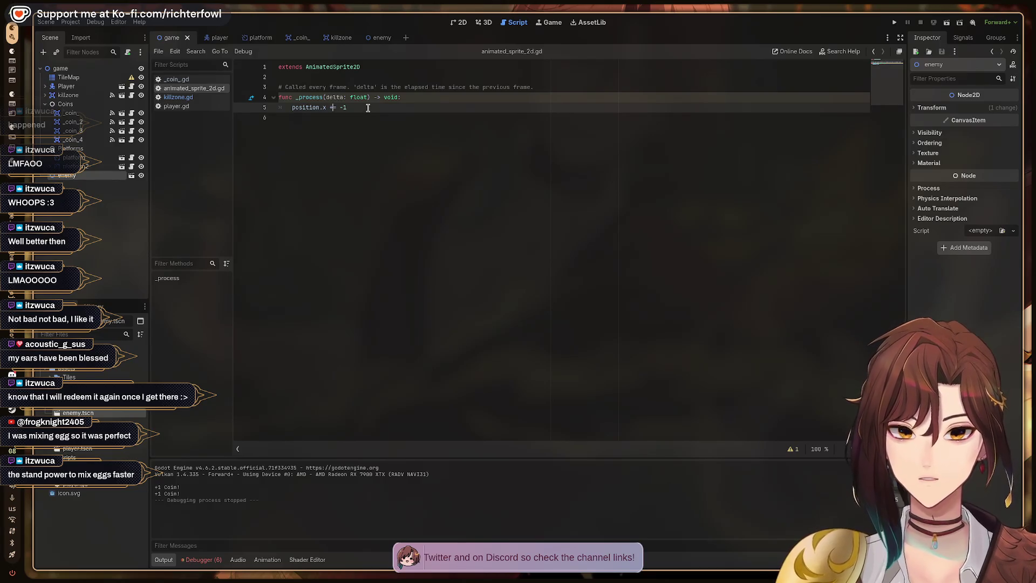
# - Play-test again, hopping onto the moving crates and higher platforms, then stop the game
pyautogui.press('F5')
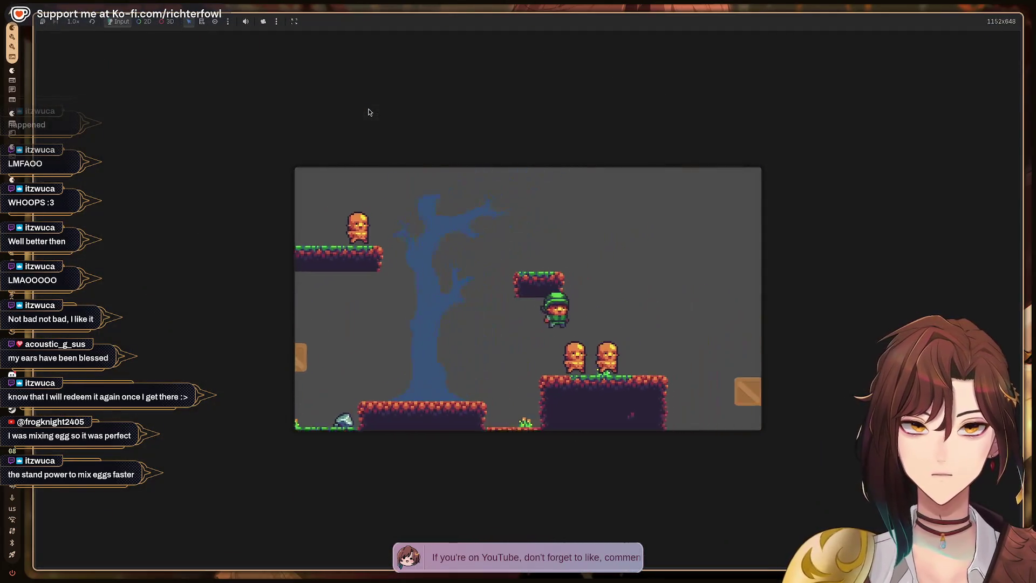
pyautogui.press('Right')
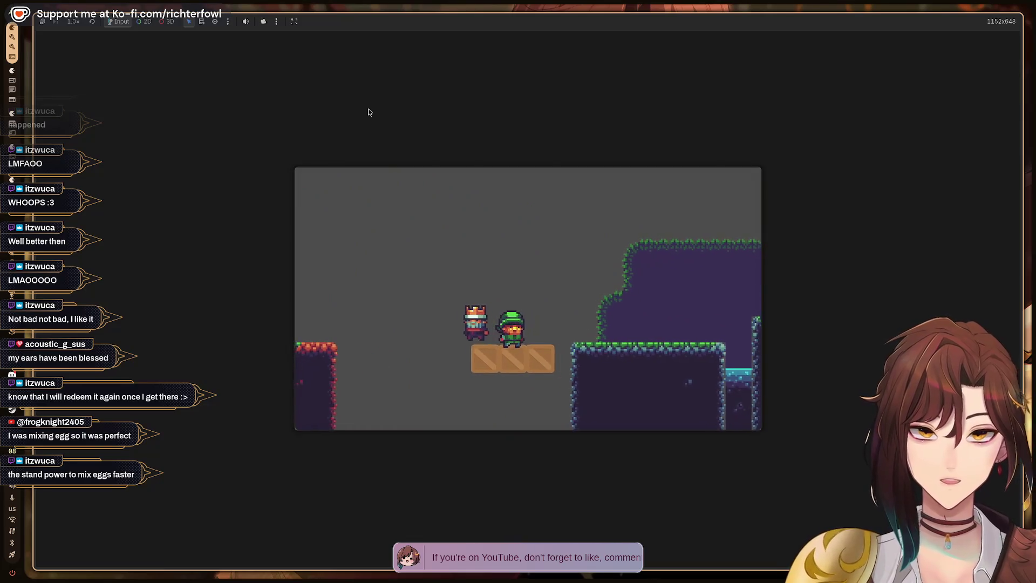
pyautogui.press('space')
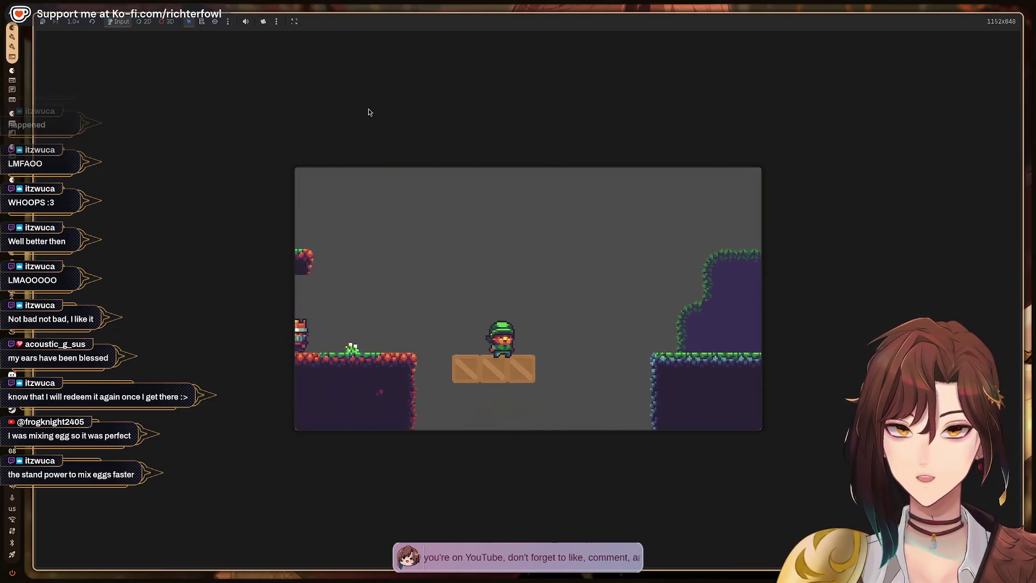
pyautogui.press('Left')
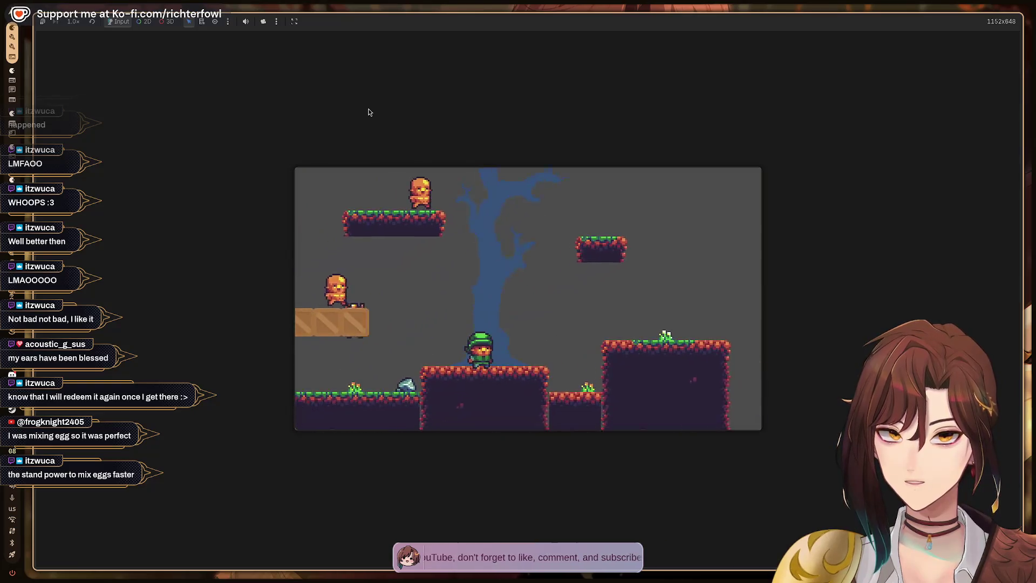
pyautogui.press('space')
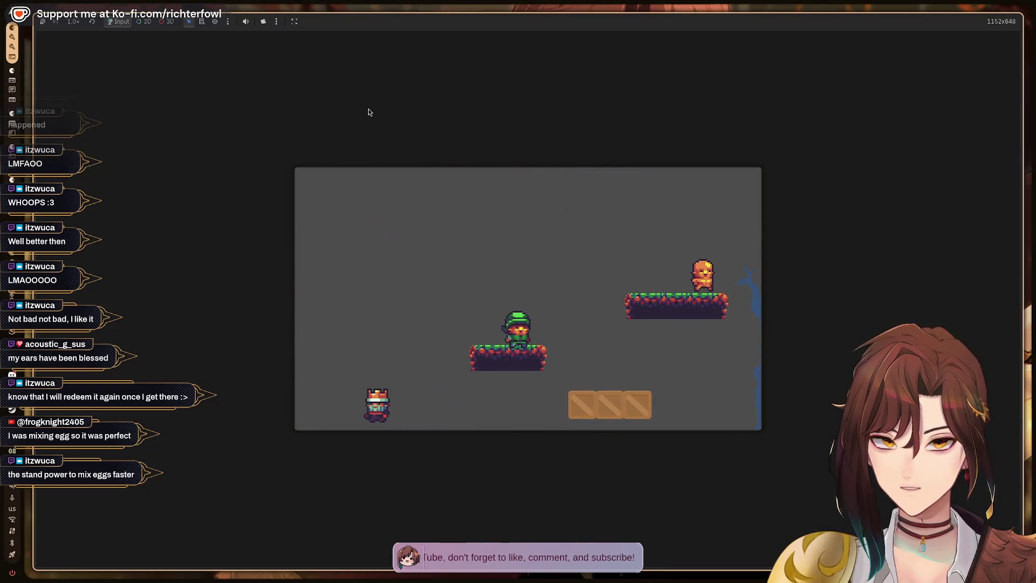
pyautogui.press('F8')
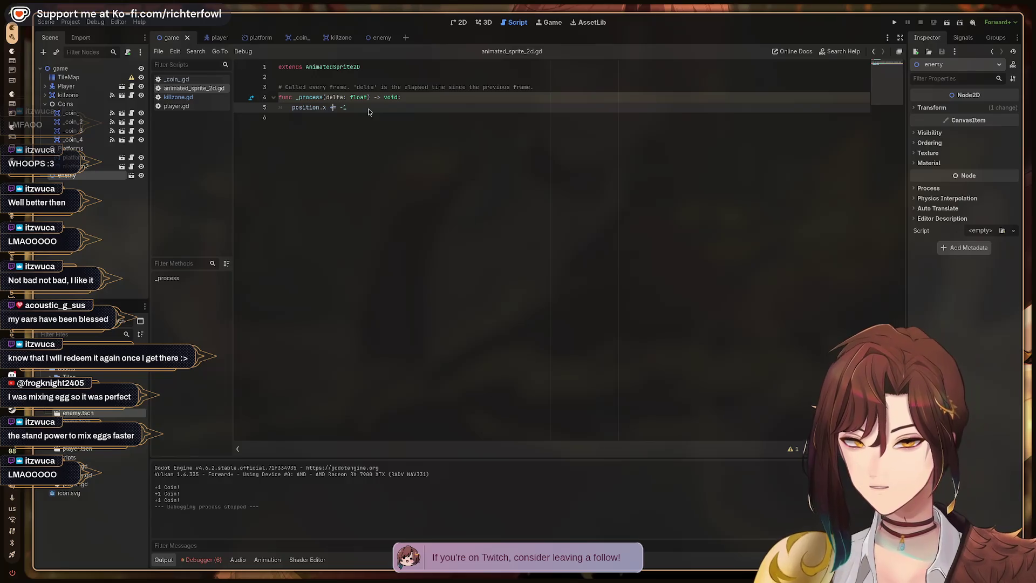
# - Switch to the browser workspace and resume the tutorial at its enemy movement code
pyautogui.press('super+2')
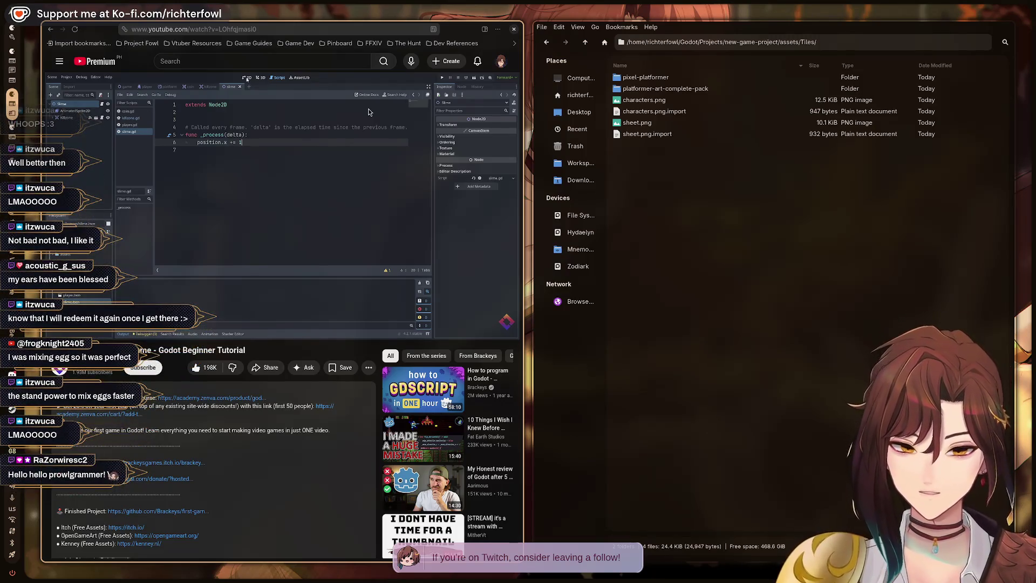
pyautogui.click(369, 112)
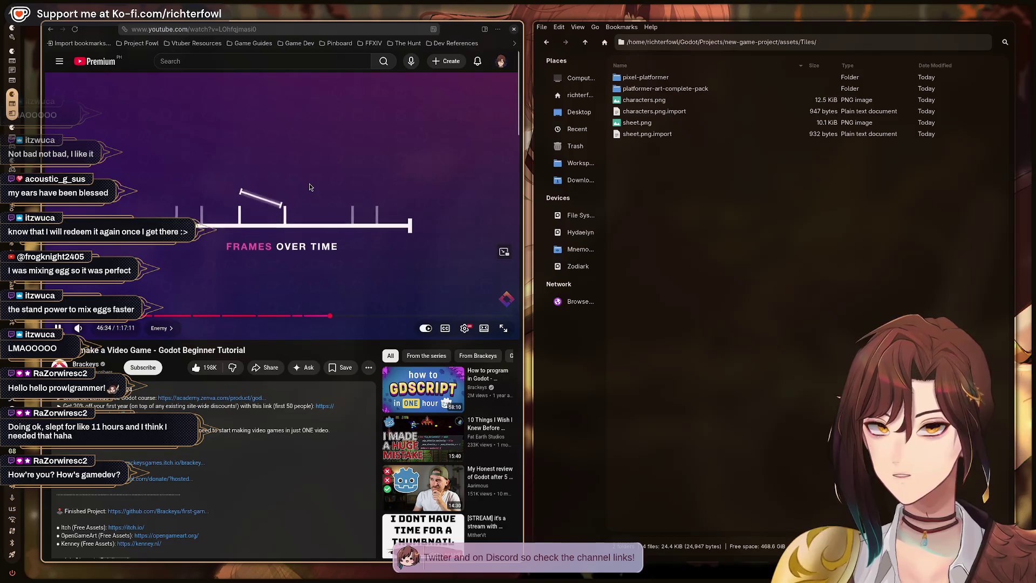
# - Pause at 46:38 on the frames explanation, resume to the movement × delta slide, then return to Godot
pyautogui.click(424, 241)
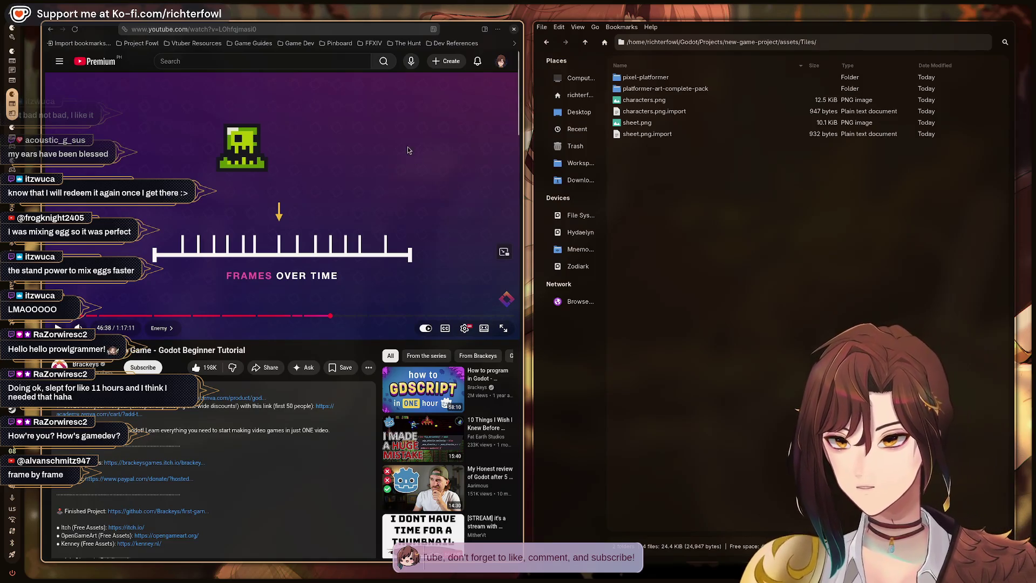
pyautogui.click(404, 198)
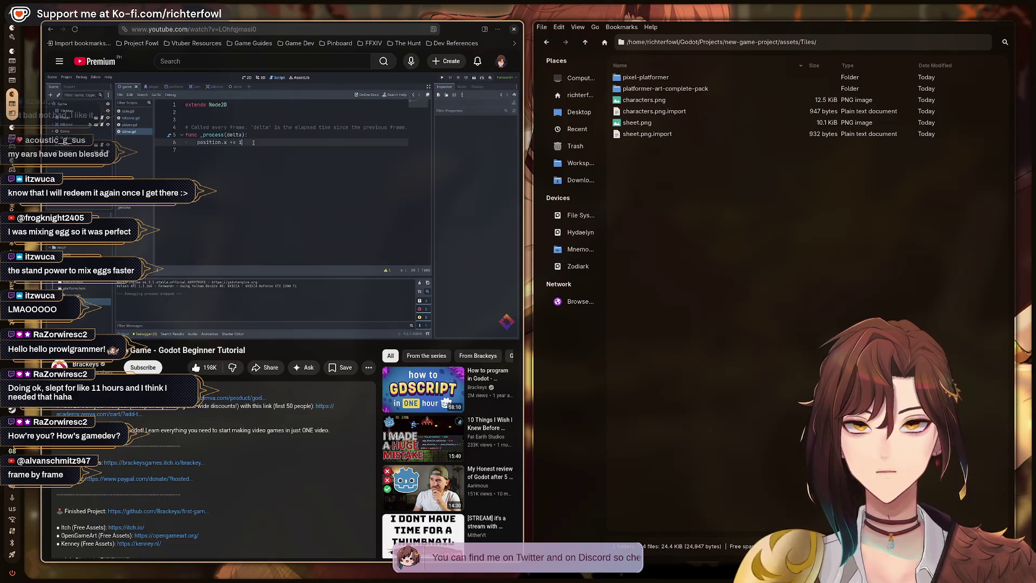
pyautogui.hotkey('alt', 'Tab')
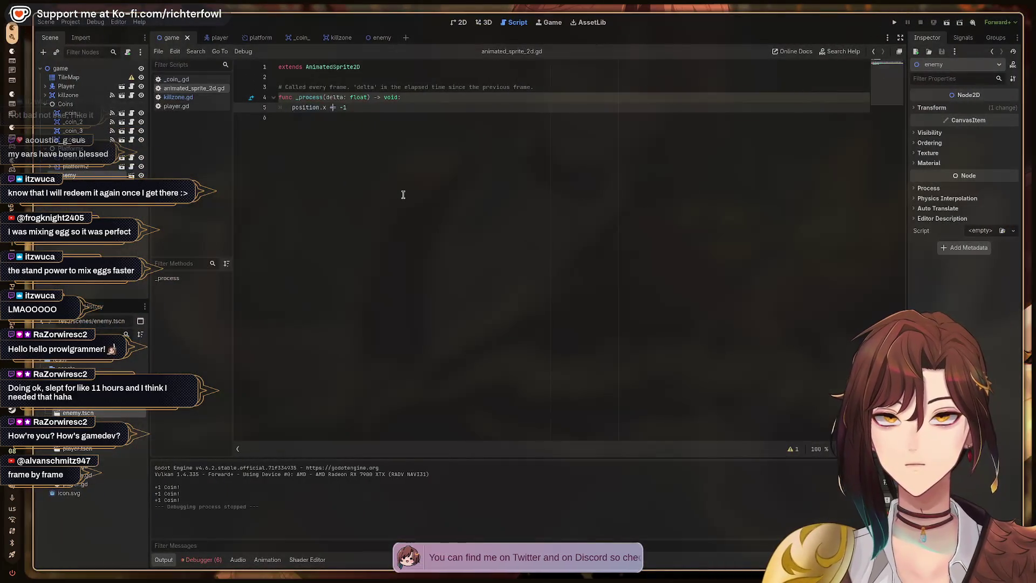
# - Watch the tutorial and pause it on its delta-based movement code
pyautogui.hotkey('alt', 'Tab')
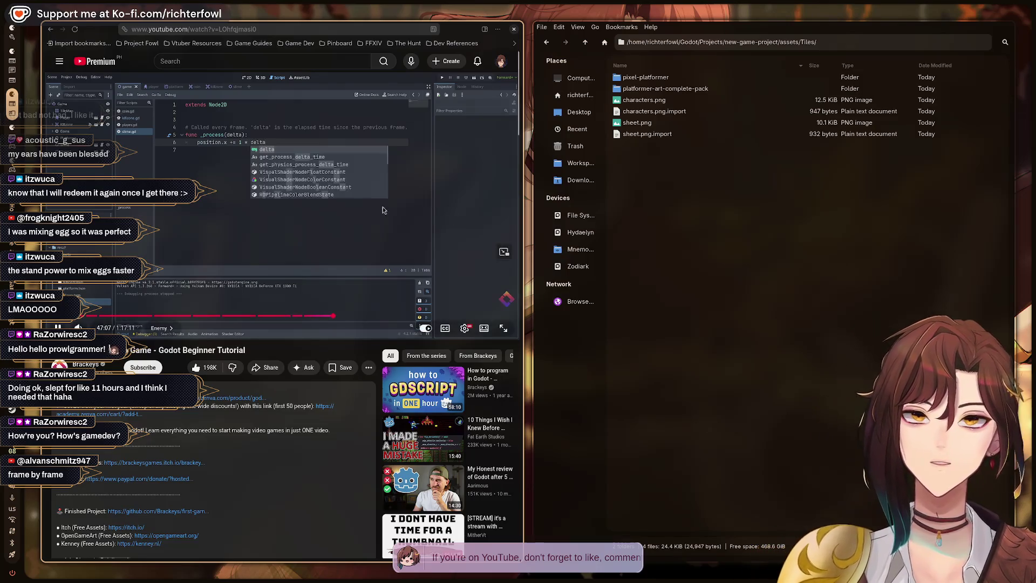
pyautogui.click(341, 230)
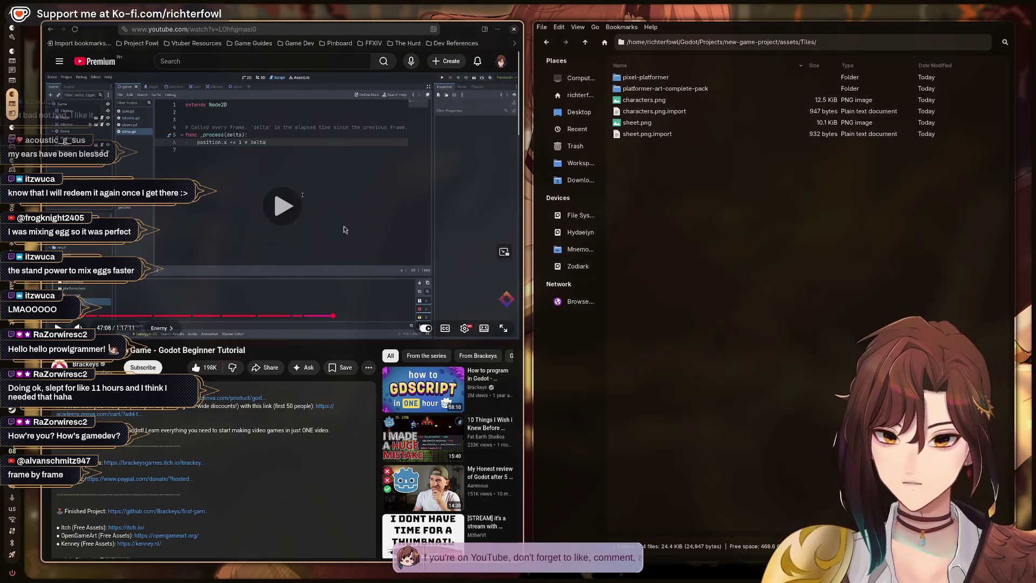
pyautogui.hotkey('alt', 'Tab')
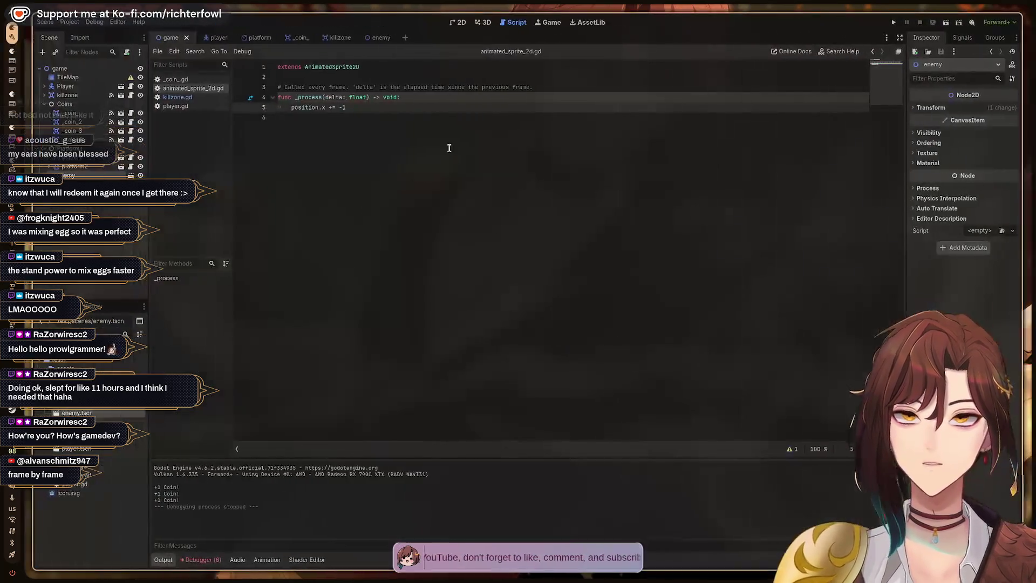
# - Extend the movement line to position.x += -60 * delta, comparing against the tutorial
pyautogui.write('=')
pyautogui.click(405, 107)
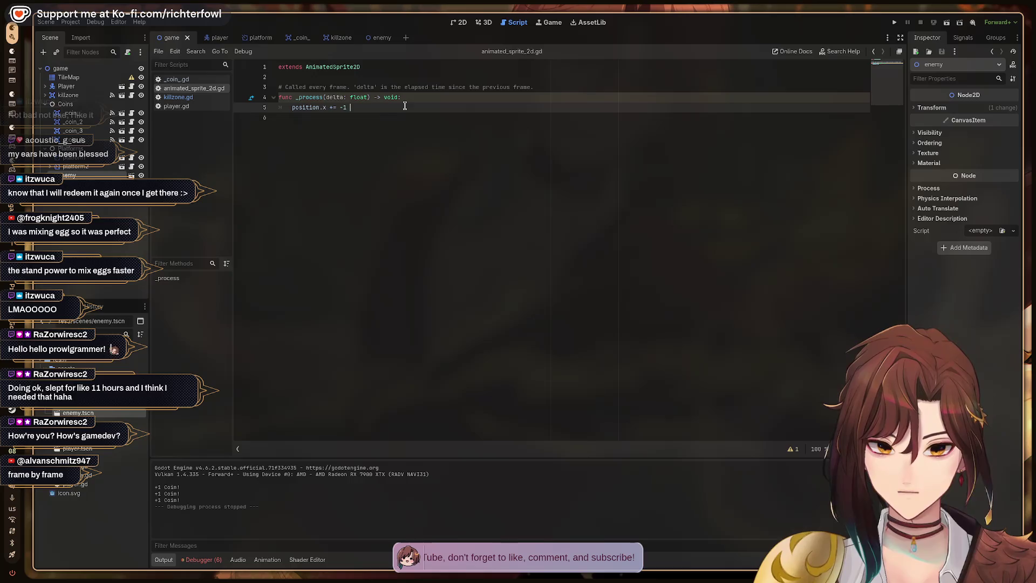
pyautogui.write('* delta')
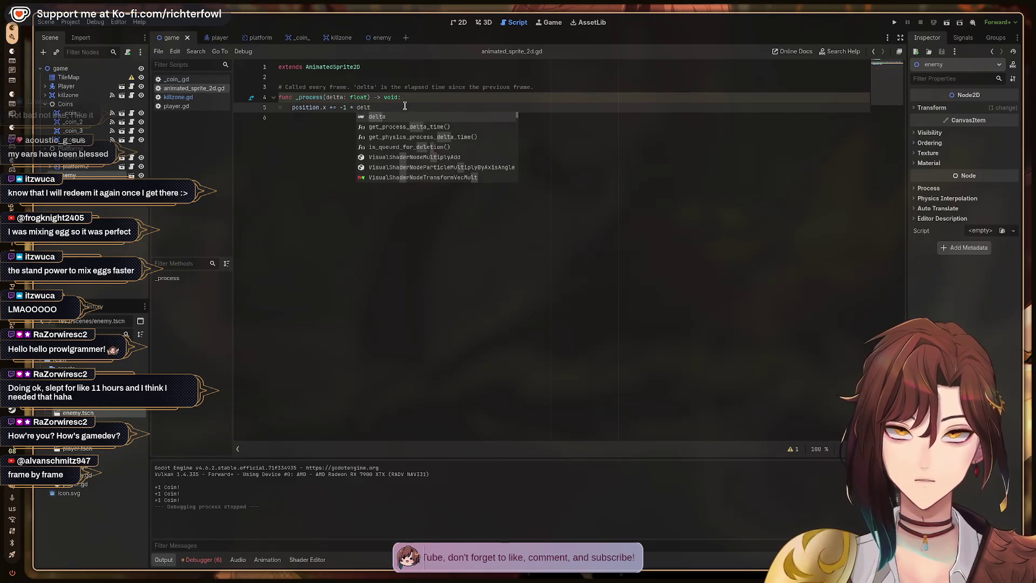
pyautogui.hotkey('alt', 'Tab')
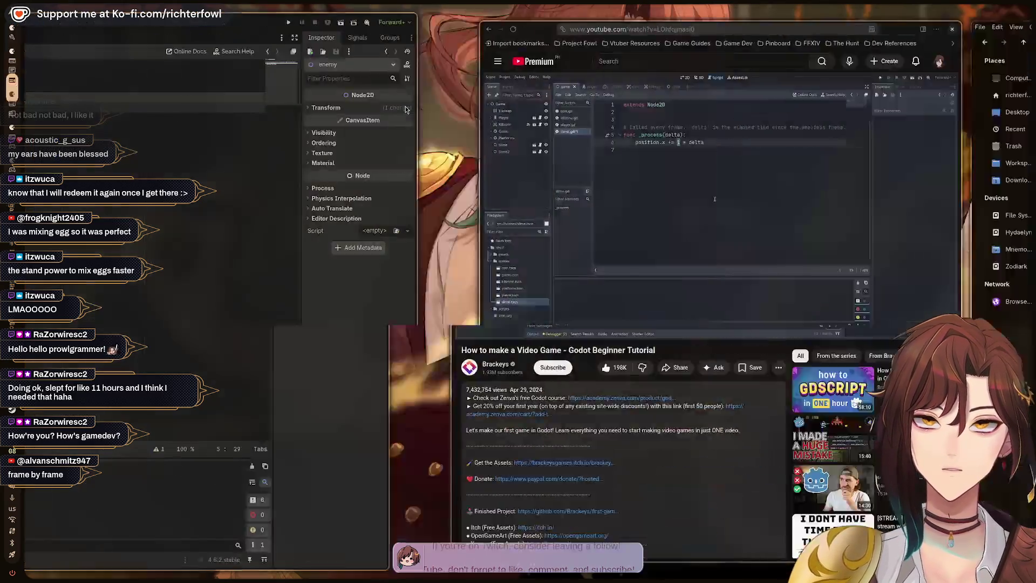
pyautogui.hotkey('alt', 'Tab')
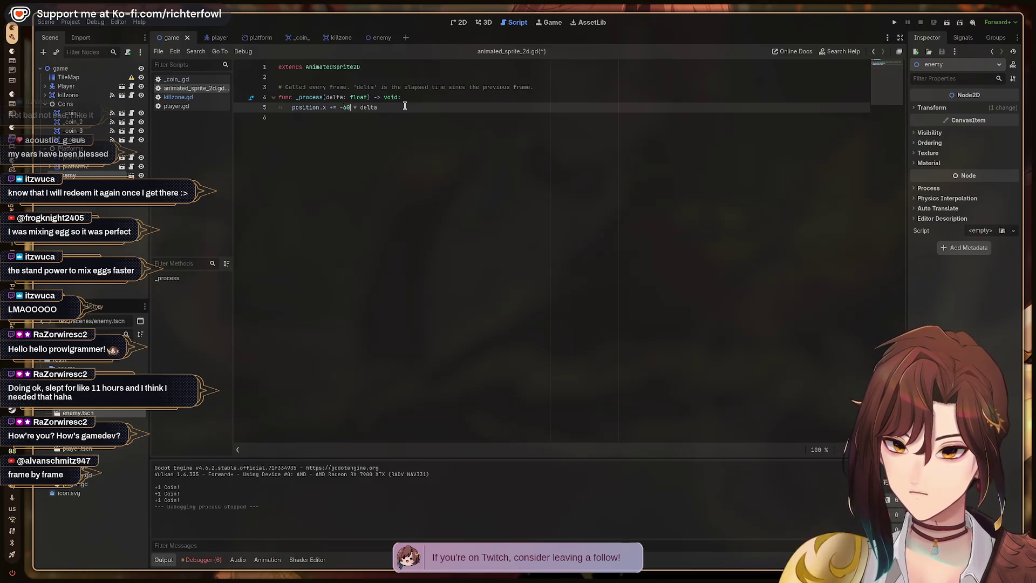
pyautogui.hotkey('alt', 'Tab')
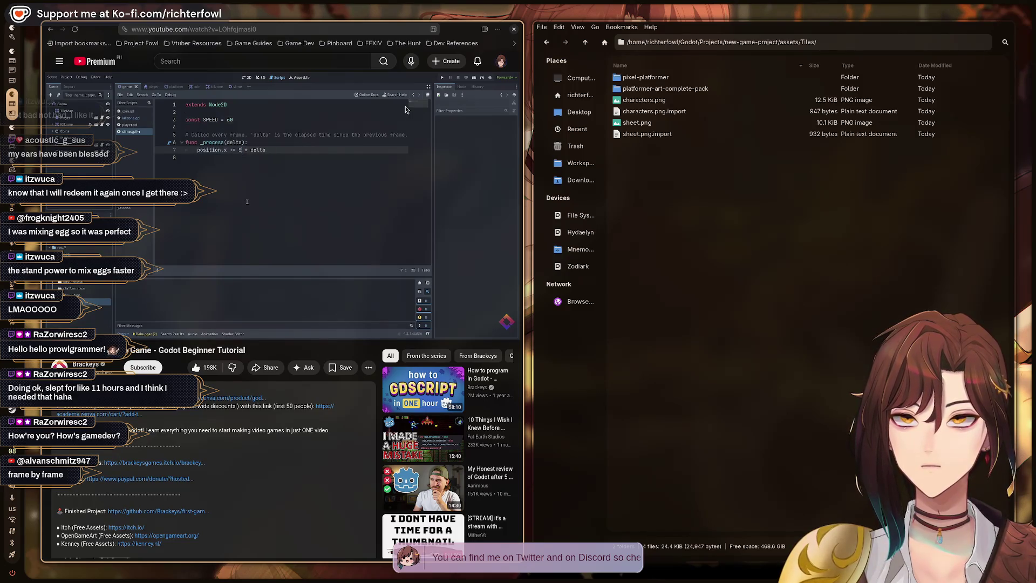
# - Pause the tutorial and start a constant named SPEED set to 60 on line 3
pyautogui.click(406, 110)
pyautogui.hotkey('alt', 'Tab')
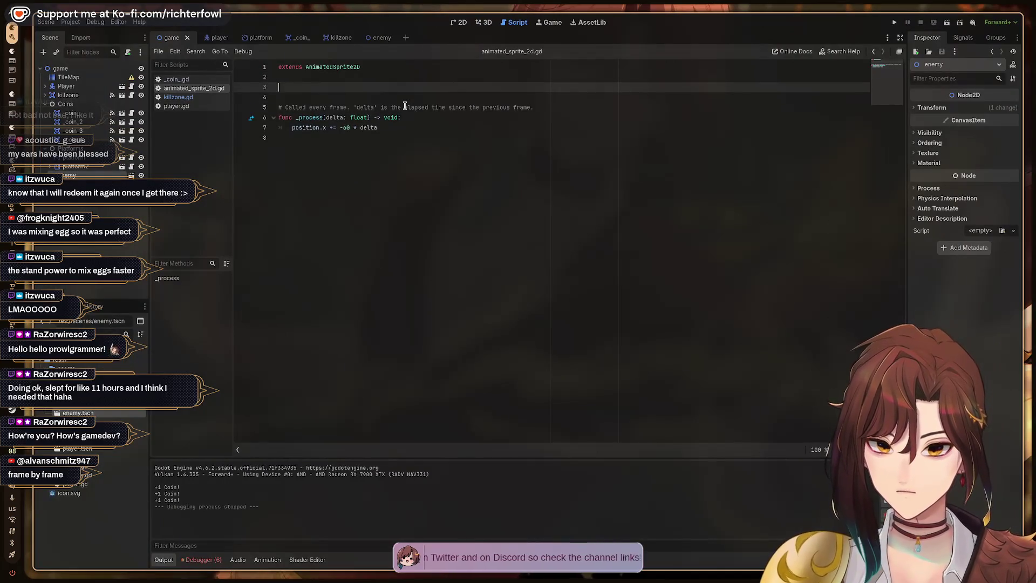
pyautogui.hotkey('alt', 'Tab')
pyautogui.hotkey('alt', 'Tab')
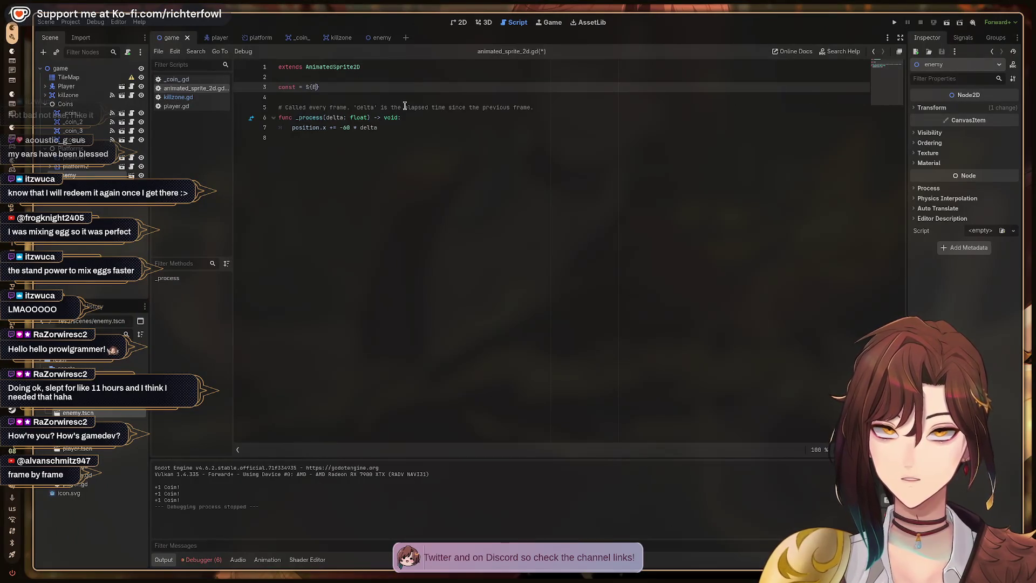
pyautogui.press('Delete')
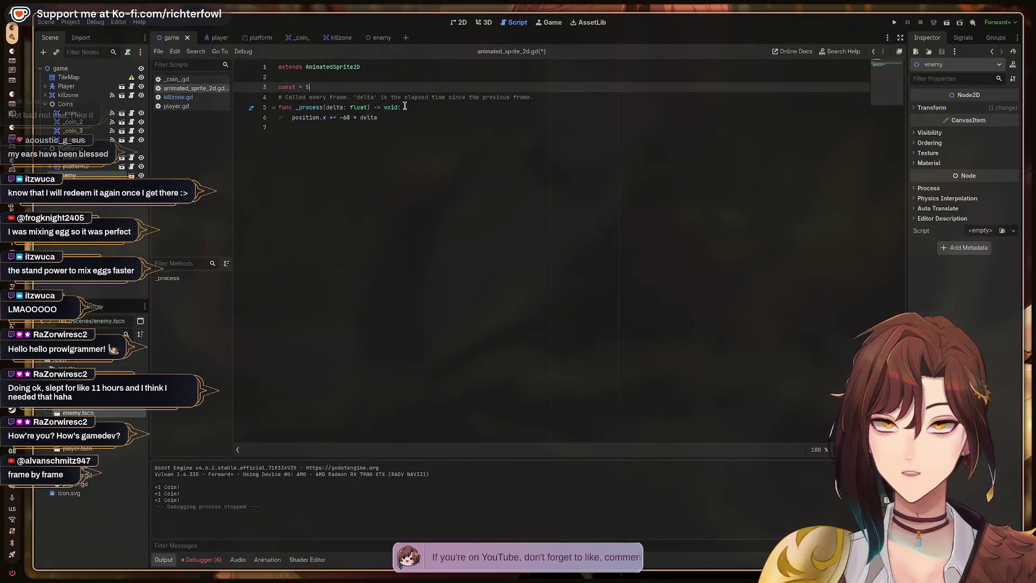
pyautogui.write('PEED')
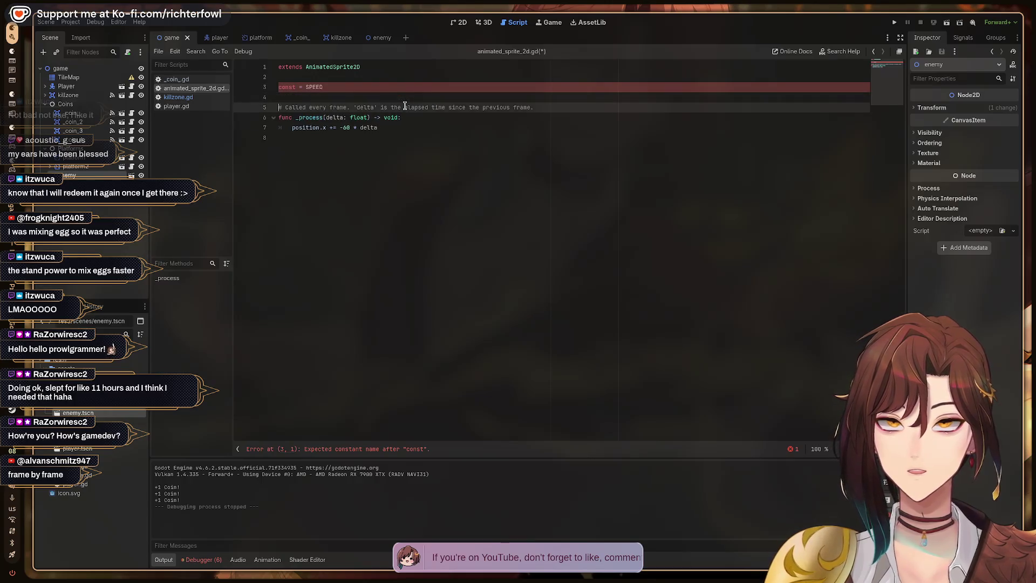
pyautogui.hotkey('alt', 'Tab')
pyautogui.hotkey('alt', 'Tab')
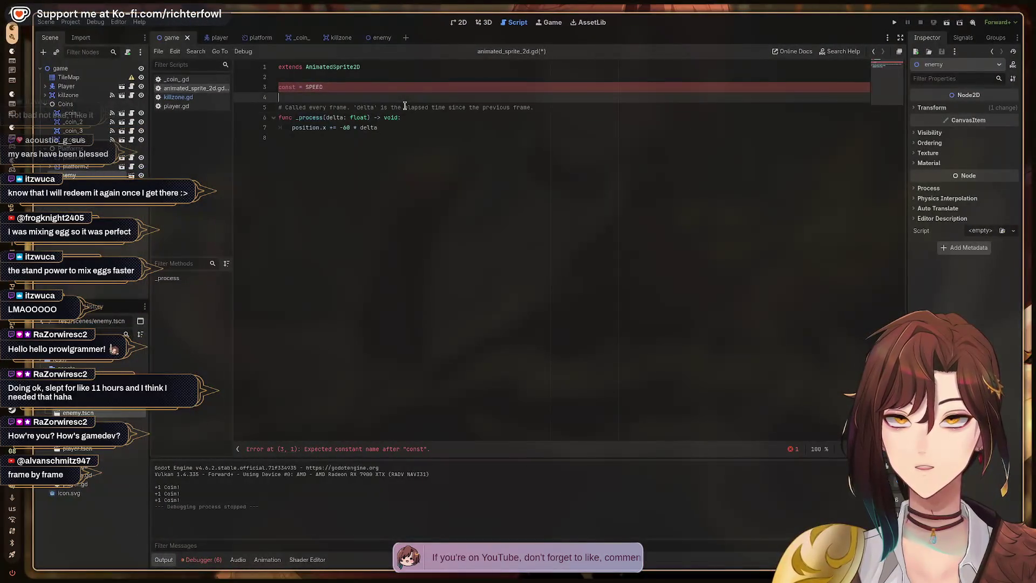
pyautogui.write(' = 60')
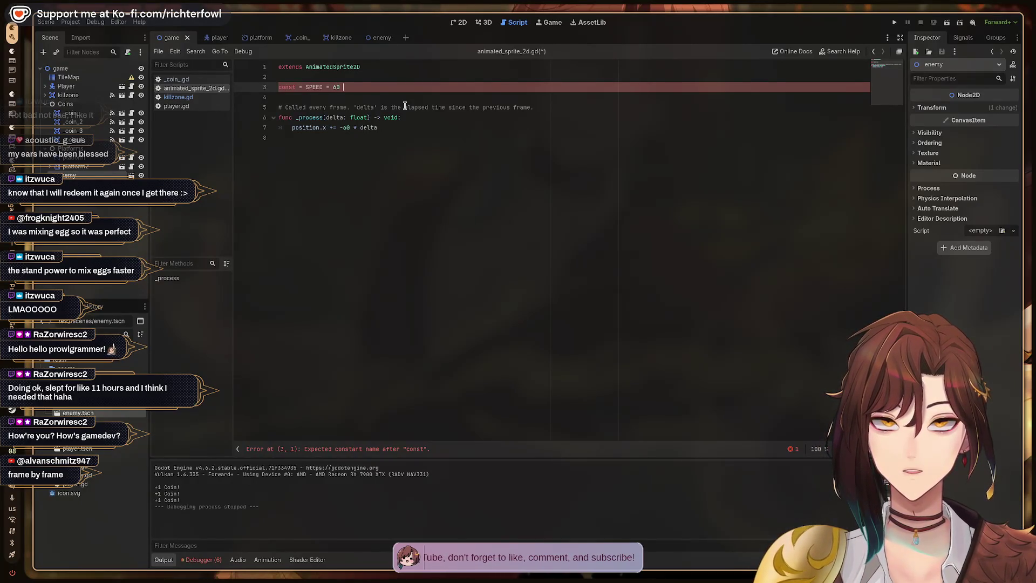
pyautogui.hotkey('alt', 'Tab')
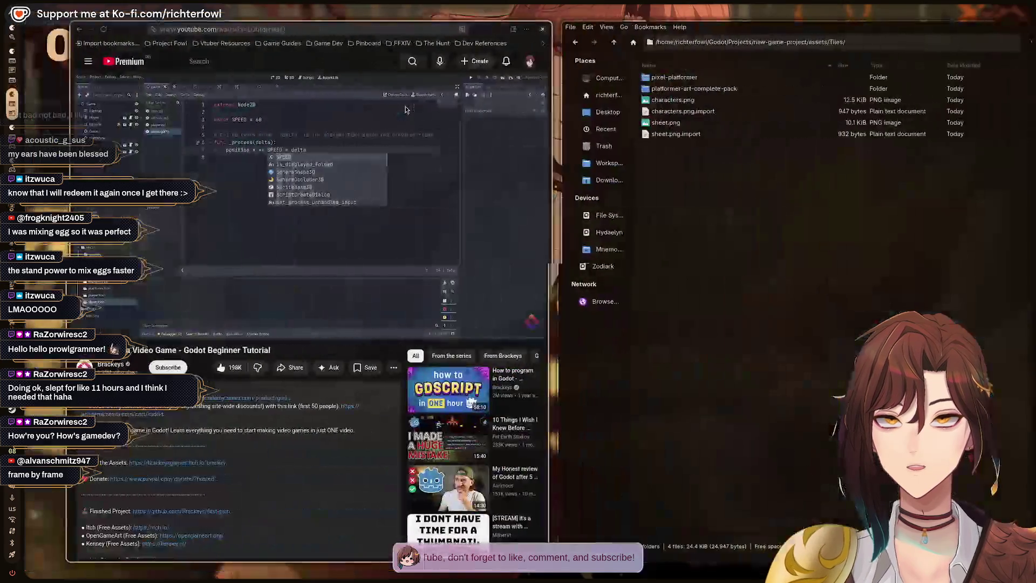
pyautogui.hotkey('alt', 'Tab')
# - Fix the declaration so it reads const SPEED: float
pyautogui.press('Home')
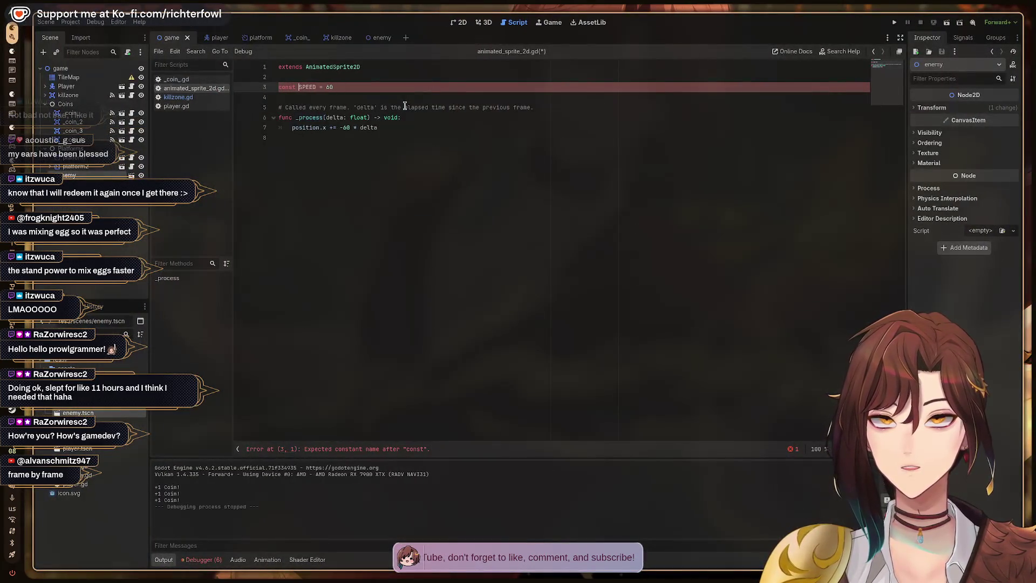
pyautogui.press('Right')
pyautogui.press('Right')
pyautogui.press('Right')
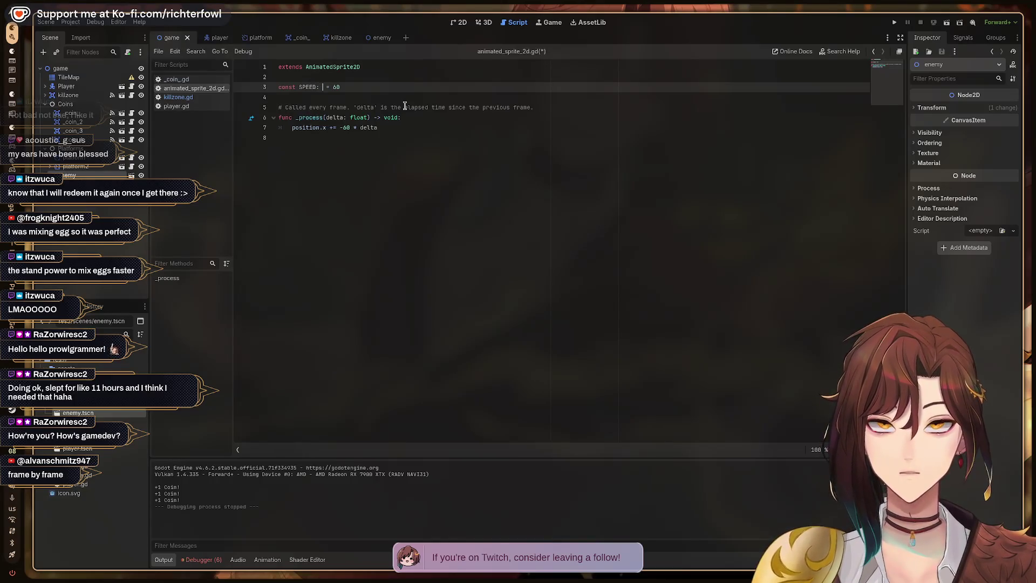
pyautogui.press('BackSpace')
pyautogui.press('BackSpace')
pyautogui.write('oa')
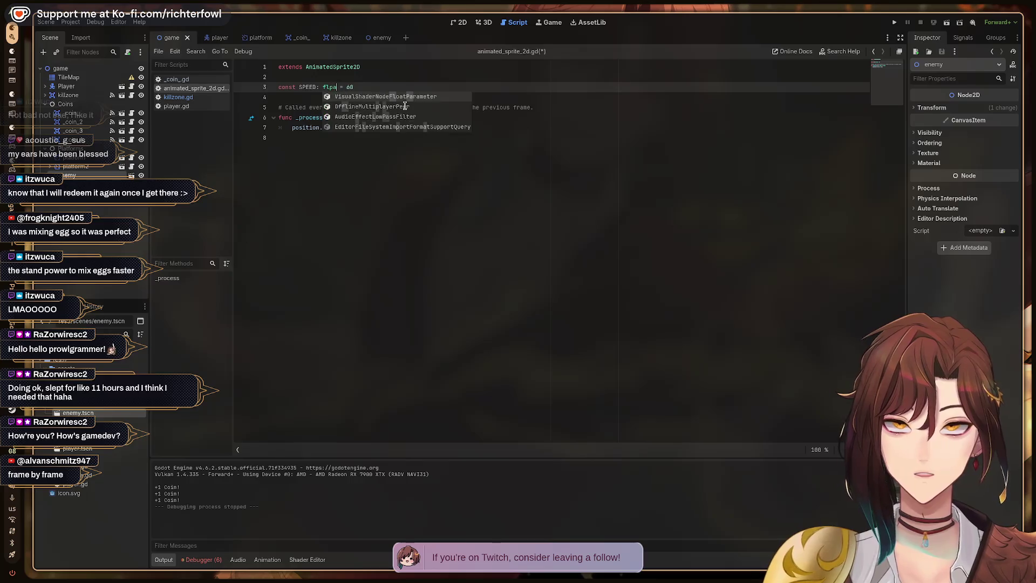
pyautogui.write('t')
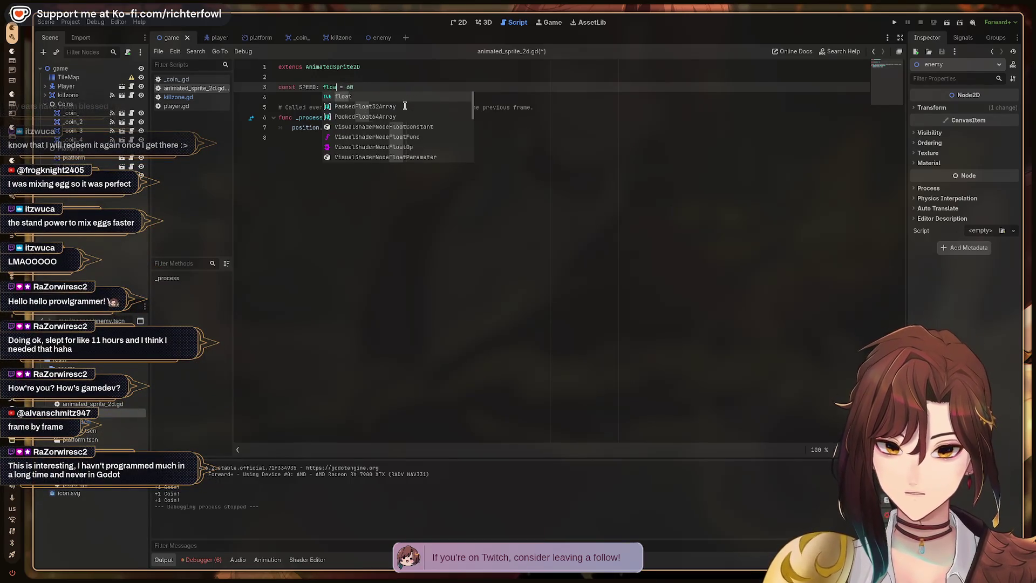
pyautogui.press('End')
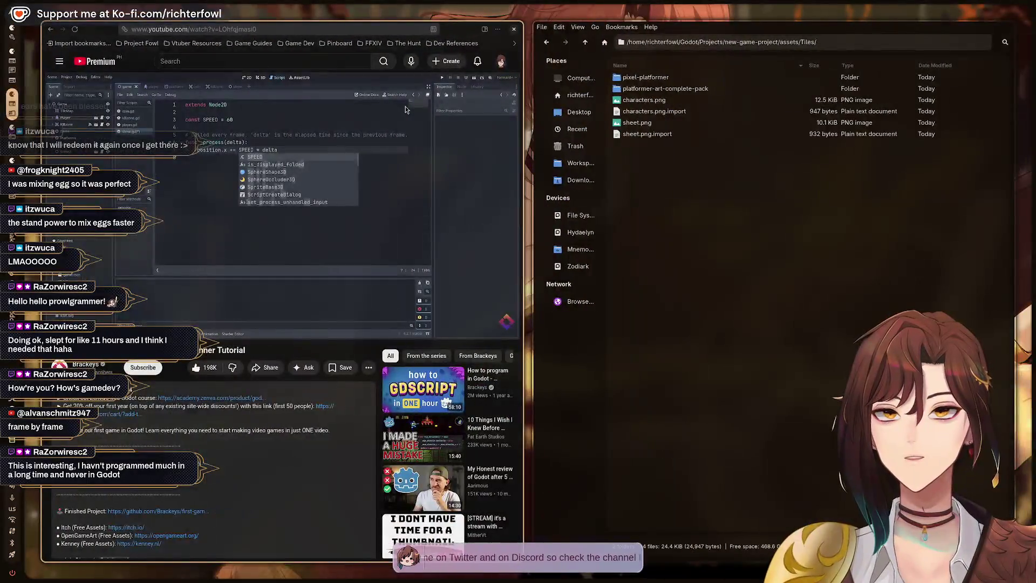
# - Replace the hard-coded -60 with SPEED on line 7, make SPEED -60, and save
pyautogui.press('Down')
pyautogui.press('Down')
pyautogui.press('Down')
pyautogui.press('Down')
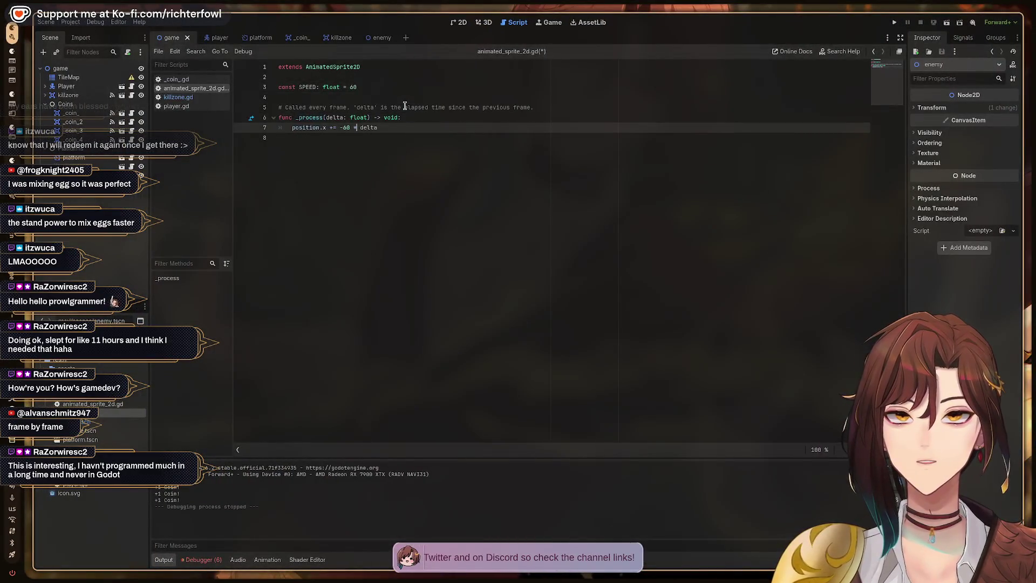
pyautogui.press('BackSpace')
pyautogui.press('BackSpace')
pyautogui.press('BackSpace')
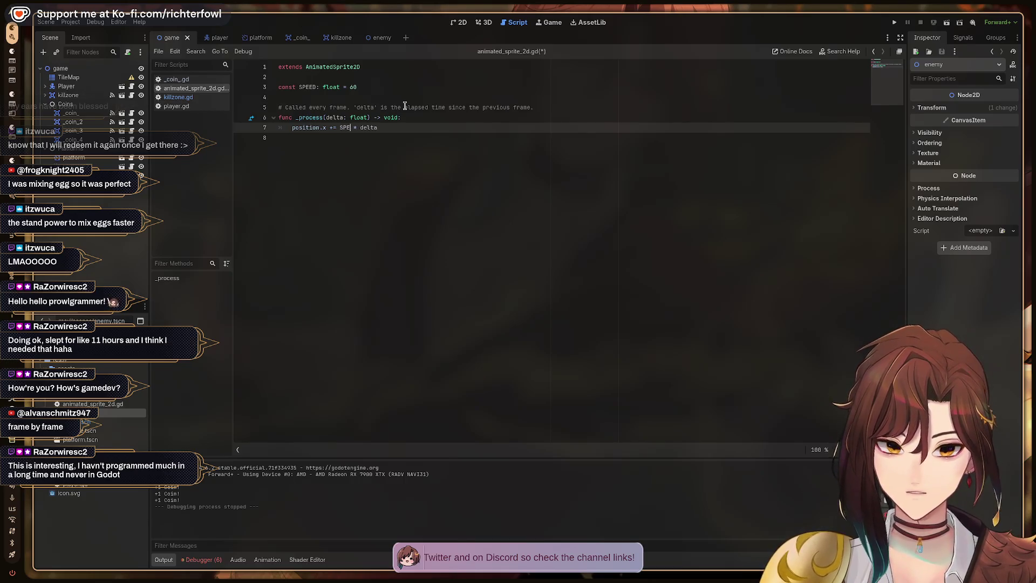
pyautogui.press('Return')
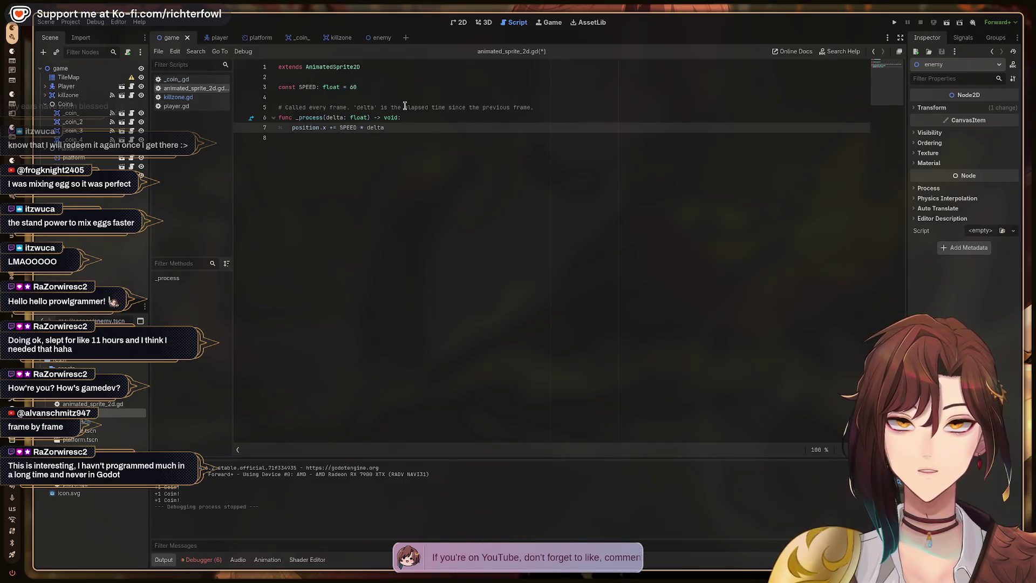
pyautogui.press('Up')
pyautogui.press('Up')
pyautogui.press('Up')
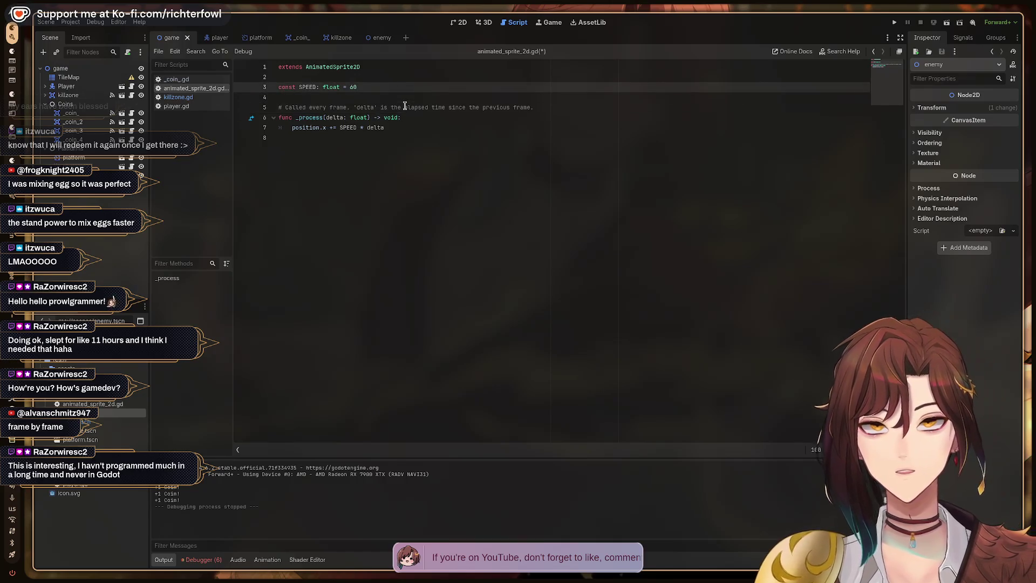
pyautogui.press('Left')
pyautogui.press('Left')
pyautogui.write('-')
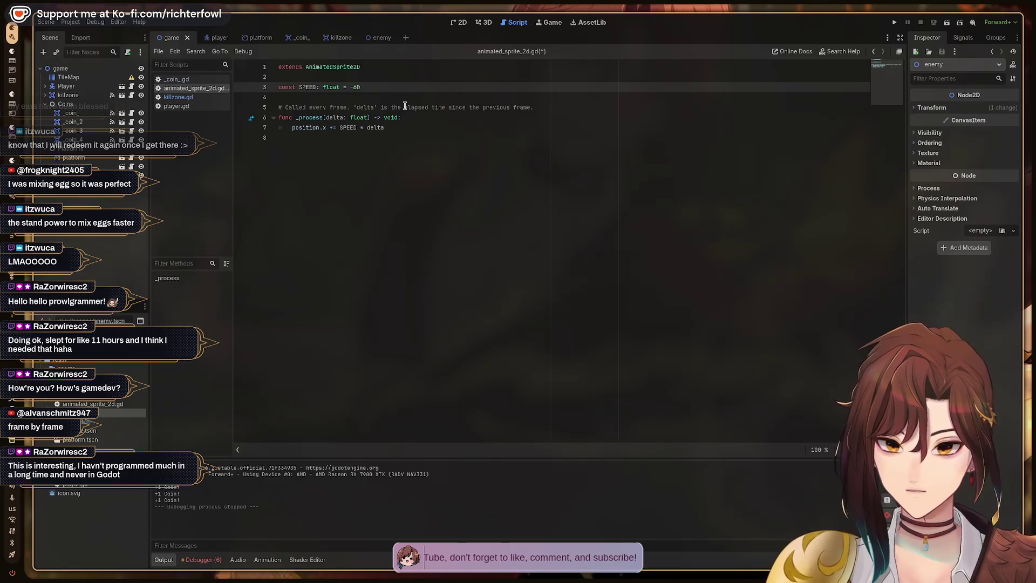
pyautogui.hotkey('ctrl', 's')
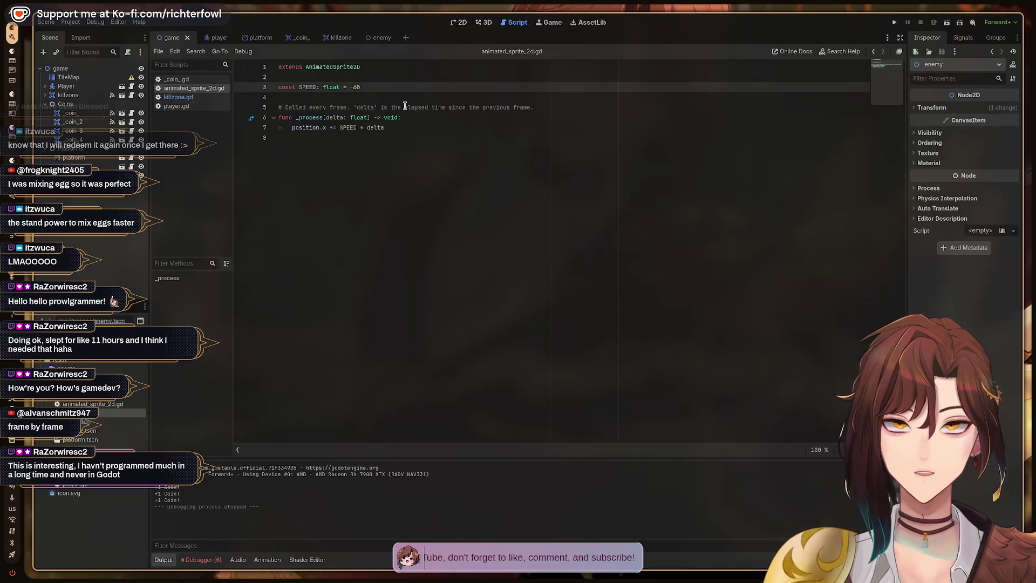
pyautogui.press('F5')
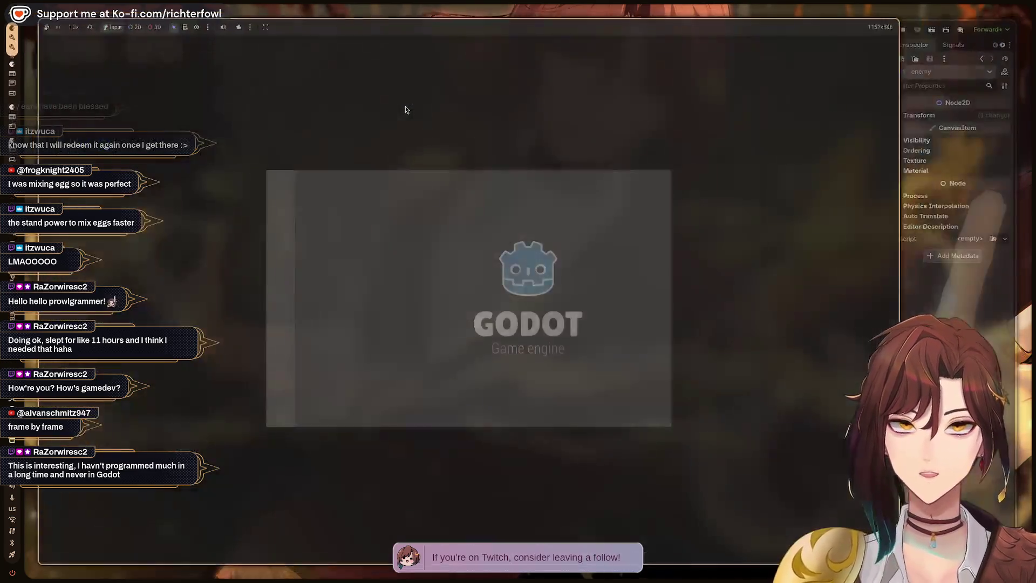
pyautogui.press('Right')
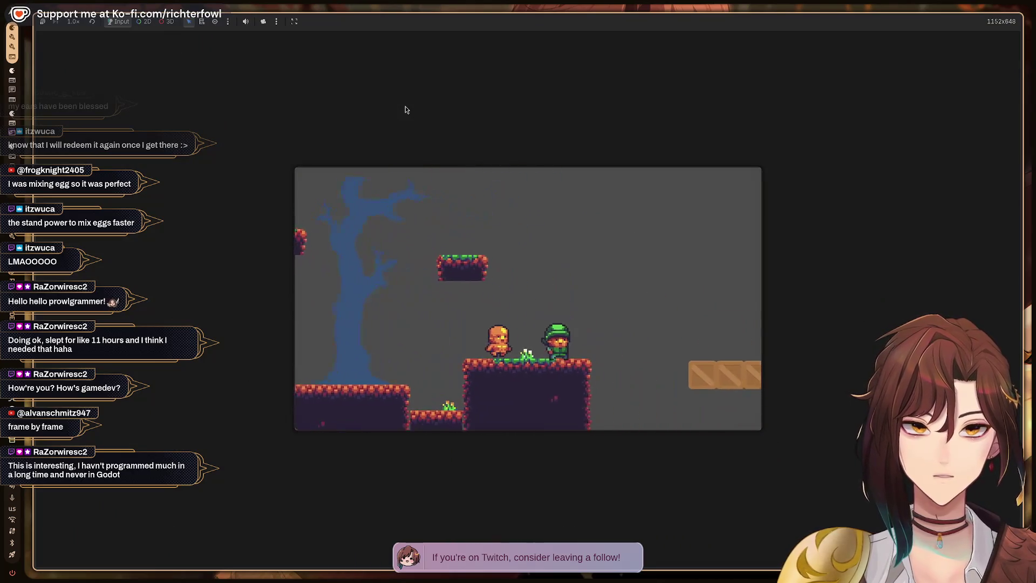
pyautogui.press('Left')
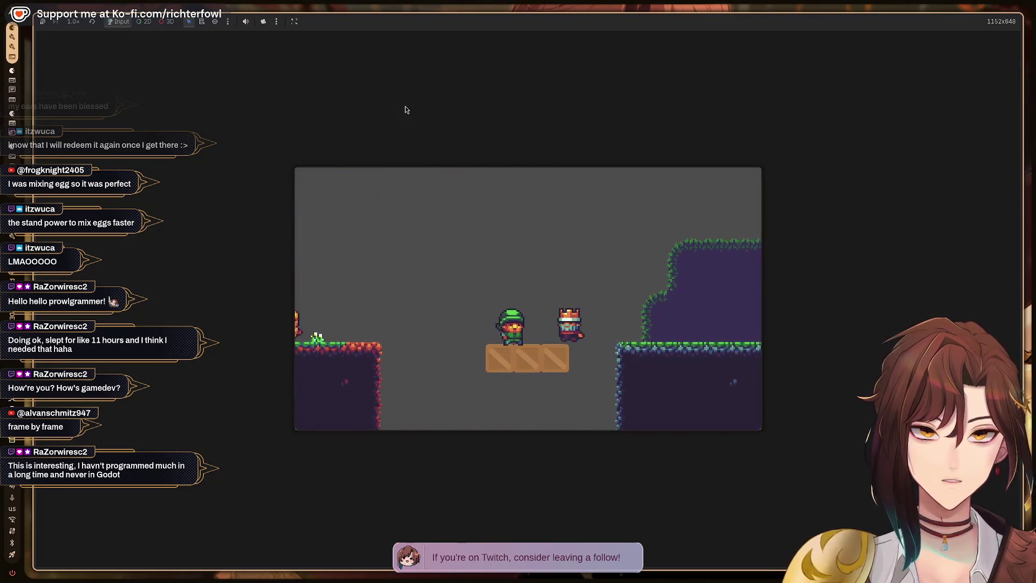
pyautogui.press('Left')
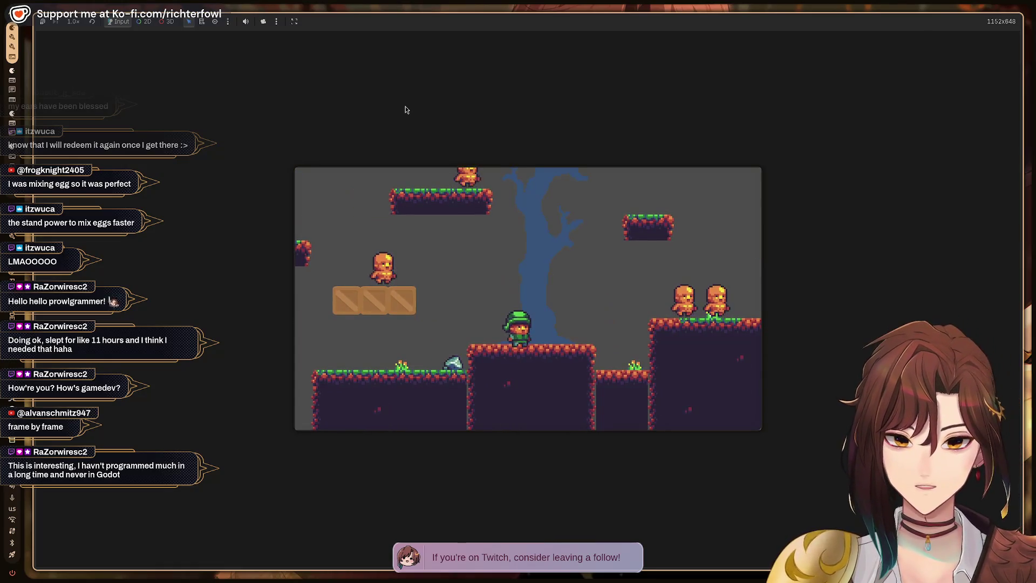
pyautogui.press('F8')
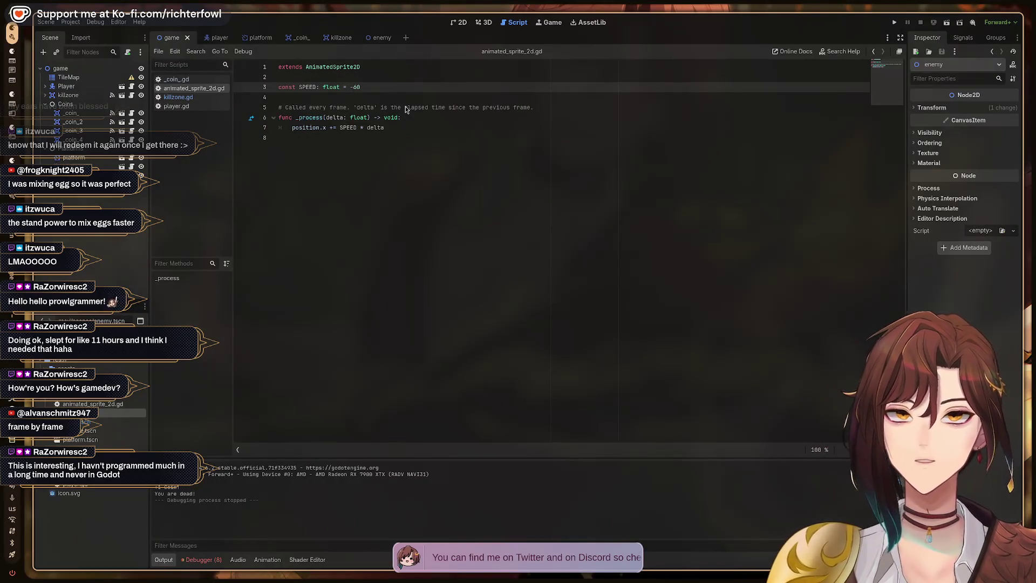
pyautogui.hotkey('ctrl', 'alt', 'Right')
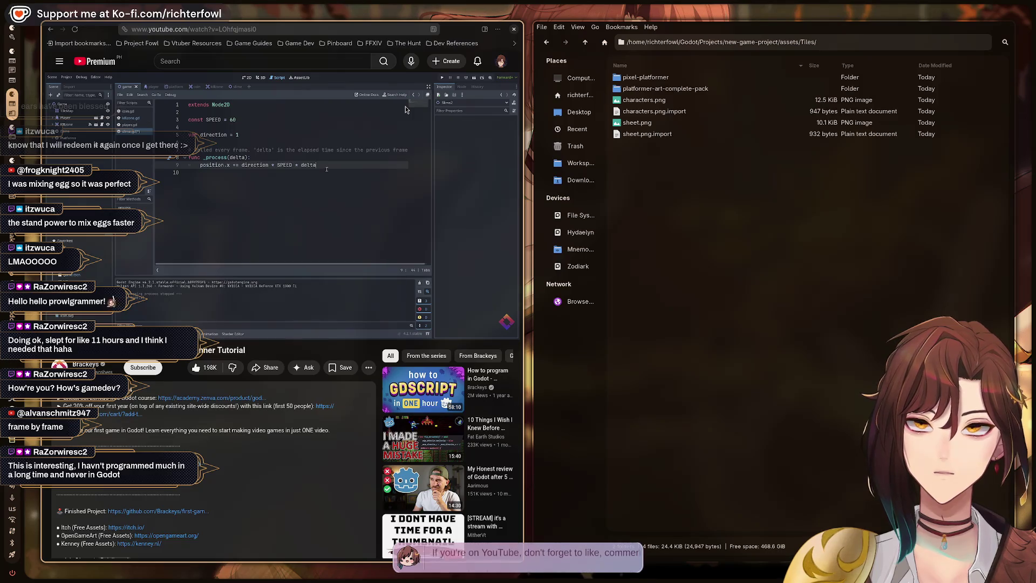
# - Pause the tutorial and add a direction variable below the SPEED constant
pyautogui.click(406, 107)
pyautogui.hotkey('alt', 'Tab')
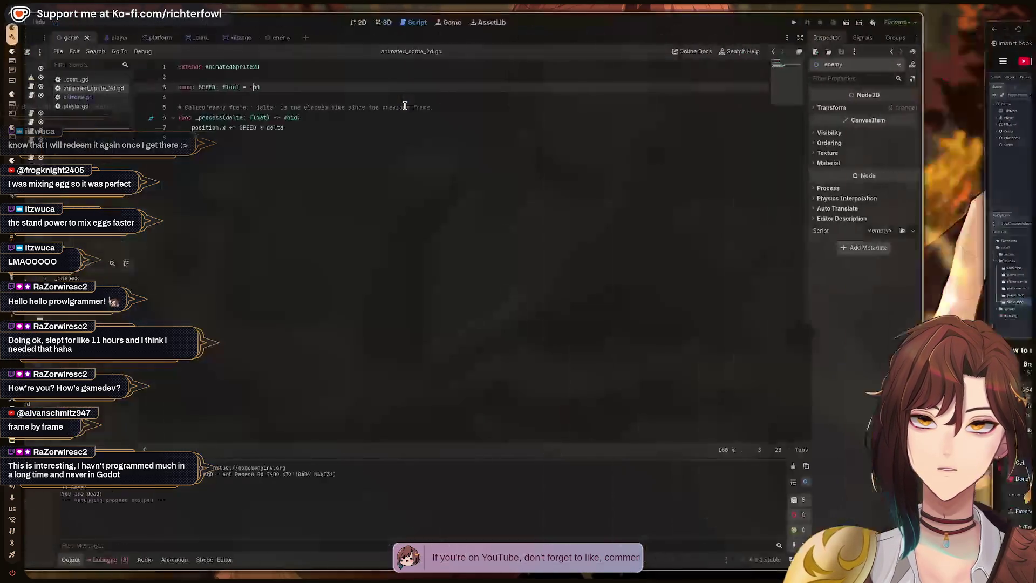
pyautogui.press('Return')
pyautogui.write('var')
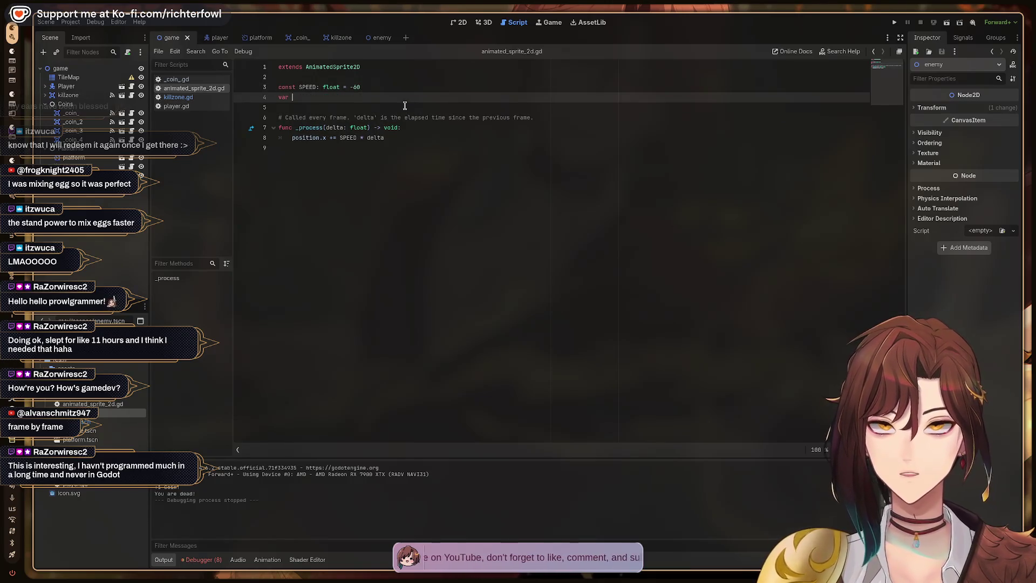
pyautogui.hotkey('alt', 'Tab')
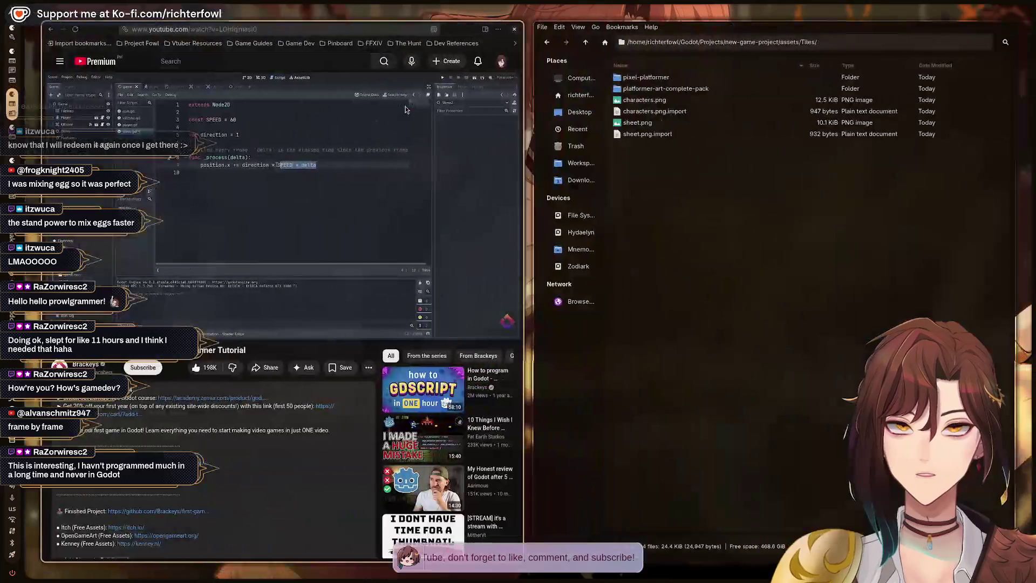
pyautogui.hotkey('alt', 'Tab')
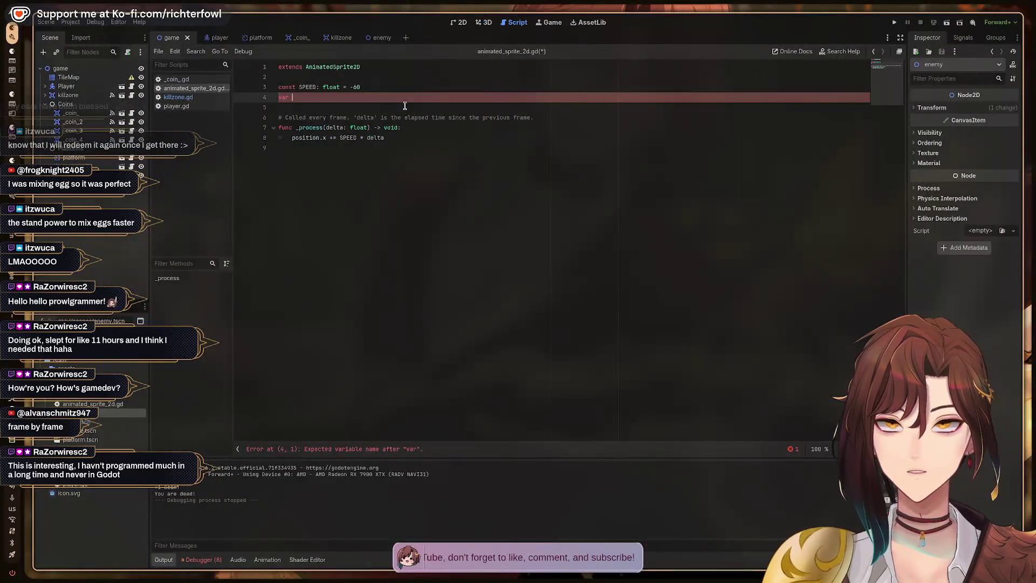
pyautogui.write('direction')
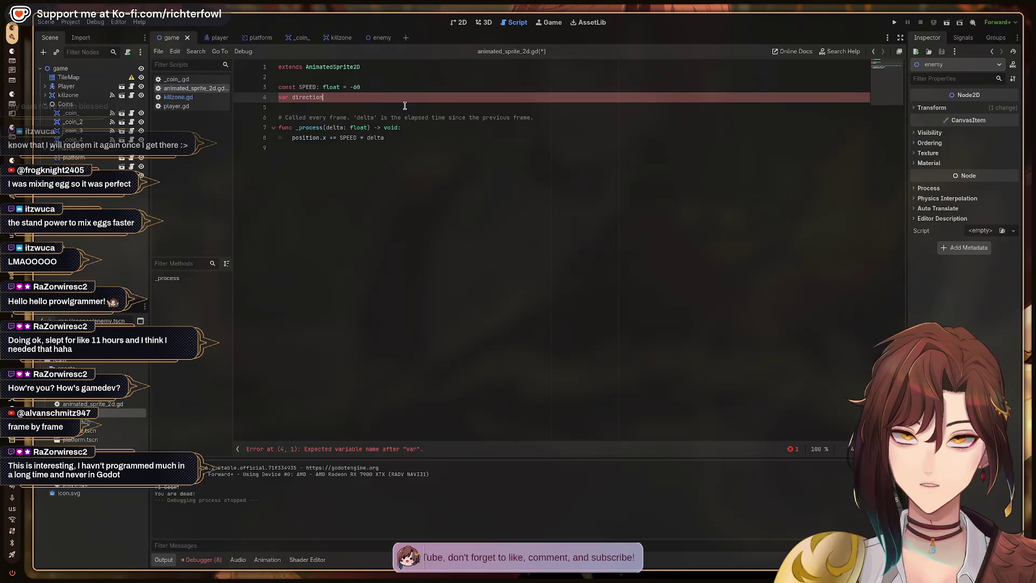
pyautogui.write(': int')
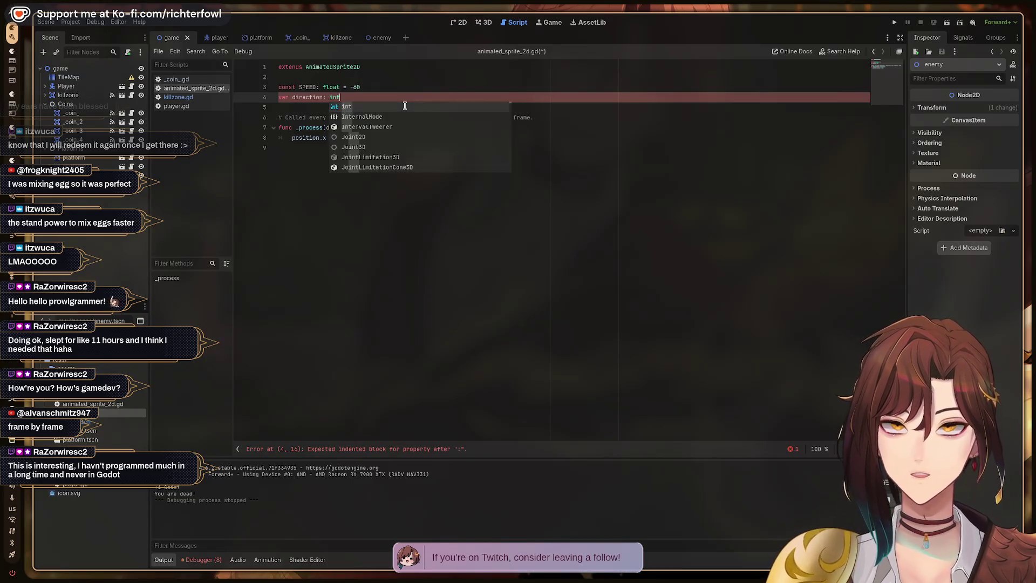
pyautogui.press('Escape')
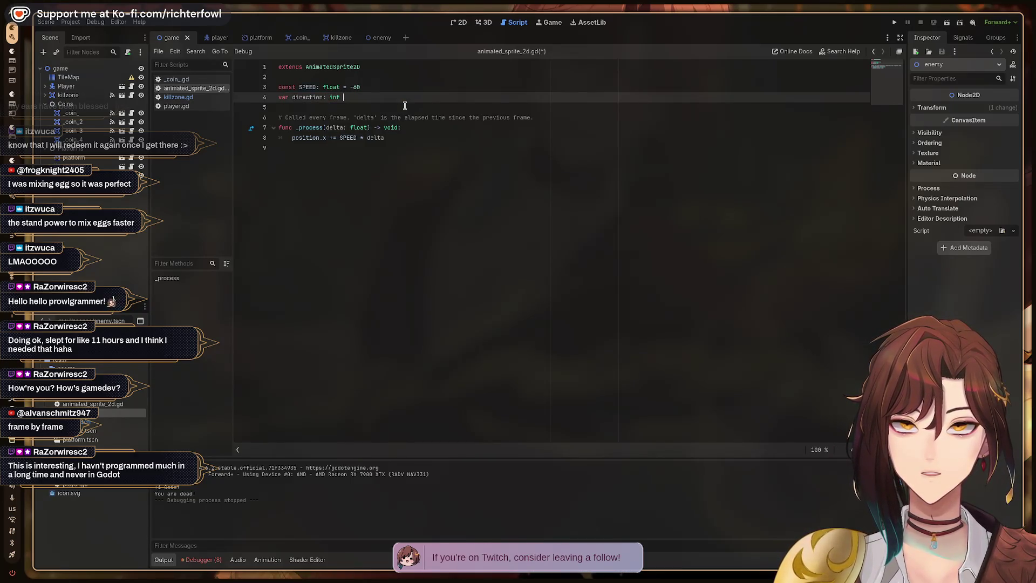
pyautogui.write('1')
pyautogui.hotkey('ctrl', 'alt', 'Right')
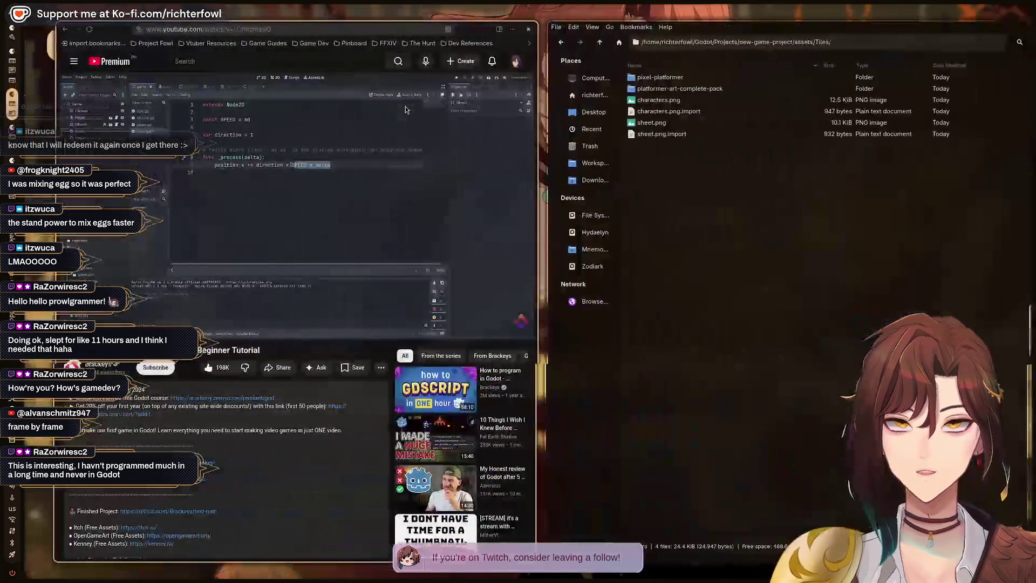
pyautogui.hotkey('ctrl', 'alt', 'Left')
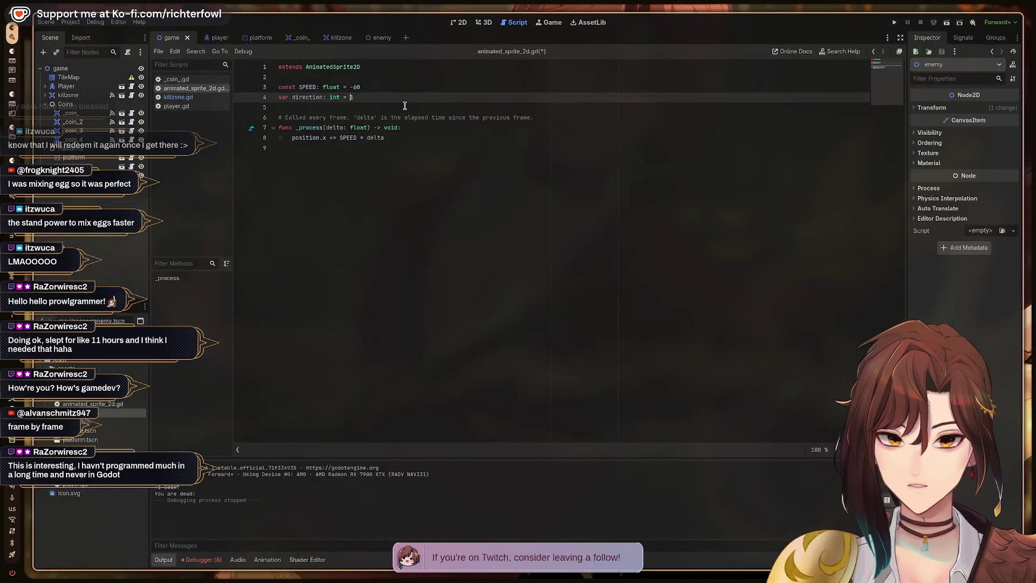
# - Remove the minus sign so SPEED is a positive 60
pyautogui.press('Down')
pyautogui.press('Down')
pyautogui.press('Down')
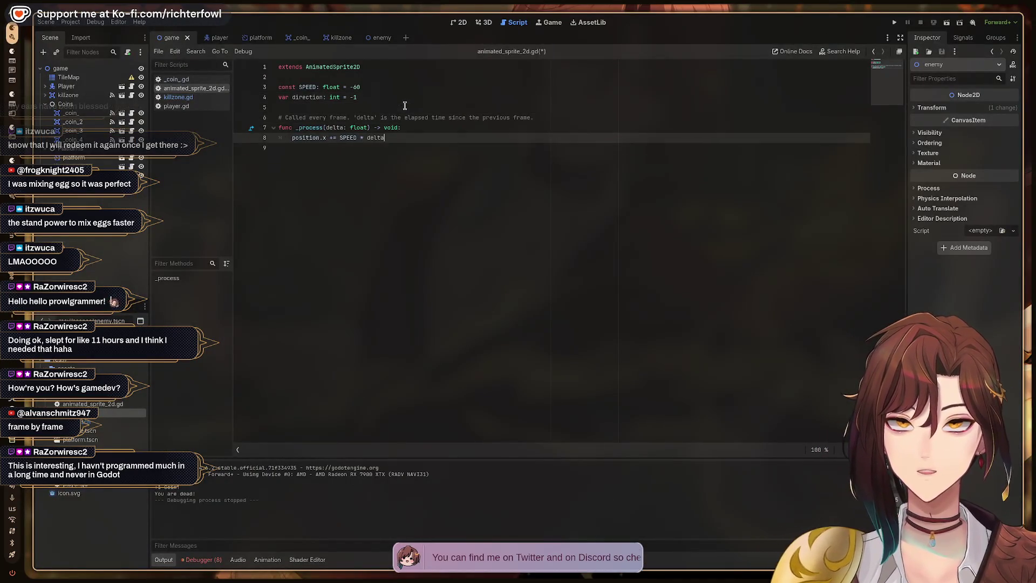
pyautogui.press('Down')
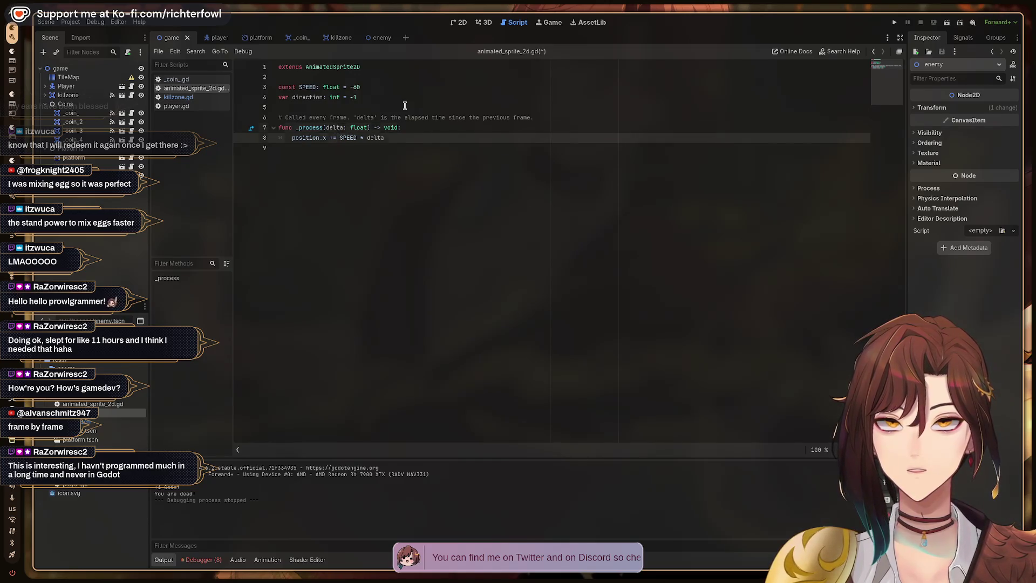
pyautogui.press('Up')
pyautogui.press('Up')
pyautogui.press('Up')
pyautogui.press('Delete')
pyautogui.press('Down')
pyautogui.press('Down')
pyautogui.press('Down')
pyautogui.press('Left')
pyautogui.press('Left')
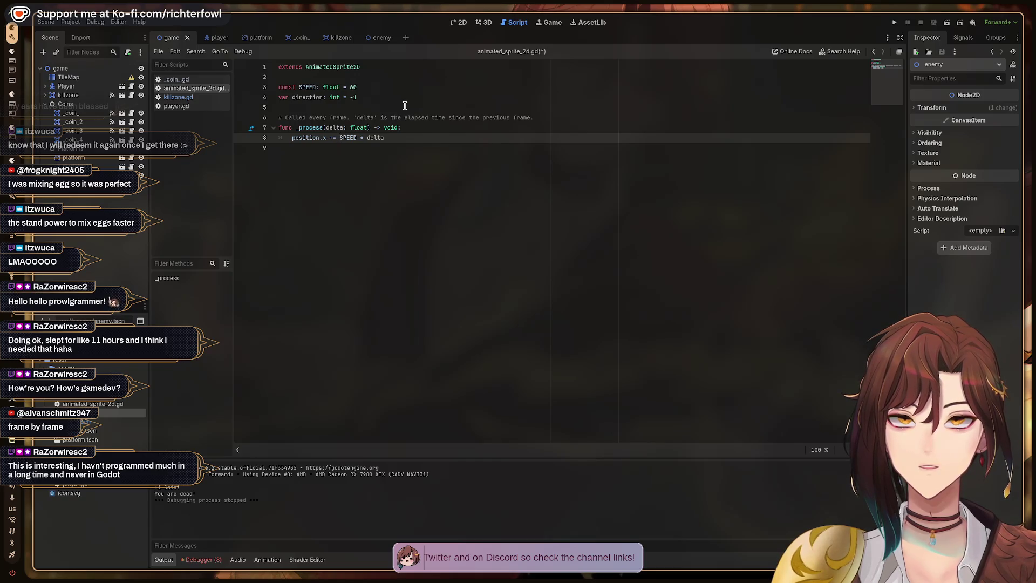
# - Type direction as float, multiply the movement by direction, save, and resume the tutorial
pyautogui.press('Up')
pyautogui.press('Up')
pyautogui.press('Up')
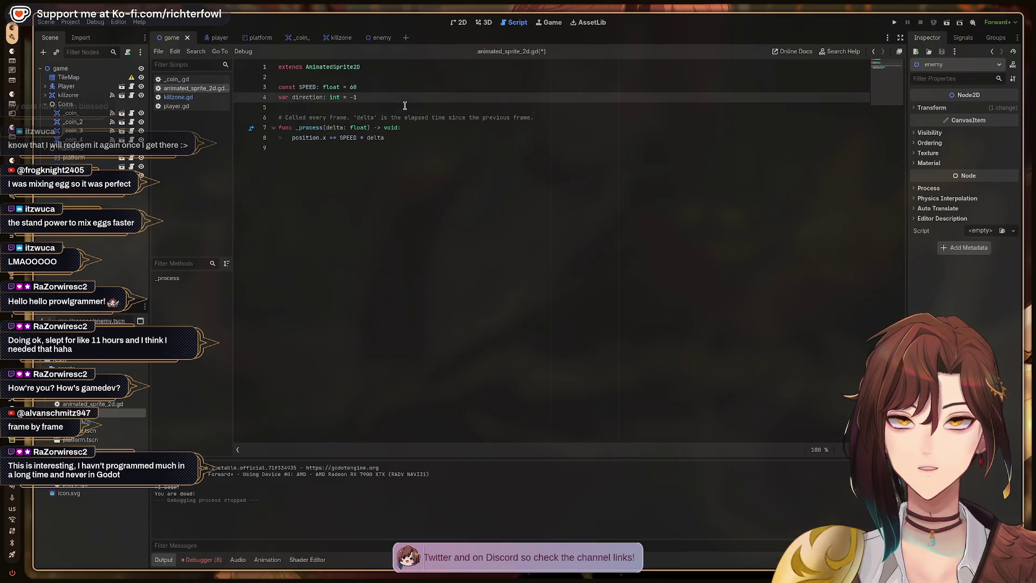
pyautogui.press('BackSpace')
pyautogui.press('BackSpace')
pyautogui.press('BackSpace')
pyautogui.write('floatr')
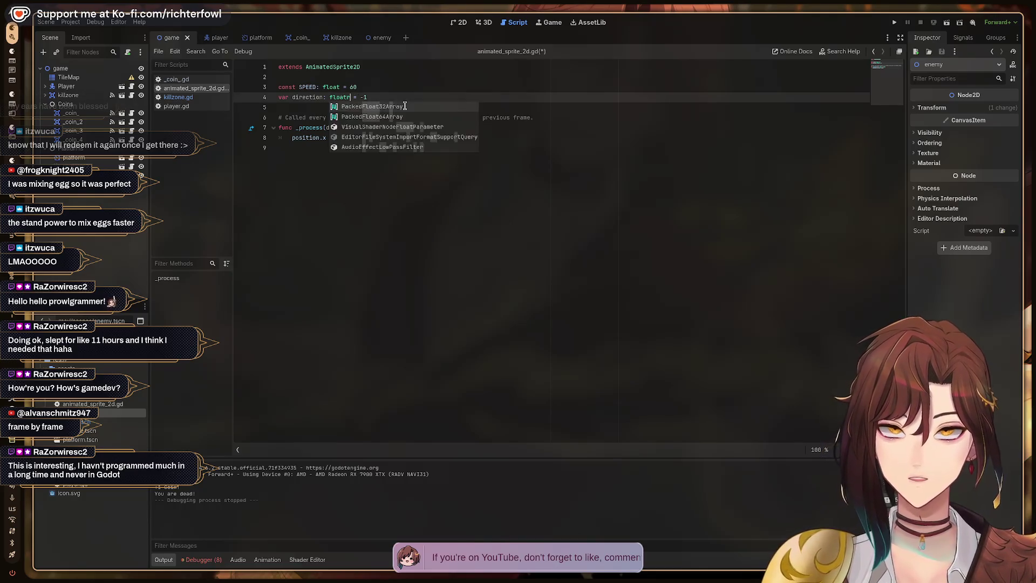
pyautogui.press('BackSpace')
pyautogui.press('Escape')
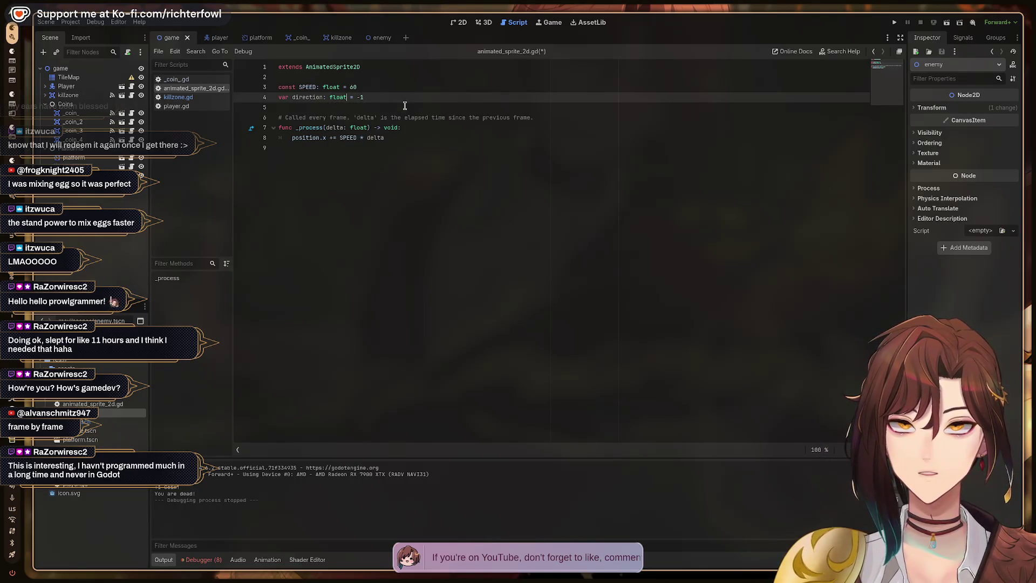
pyautogui.press('Down')
pyautogui.press('Down')
pyautogui.press('Down')
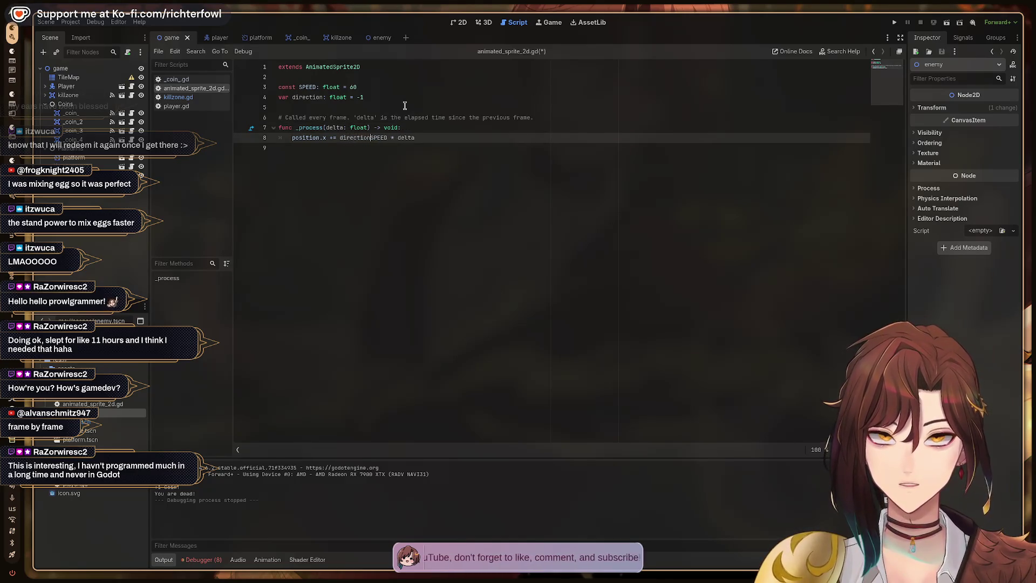
pyautogui.write('direction *')
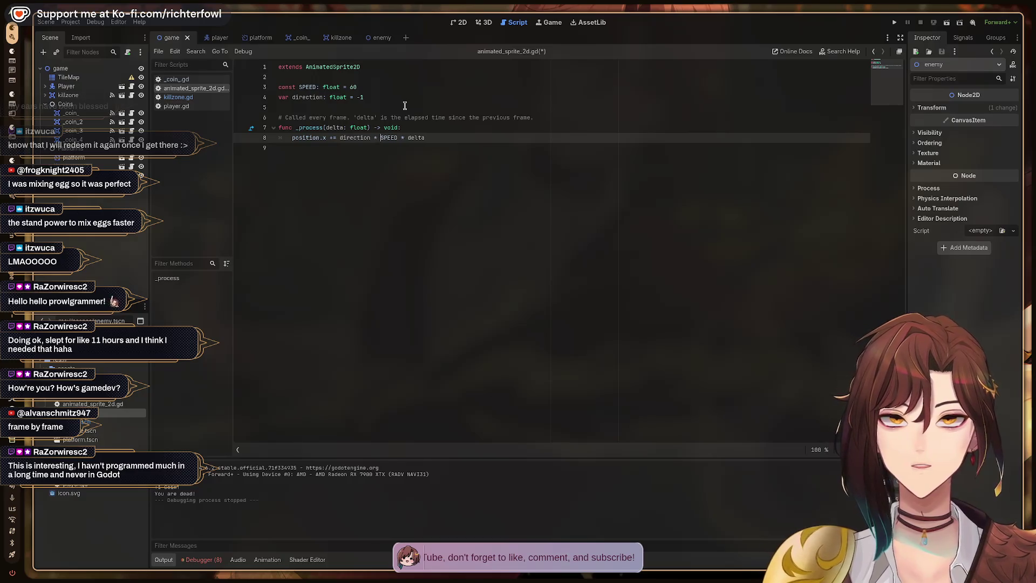
pyautogui.hotkey('ctrl', 's')
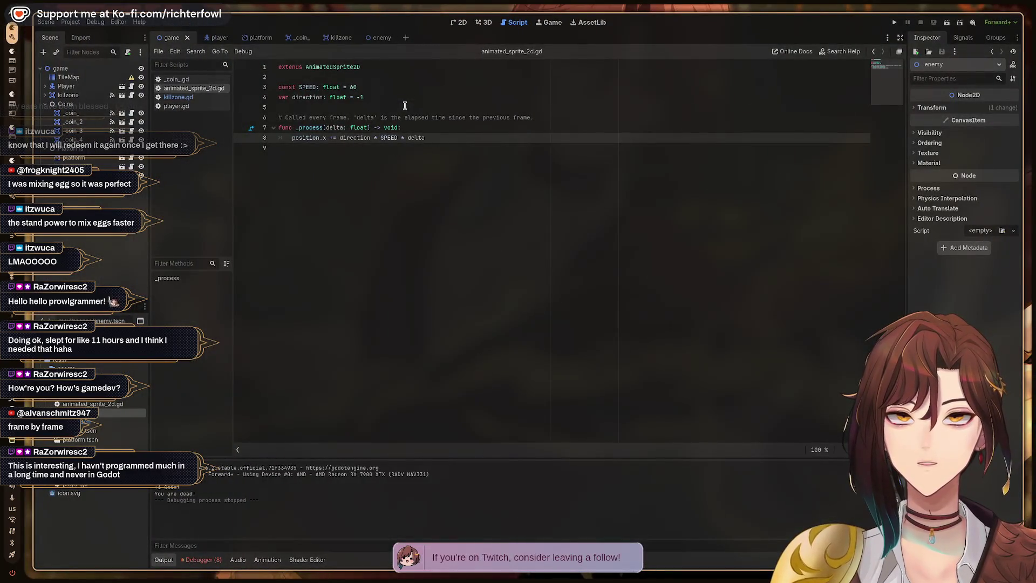
pyautogui.hotkey('alt', 'Tab')
pyautogui.click(406, 107)
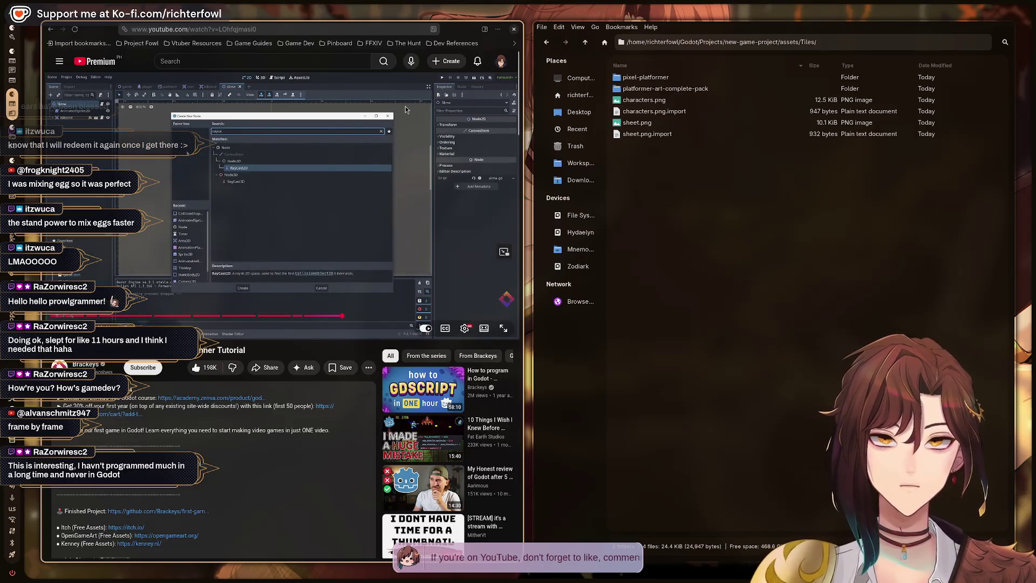
pyautogui.hotkey('alt', 'Tab')
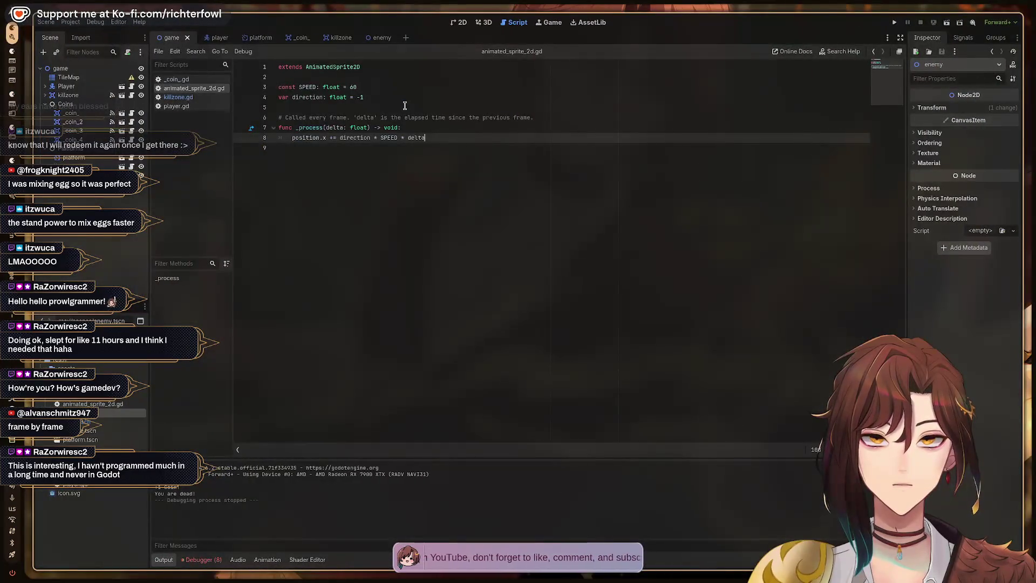
# - Add a RayCast2D child under the enemy root node, then return to the tutorial video
pyautogui.click(371, 38)
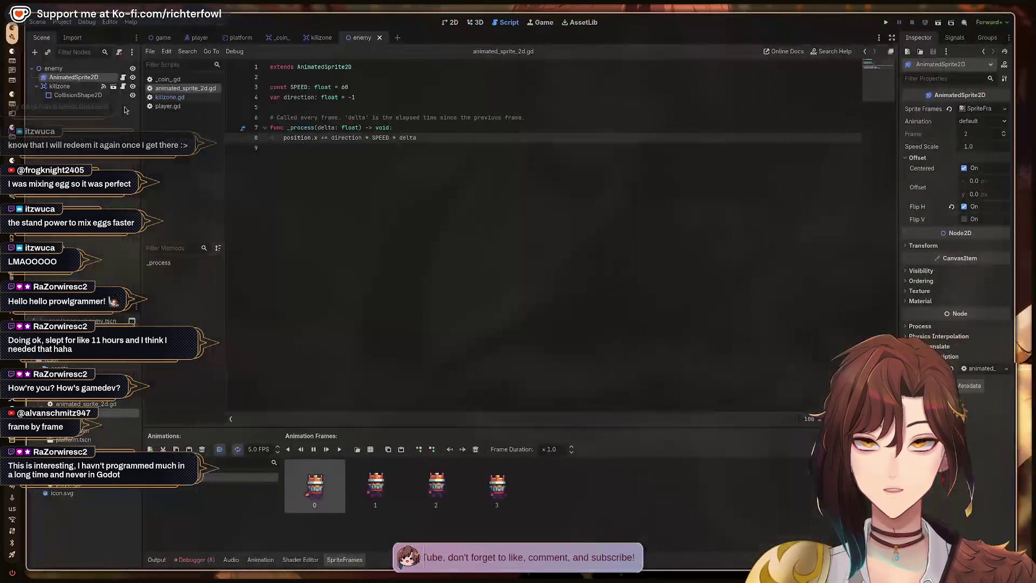
pyautogui.click(62, 68)
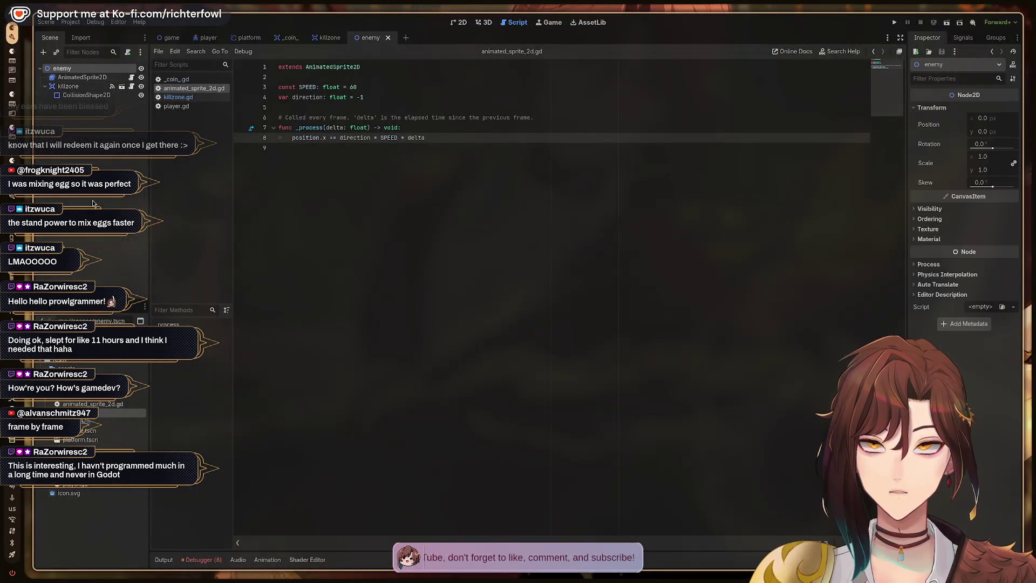
pyautogui.hotkey('ctrl', 'a')
pyautogui.write('ray')
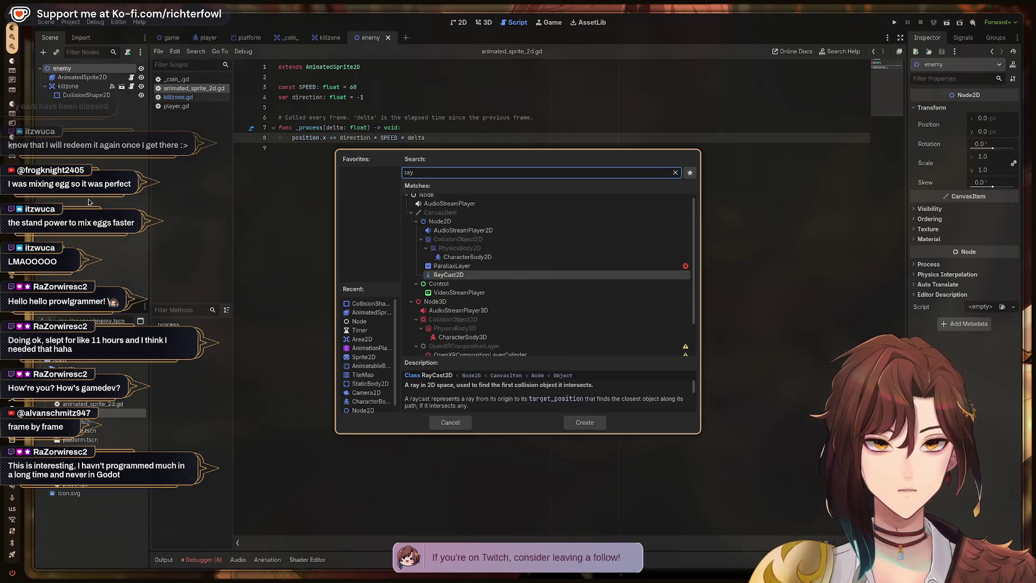
pyautogui.press('Return')
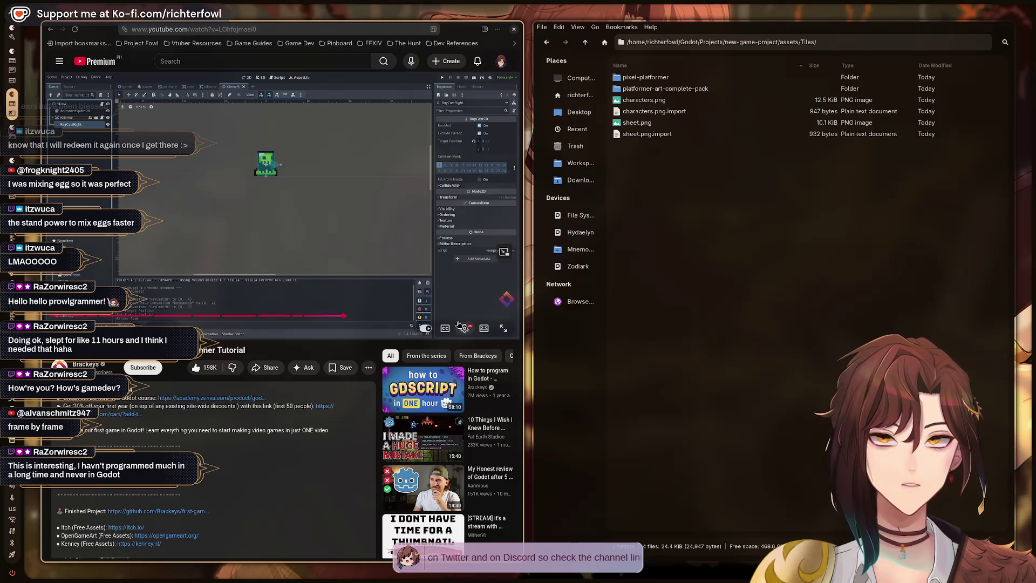
pyautogui.click(459, 324)
pyautogui.press('space')
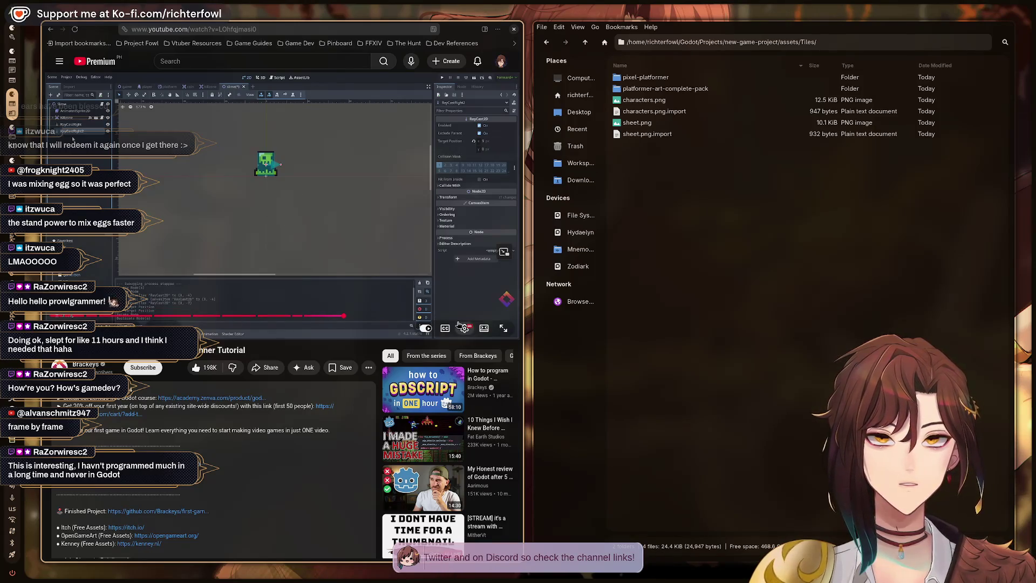
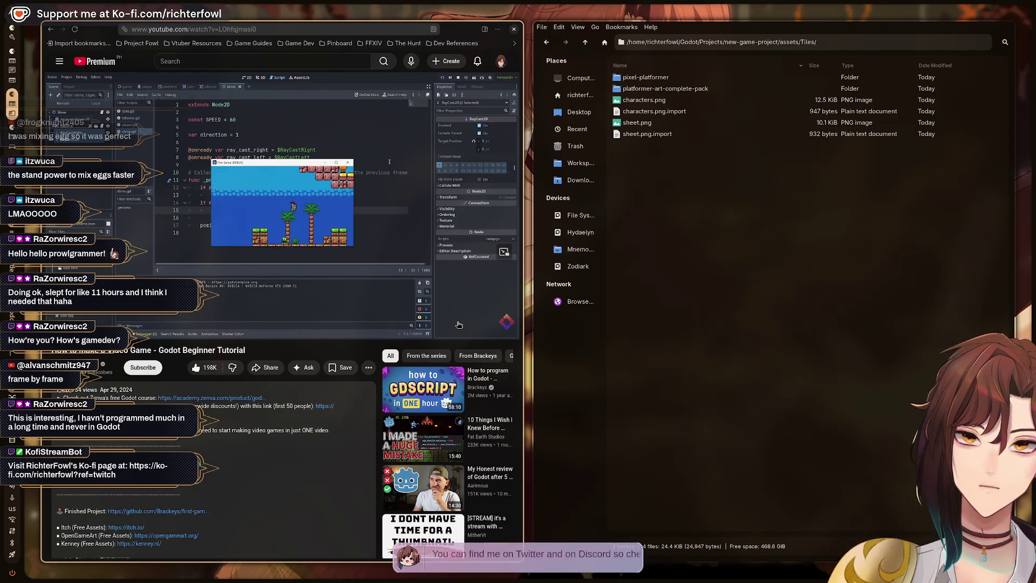
# - Pause the YouTube tutorial and switch to the Godot editor showing the enemy script
pyautogui.click(459, 324)
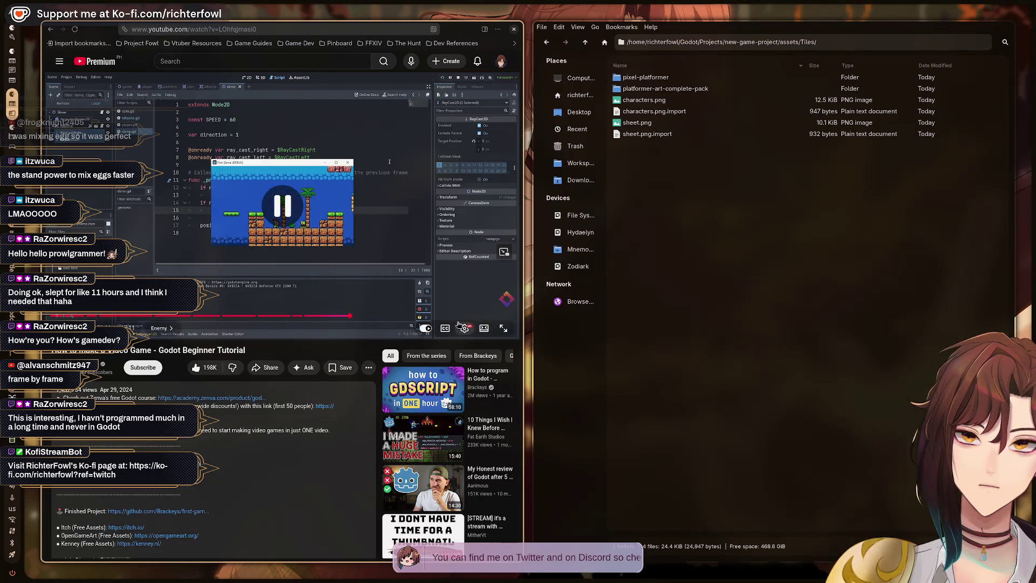
pyautogui.hotkey('alt', 'Tab')
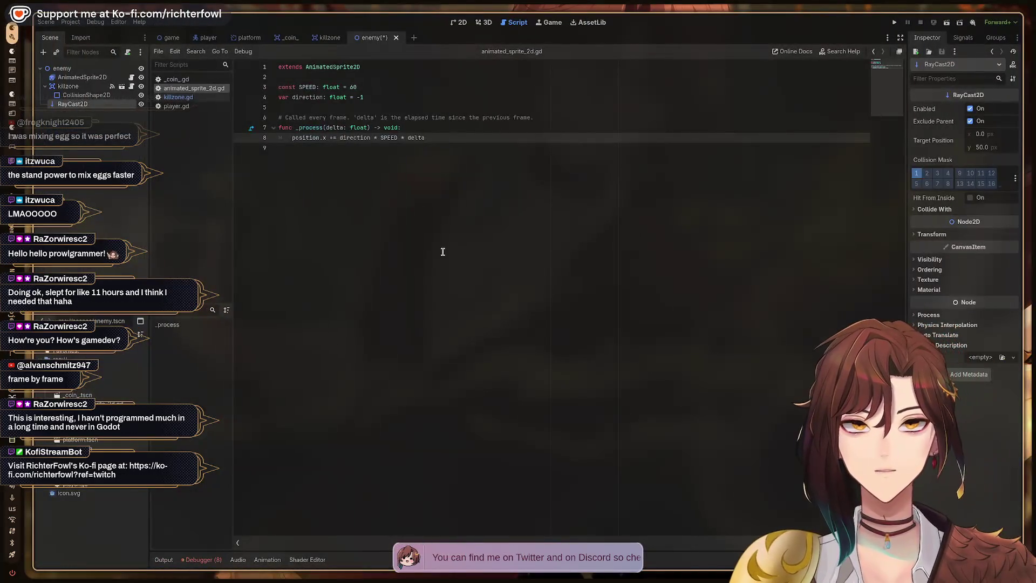
# - Change the enemy script's SPEED constant on line 3 from 60 to 40 and save
pyautogui.click(353, 87)
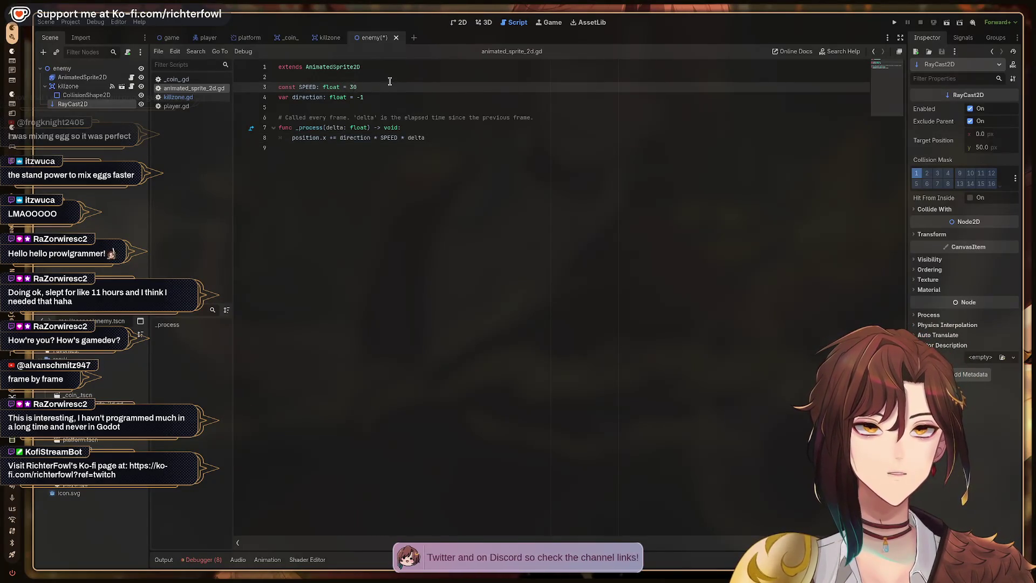
pyautogui.write('5')
pyautogui.hotkey('ctrl', 's')
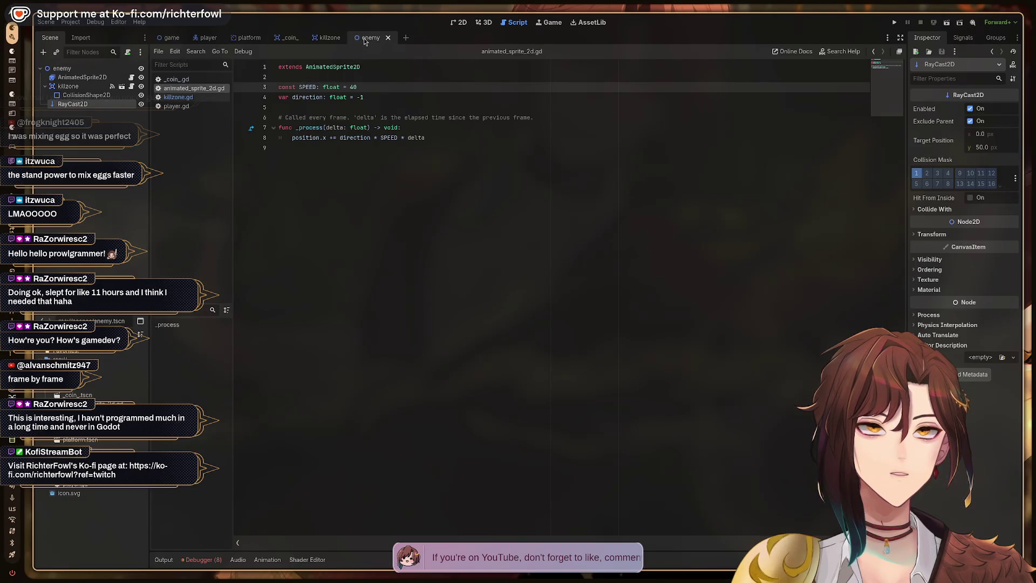
pyautogui.click(459, 23)
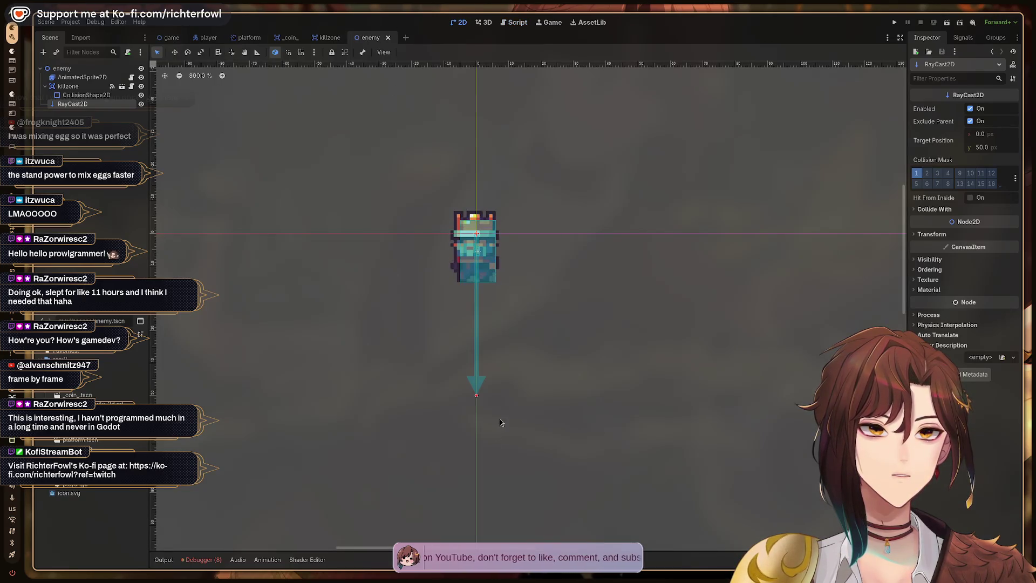
# - Aim the enemy's RayCast2D out to its left and rename it RayCastLeft
pyautogui.moveTo(476, 235); pyautogui.dragTo(477, 255)
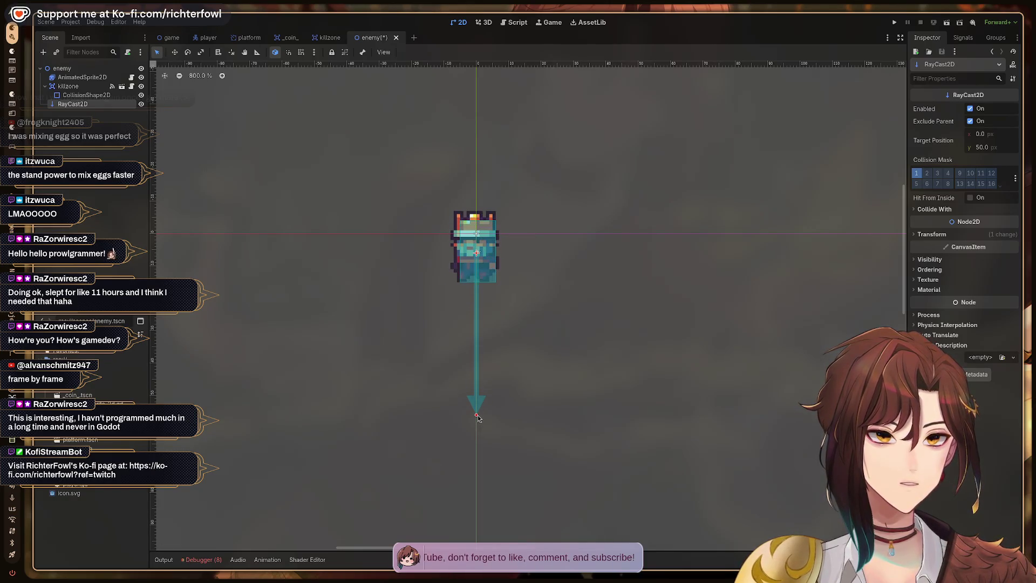
pyautogui.moveTo(477, 417)
pyautogui.mouseDown()
pyautogui.moveTo(464, 258)
pyautogui.moveTo(444, 246)
pyautogui.moveTo(441, 255)
pyautogui.mouseUp()
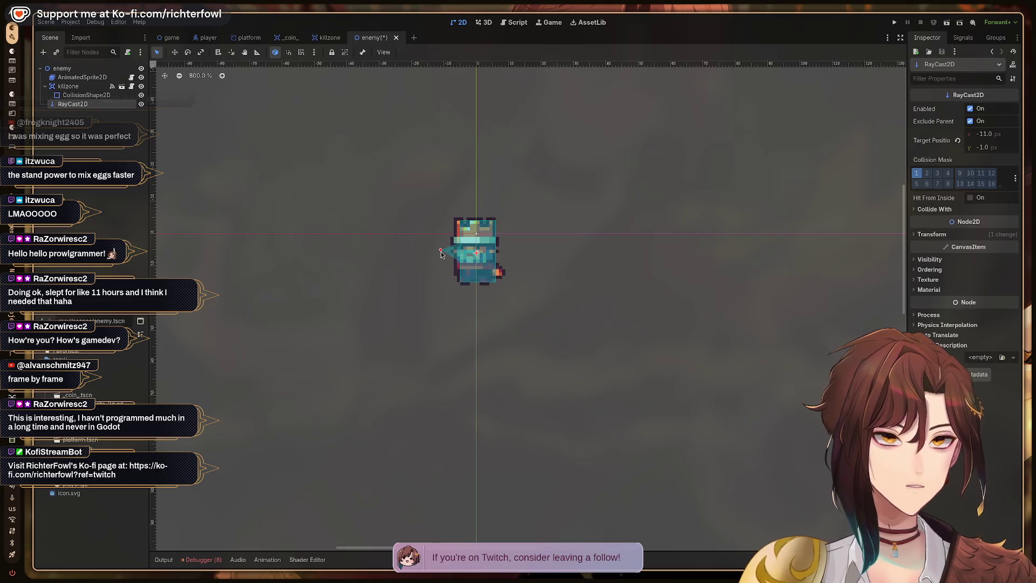
pyautogui.doubleClick(83, 106)
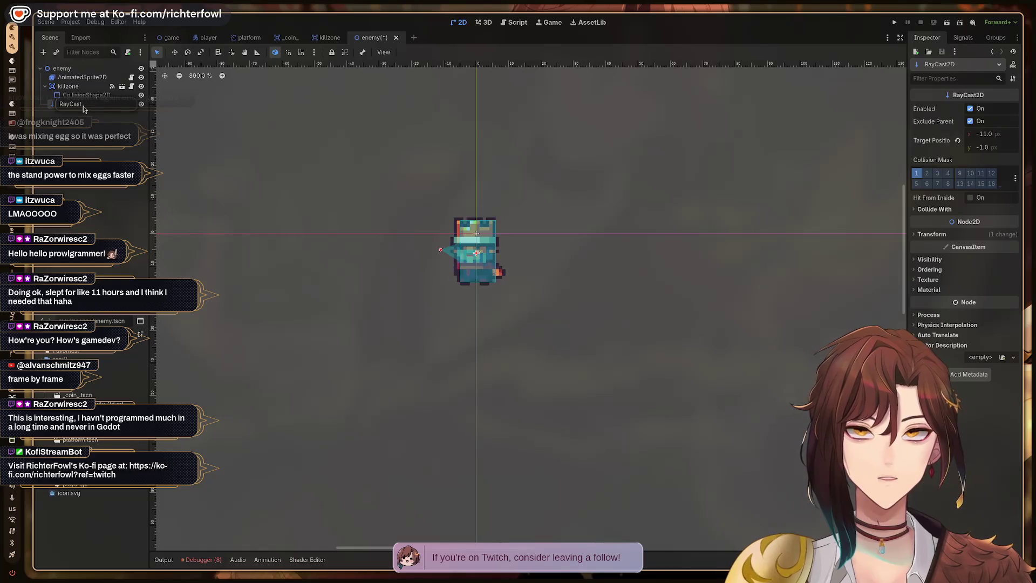
pyautogui.write('Left')
pyautogui.press('Return')
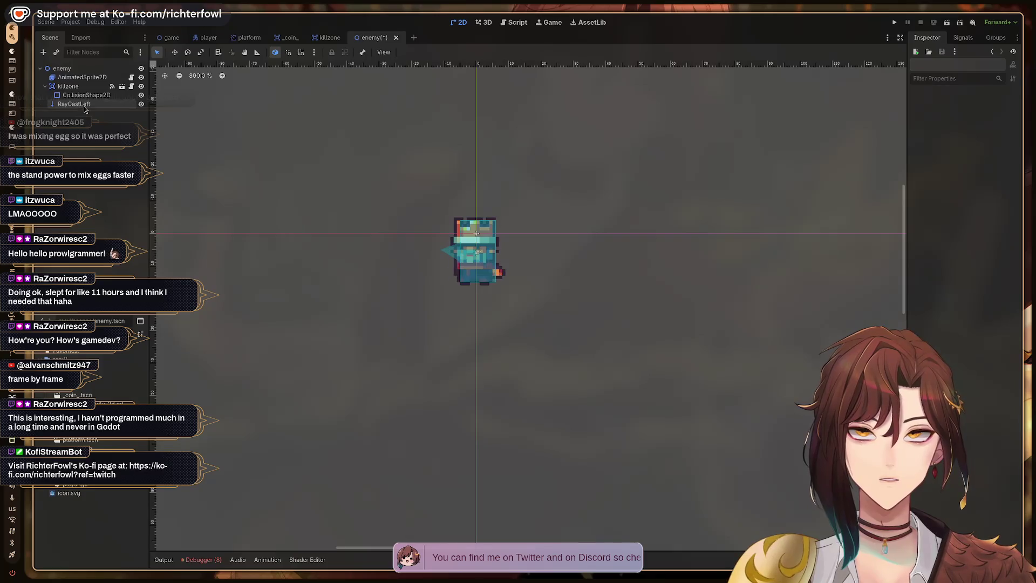
# - Duplicate RayCastLeft, place the copy directly under the enemy root, and name it RayCastRight
pyautogui.hotkey('ctrl', 'v')
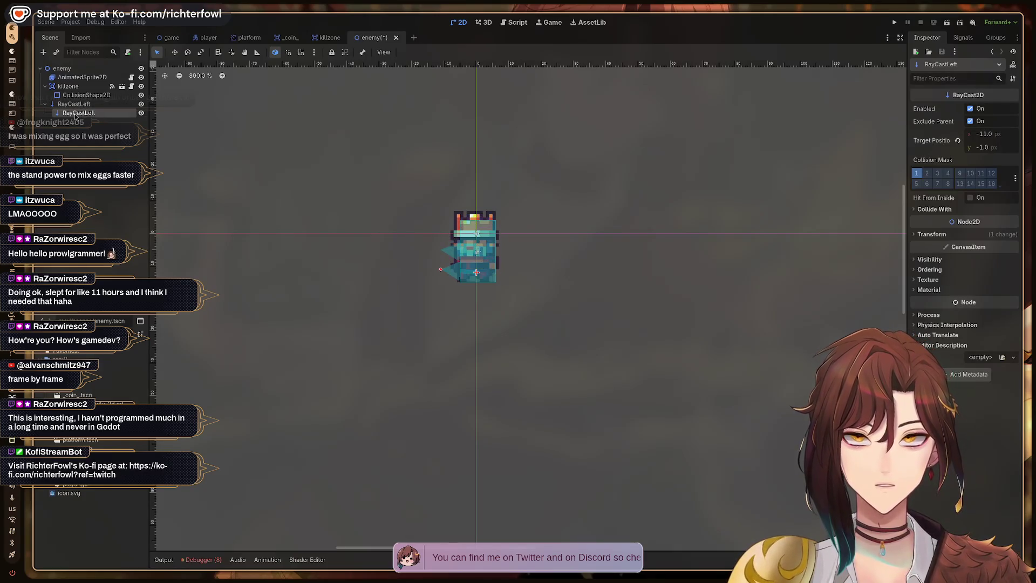
pyautogui.moveTo(53, 72); pyautogui.dragTo(54, 69)
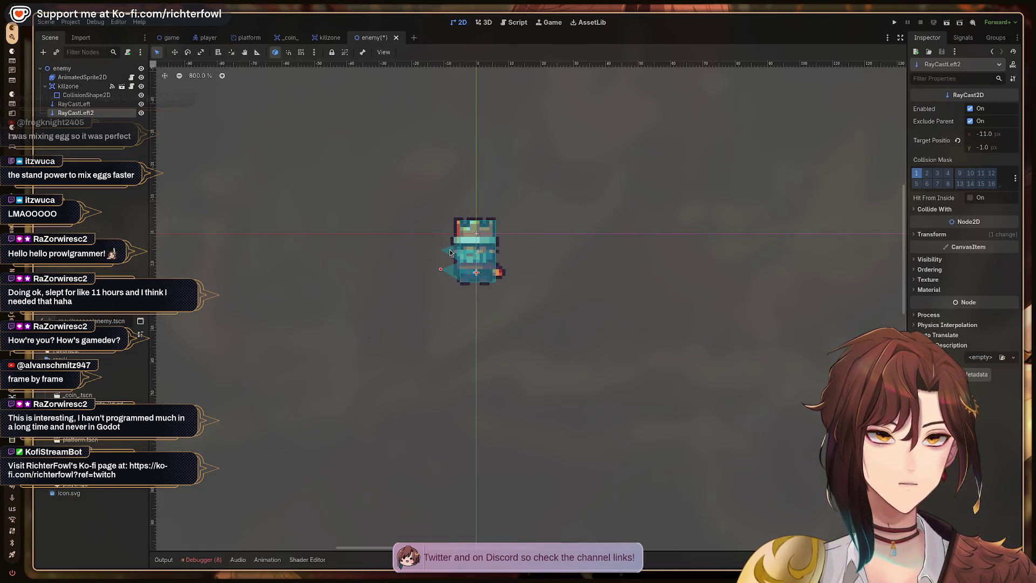
pyautogui.doubleClick(88, 113)
pyautogui.press('BackSpace')
pyautogui.press('BackSpace')
pyautogui.press('BackSpace')
pyautogui.press('BackSpace')
pyautogui.write('Right')
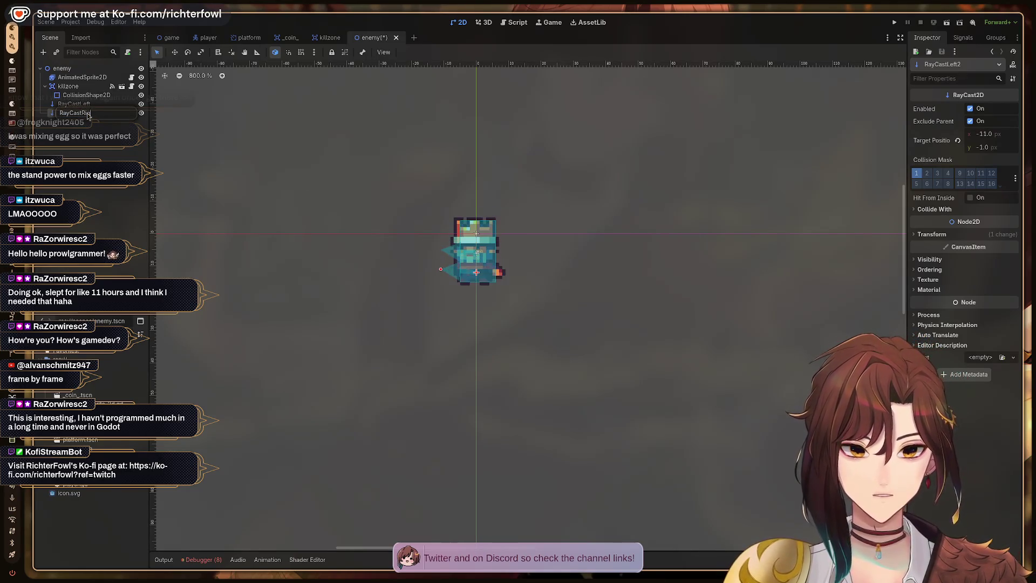
pyautogui.press('Return')
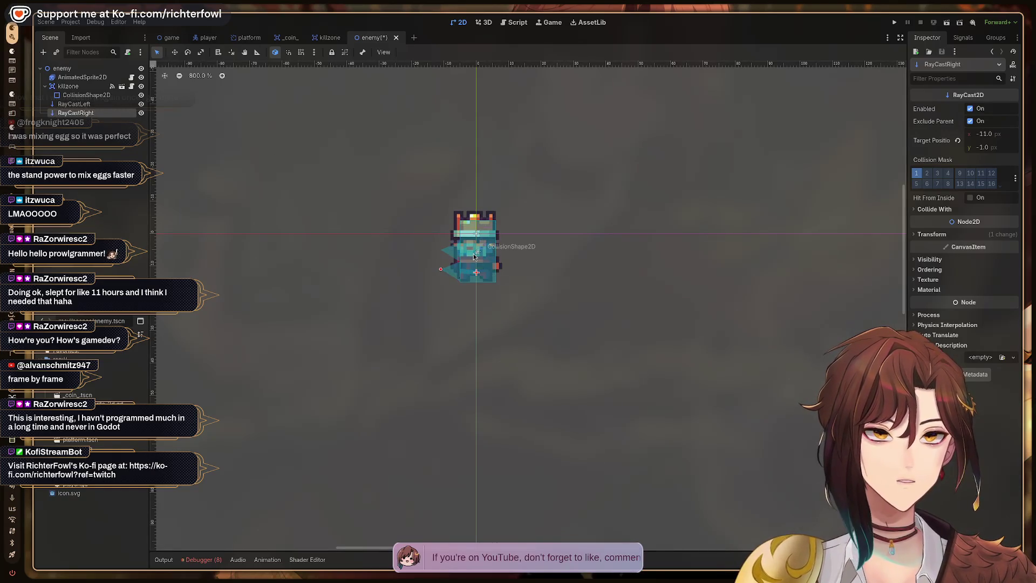
pyautogui.click(462, 259)
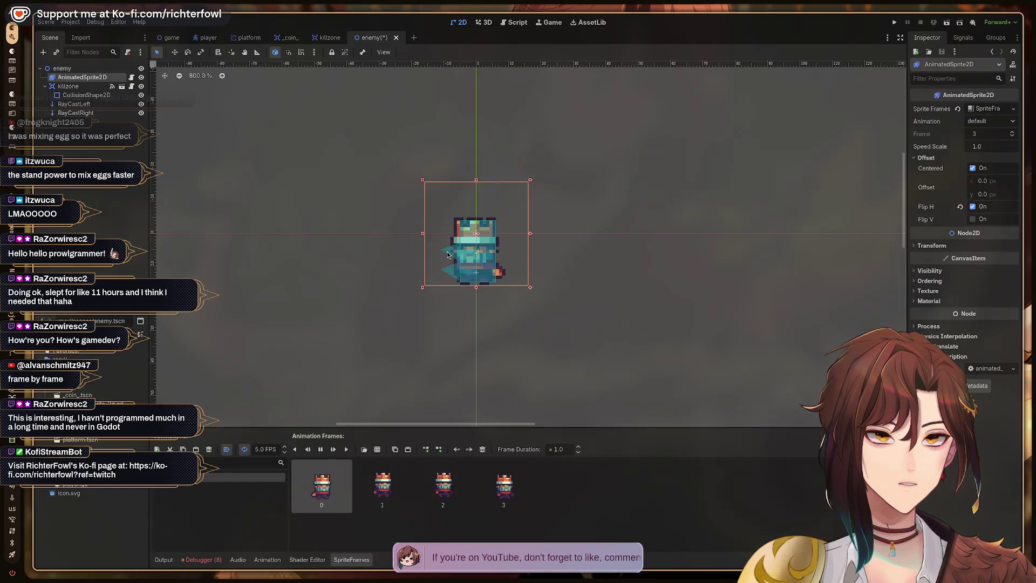
# - Aim one raycast out to the enemy's right and level its ray horizontally
pyautogui.click(469, 256)
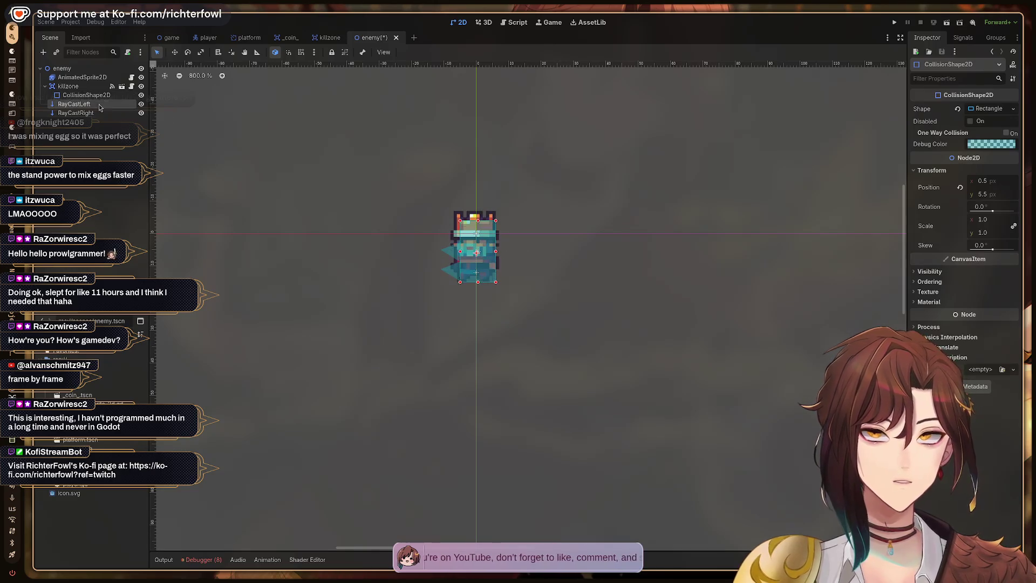
pyautogui.click(74, 103)
pyautogui.moveTo(441, 250)
pyautogui.mouseDown()
pyautogui.moveTo(516, 251)
pyautogui.moveTo(506, 255)
pyautogui.mouseUp()
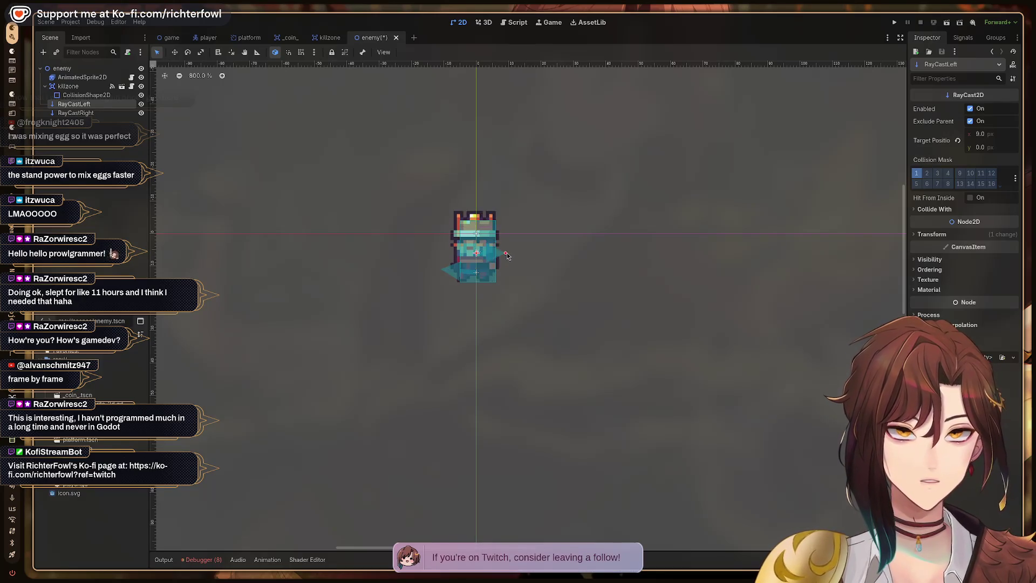
pyautogui.click(477, 275)
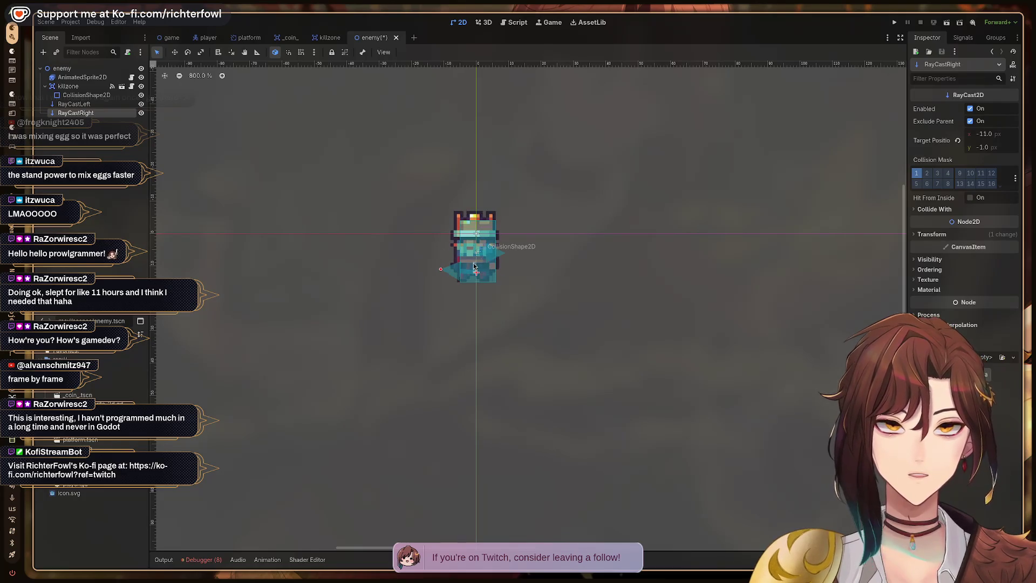
pyautogui.click(449, 275)
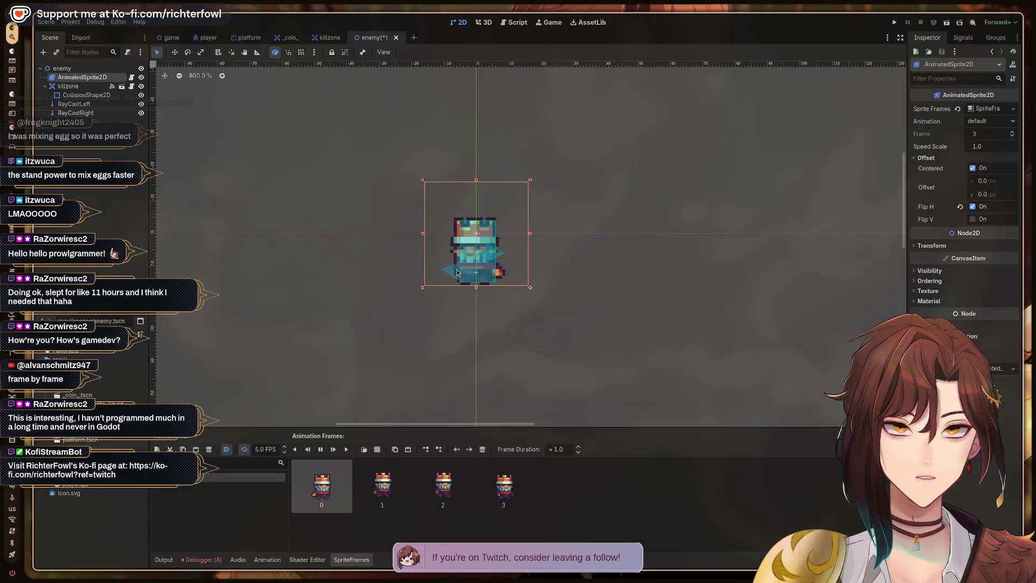
pyautogui.click(475, 254)
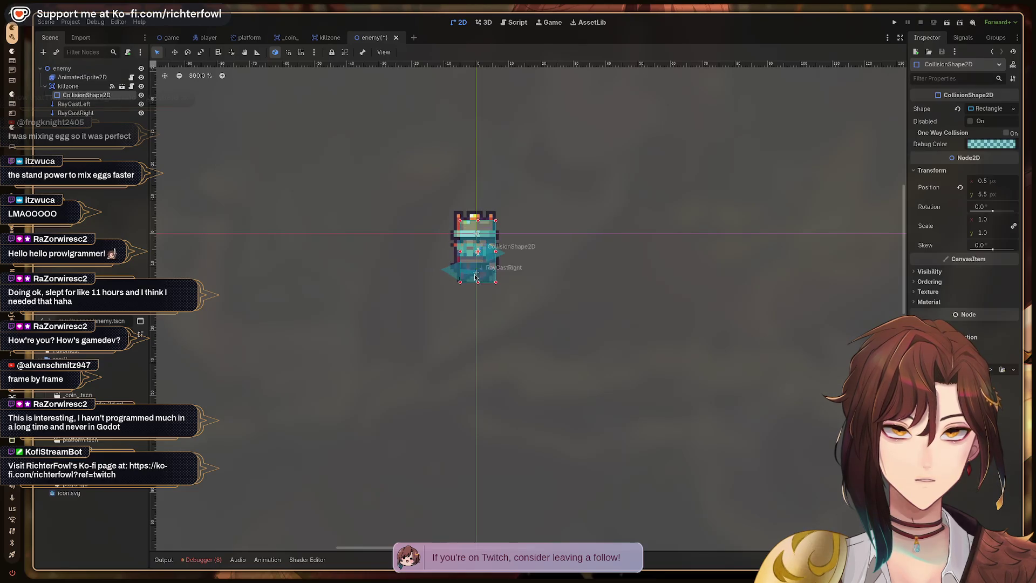
pyautogui.click(69, 114)
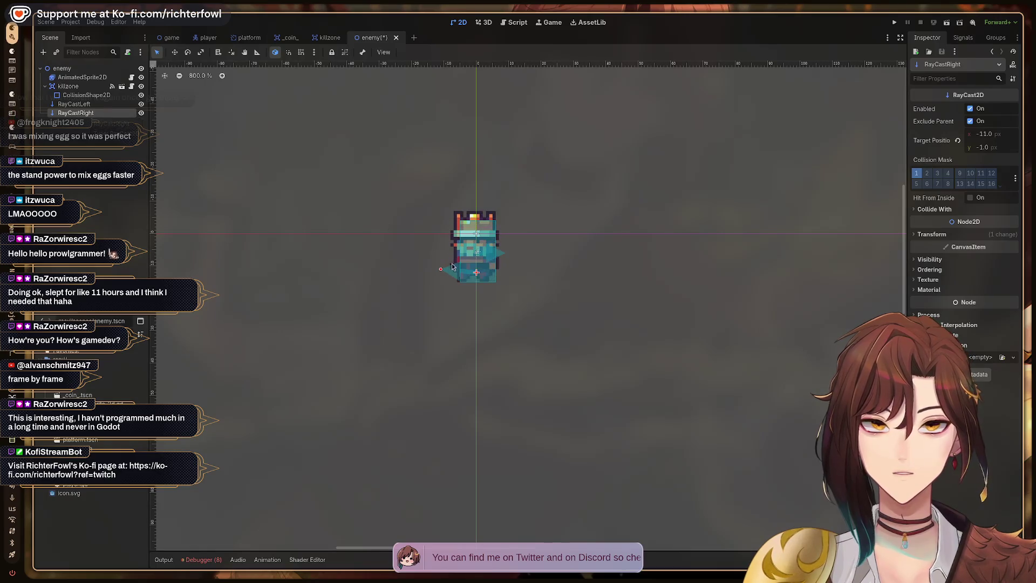
pyautogui.moveTo(446, 270); pyautogui.dragTo(445, 273)
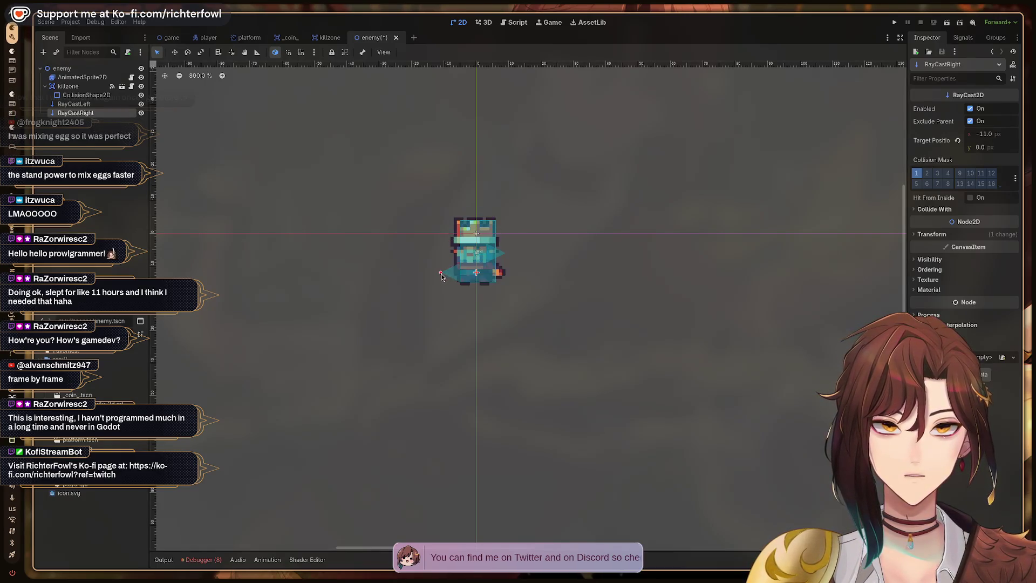
# - Swap the raycast names so RayCastRight points right and RayCastLeft points left
pyautogui.doubleClick(95, 112)
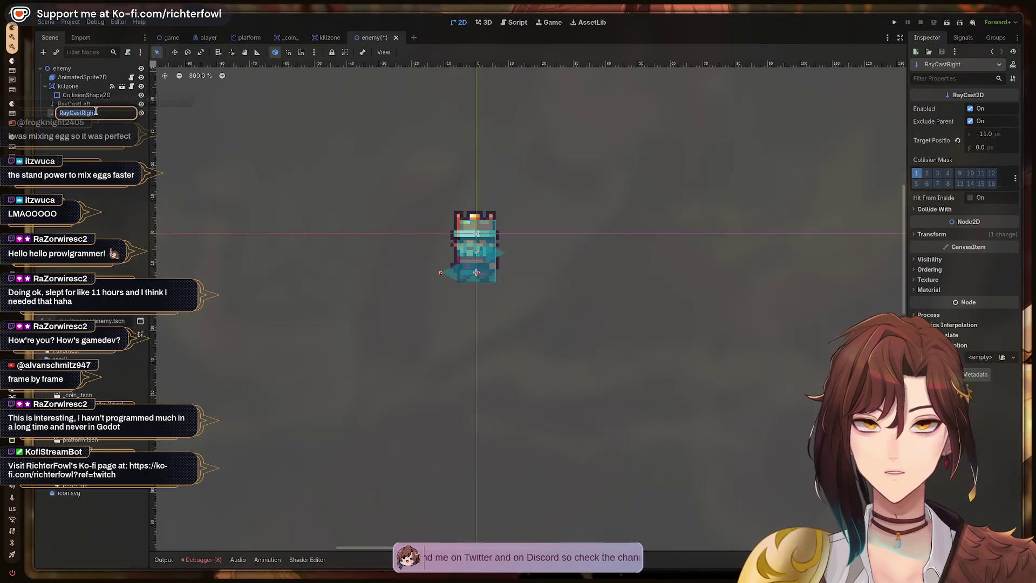
pyautogui.click(73, 104)
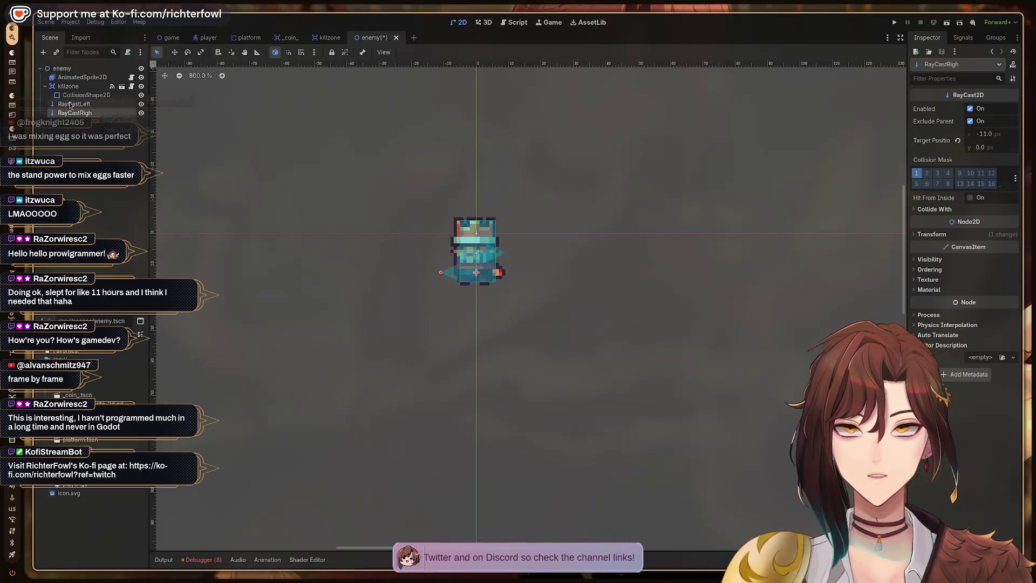
pyautogui.doubleClick(73, 104)
pyautogui.press('BackSpace')
pyautogui.press('BackSpace')
pyautogui.press('BackSpace')
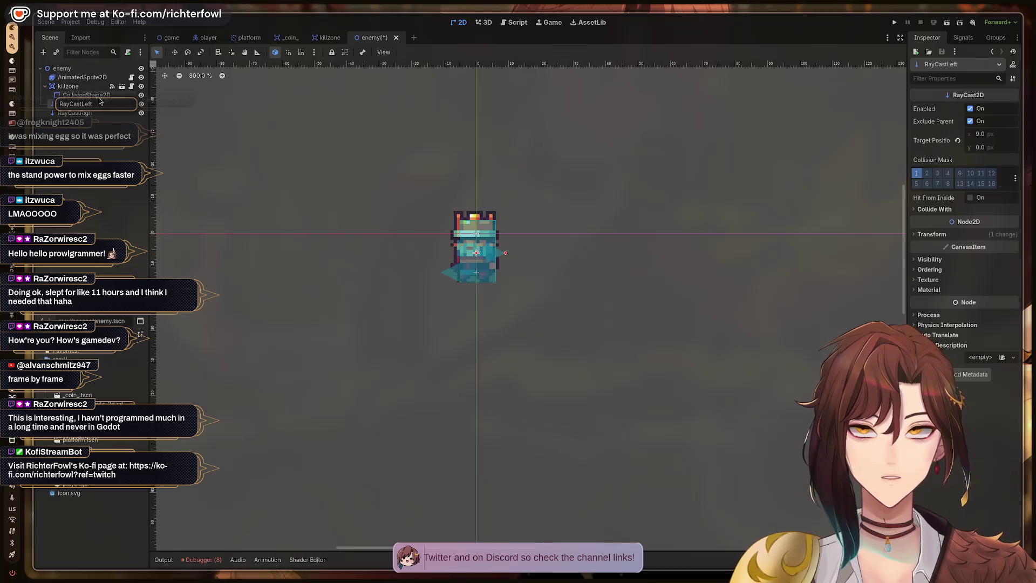
pyautogui.press('BackSpace')
pyautogui.write('Right')
pyautogui.press('Return')
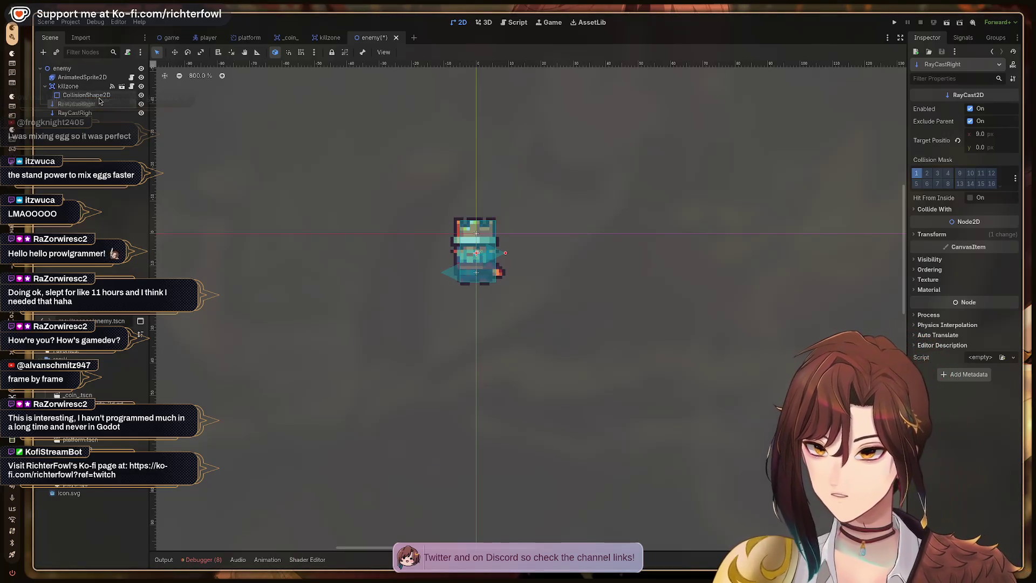
pyautogui.click(90, 113)
pyautogui.doubleClick(89, 113)
pyautogui.press('BackSpace')
pyautogui.press('BackSpace')
pyautogui.press('BackSpace')
pyautogui.press('BackSpace')
pyautogui.write('Left')
pyautogui.press('Return')
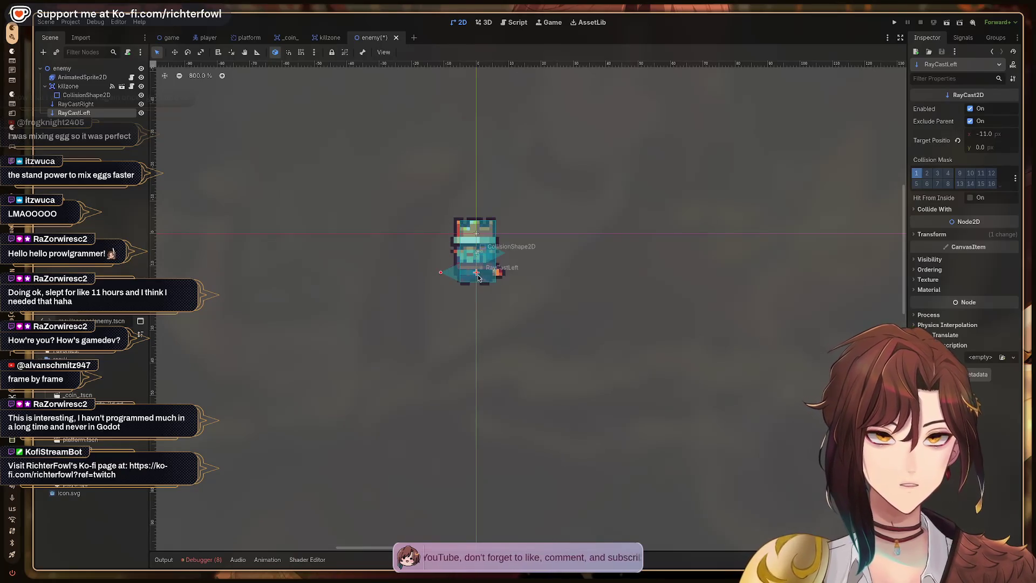
# - Level RayCastLeft to match, save the enemy scene, and return to its script
pyautogui.moveTo(478, 274); pyautogui.dragTo(476, 256)
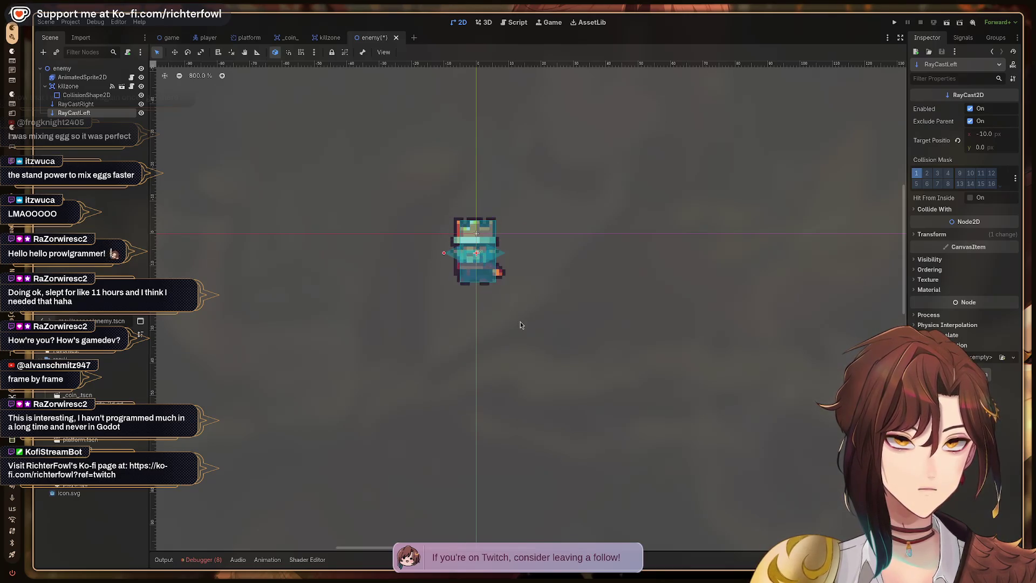
pyautogui.click(520, 324)
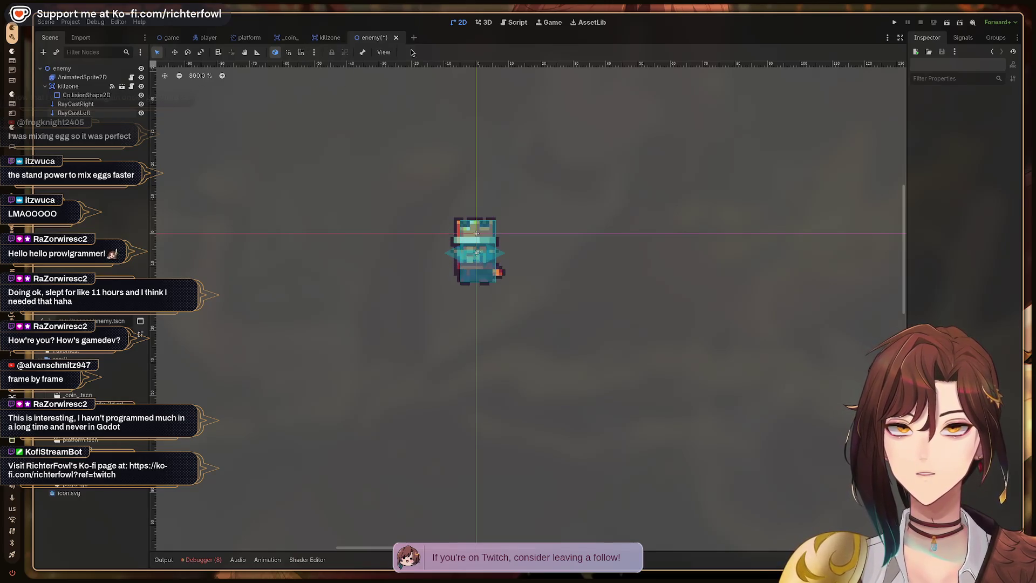
pyautogui.hotkey('ctrl', 's')
pyautogui.click(518, 23)
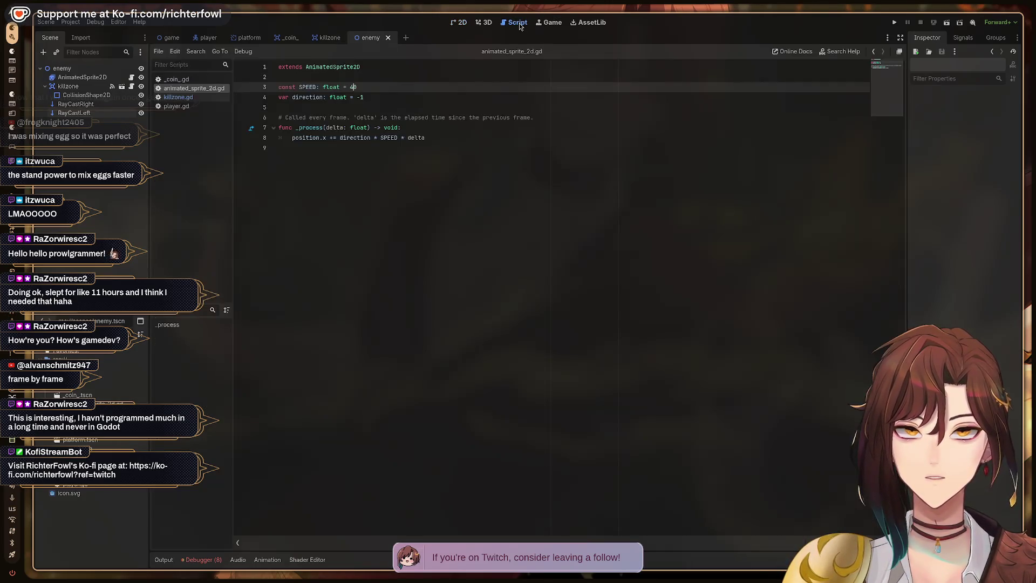
pyautogui.click(76, 104)
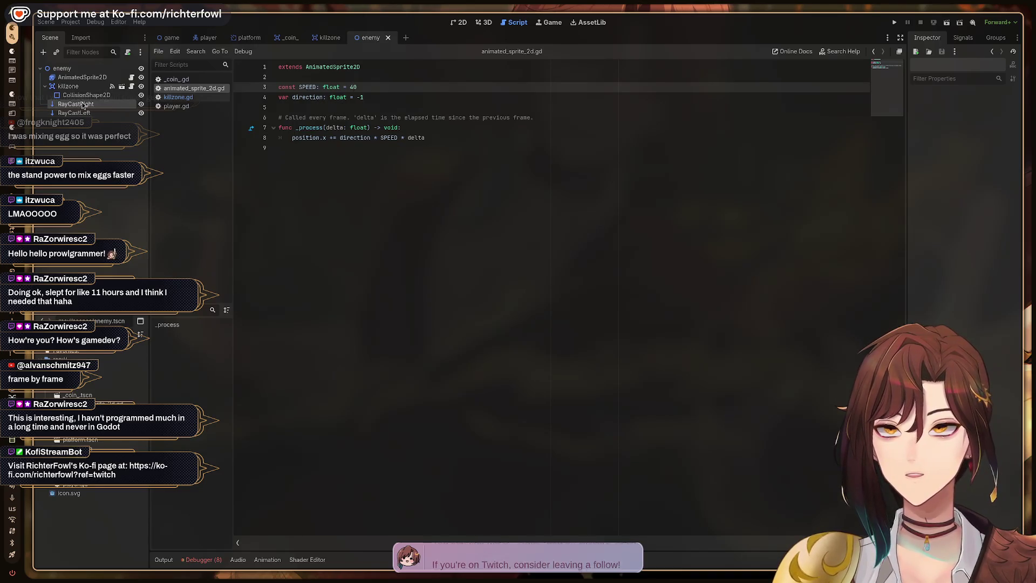
pyautogui.keyDown('shift'); pyautogui.click(71, 113); pyautogui.keyUp('shift')
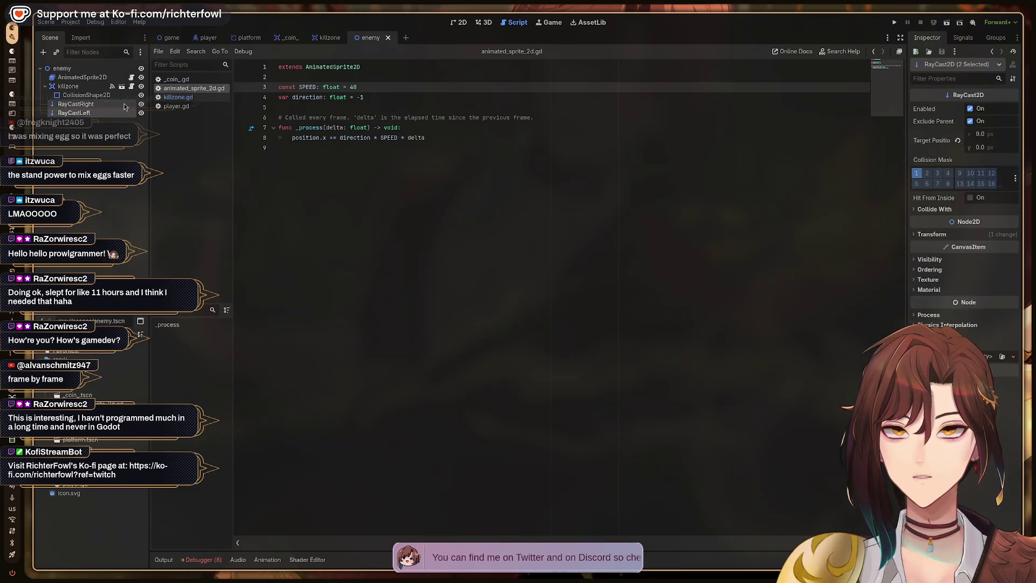
pyautogui.moveTo(85, 114)
pyautogui.mouseDown()
pyautogui.moveTo(294, 107)
pyautogui.moveTo(283, 110)
pyautogui.mouseUp()
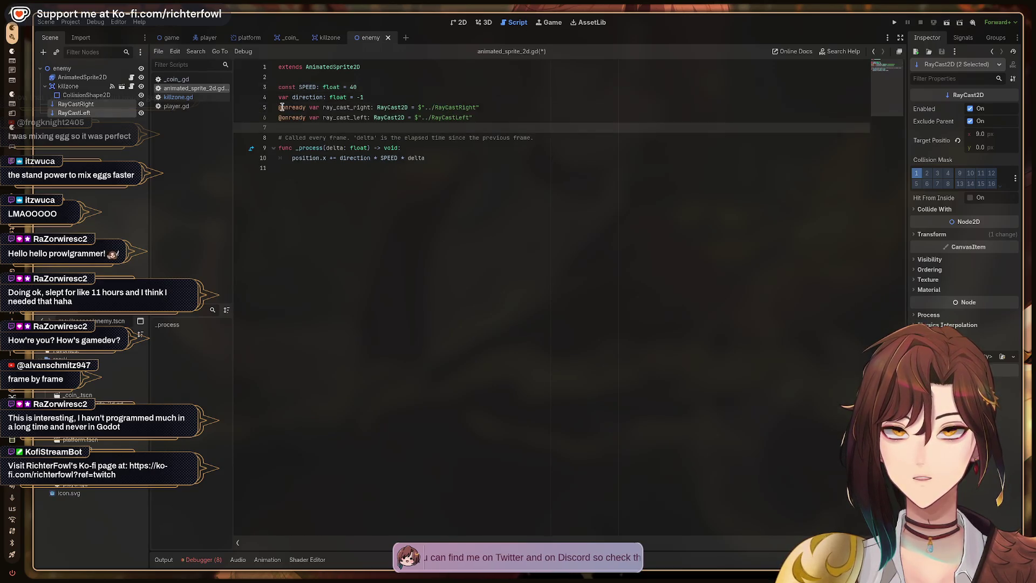
pyautogui.click(385, 97)
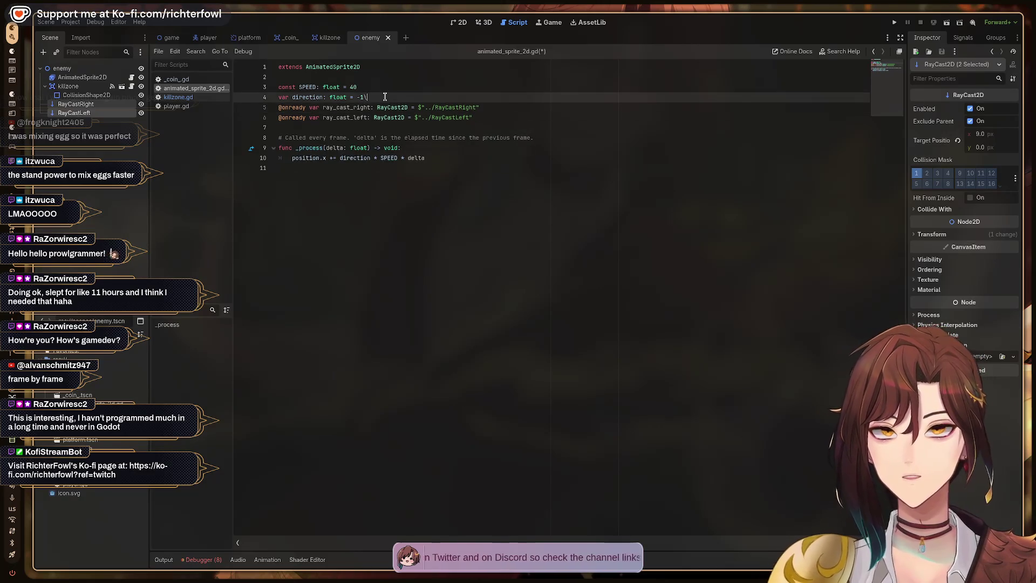
pyautogui.press('Return')
pyautogui.hotkey('ctrl', 's')
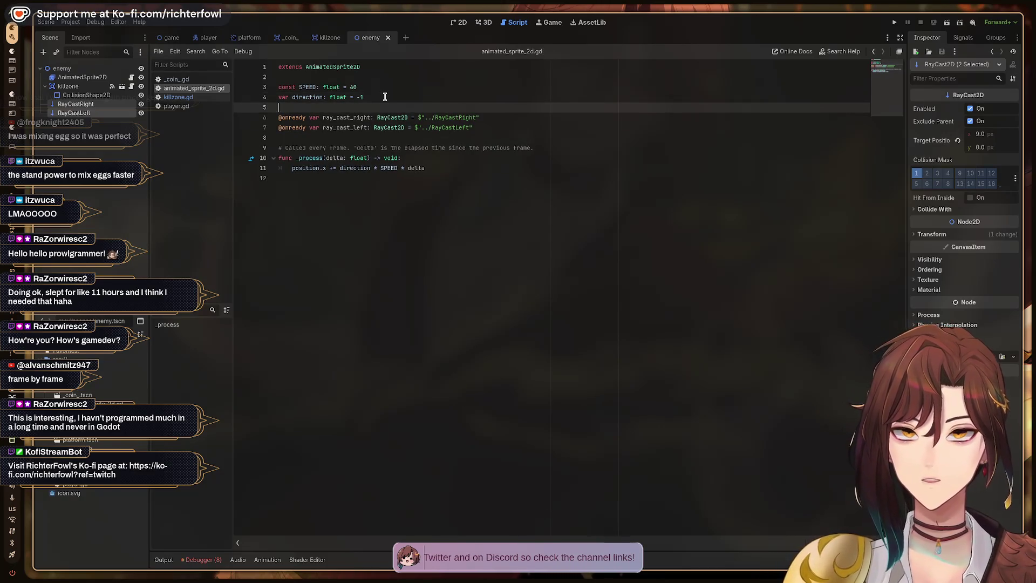
# - Move down to the comment above _process and switch to the tutorial video
pyautogui.press('Down')
pyautogui.press('Down')
pyautogui.press('Down')
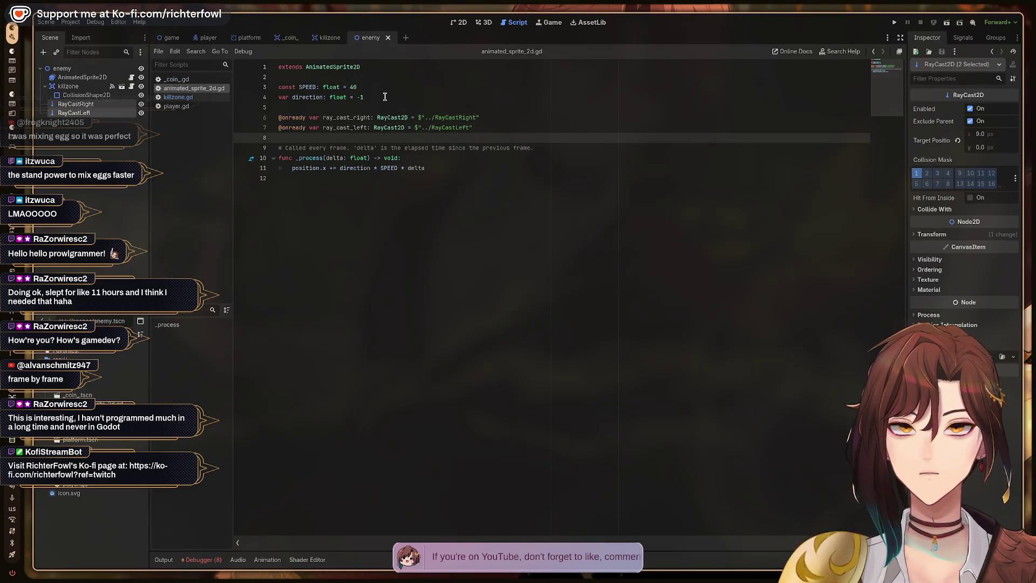
pyautogui.press('Up')
pyautogui.press('Up')
pyautogui.press('Up')
pyautogui.press('Down')
pyautogui.press('Down')
pyautogui.press('Down')
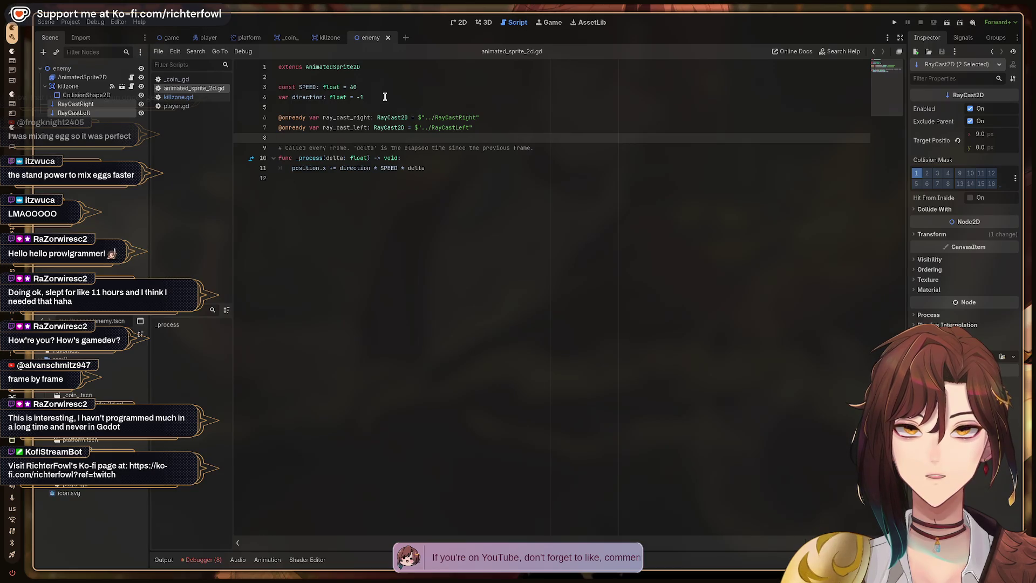
pyautogui.press('Down')
pyautogui.hotkey('ctrl', 'alt', 'Right')
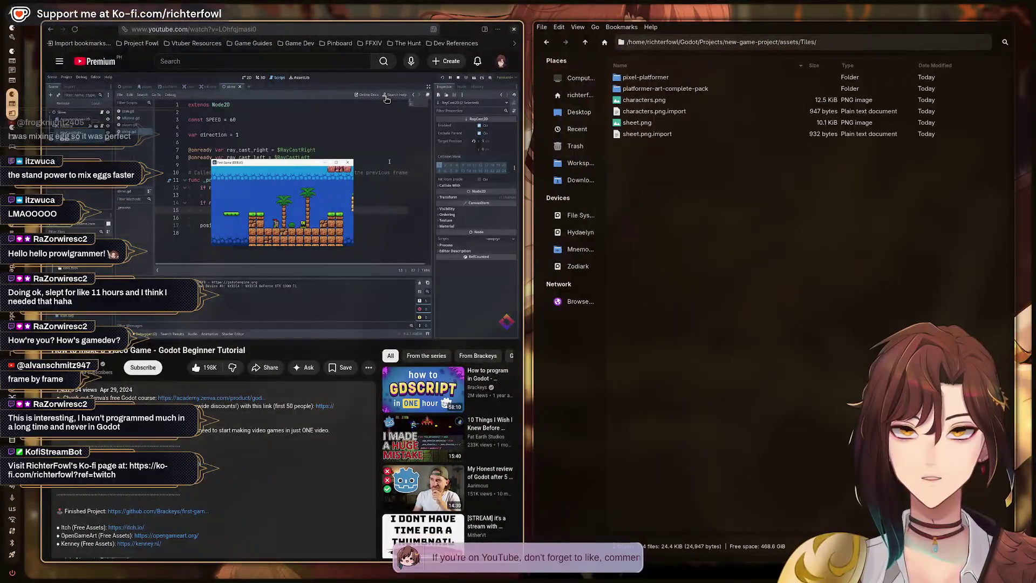
# - Check the tutorial video for reference, then return to the enemy script
pyautogui.hotkey('ctrl', 'alt', 'Left')
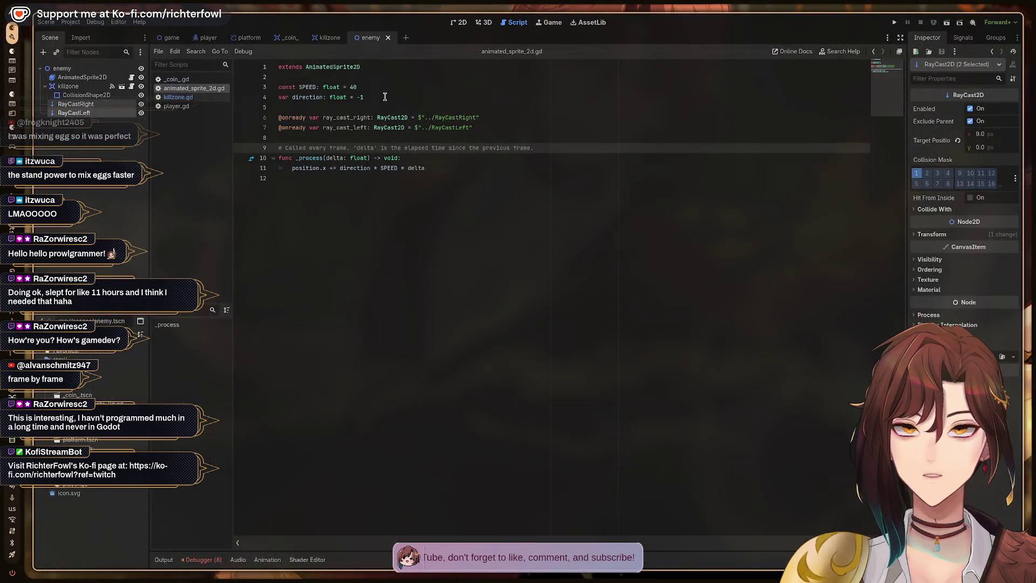
pyautogui.press('Down')
pyautogui.press('Down')
pyautogui.press('Down')
pyautogui.press('Up')
pyautogui.hotkey('ctrl', 'alt', 'Right')
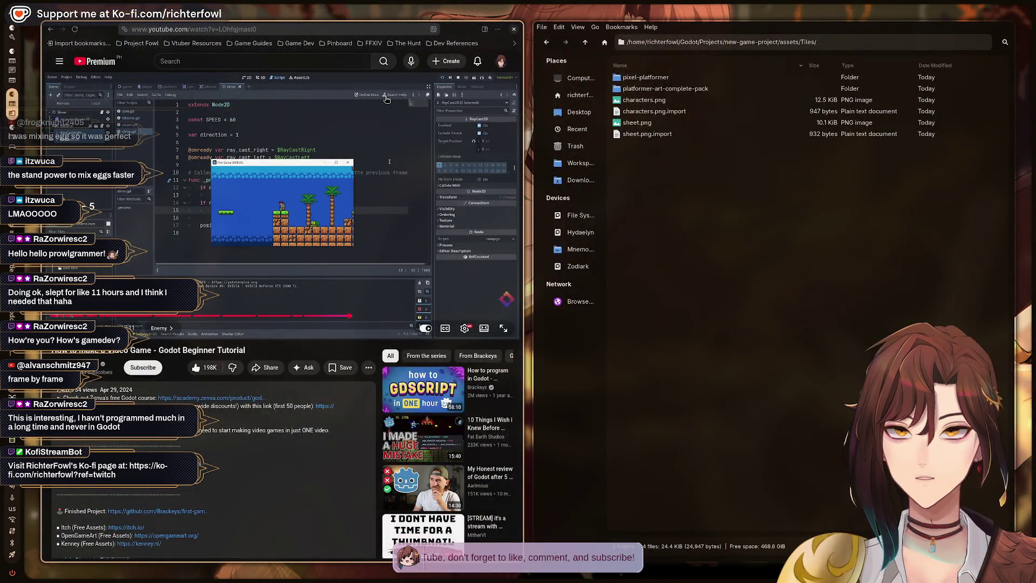
pyautogui.click(386, 98)
pyautogui.click(387, 99)
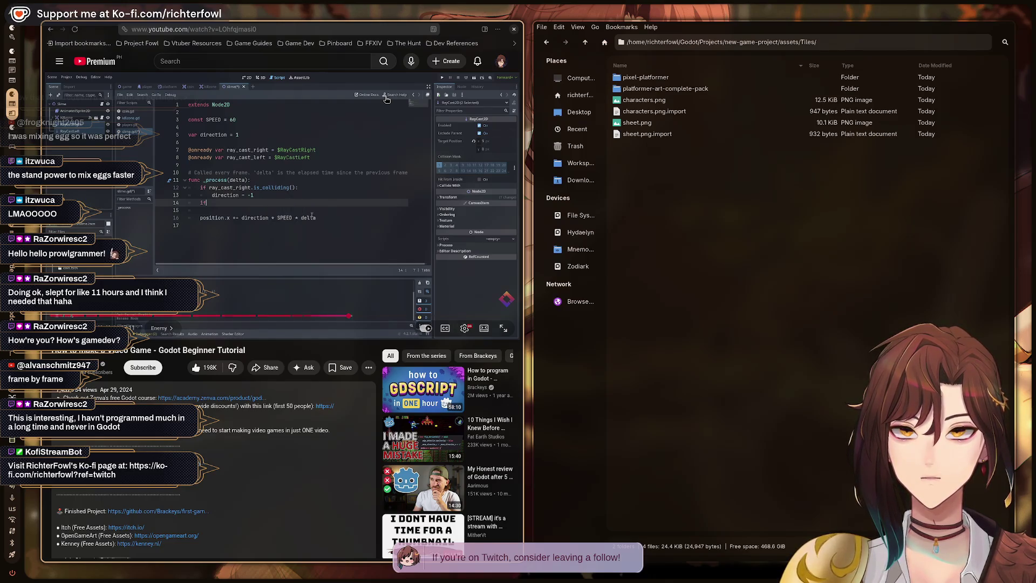
pyautogui.press('super+1')
# - Add an 'if ray_cast_left.is_colliding():' check inside _process using autocomplete
pyautogui.press('Down')
pyautogui.press('Up')
pyautogui.press('Up')
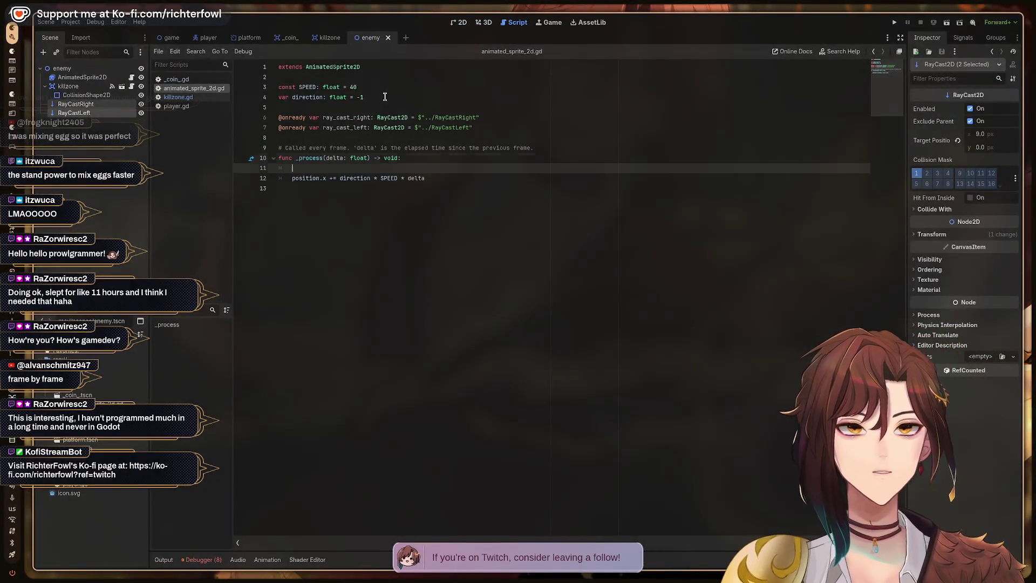
pyautogui.press('Return')
pyautogui.press('Return')
pyautogui.press('Return')
pyautogui.press('Up')
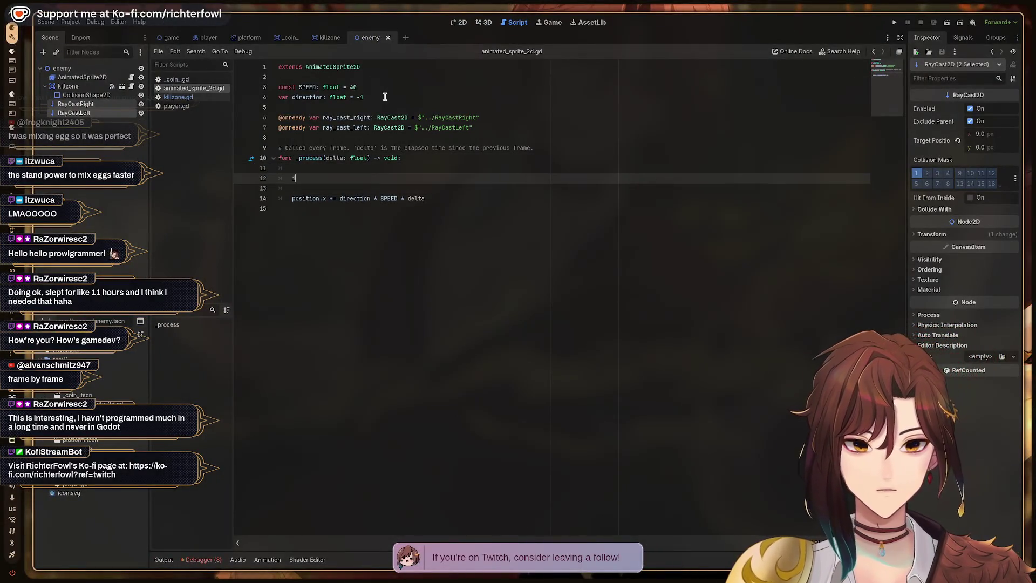
pyautogui.write('f')
pyautogui.hotkey('alt', 'Tab')
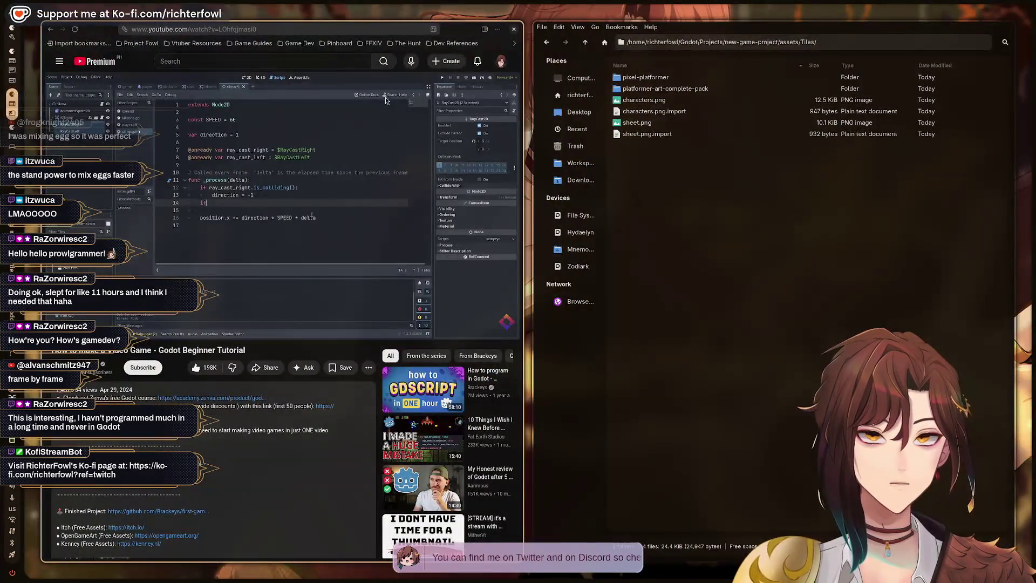
pyautogui.hotkey('alt', 'Tab')
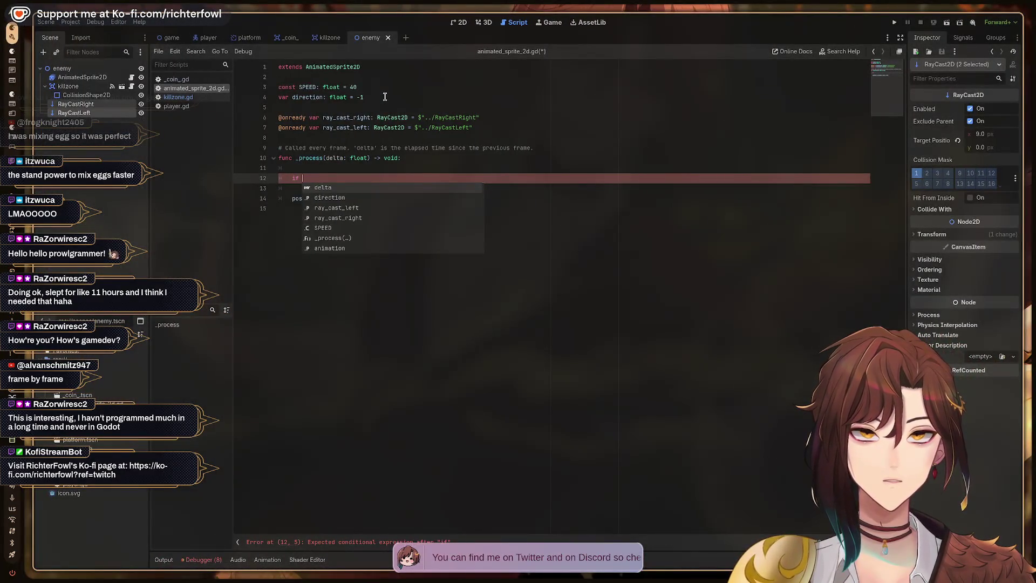
pyautogui.write('ra')
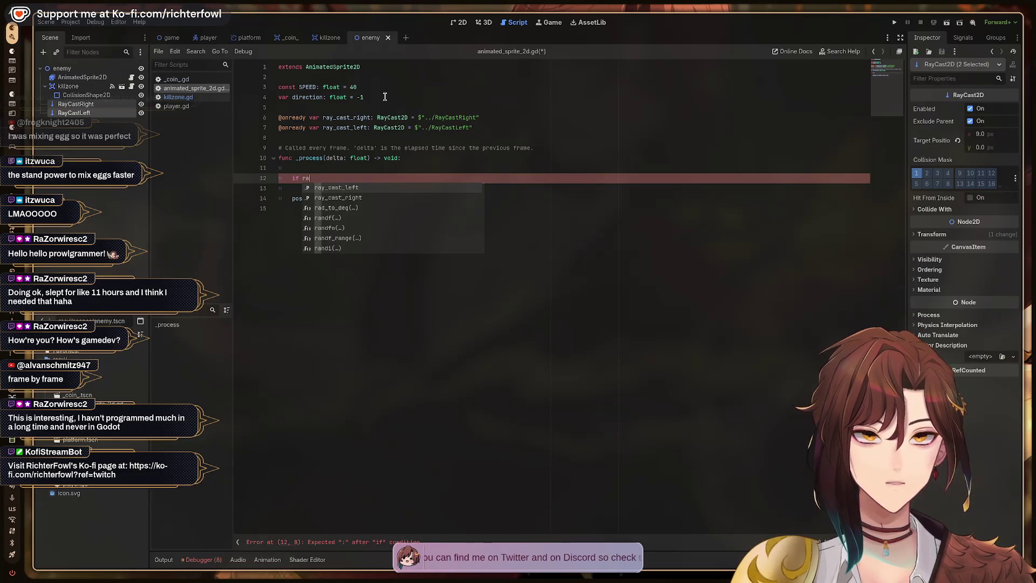
pyautogui.press('Escape')
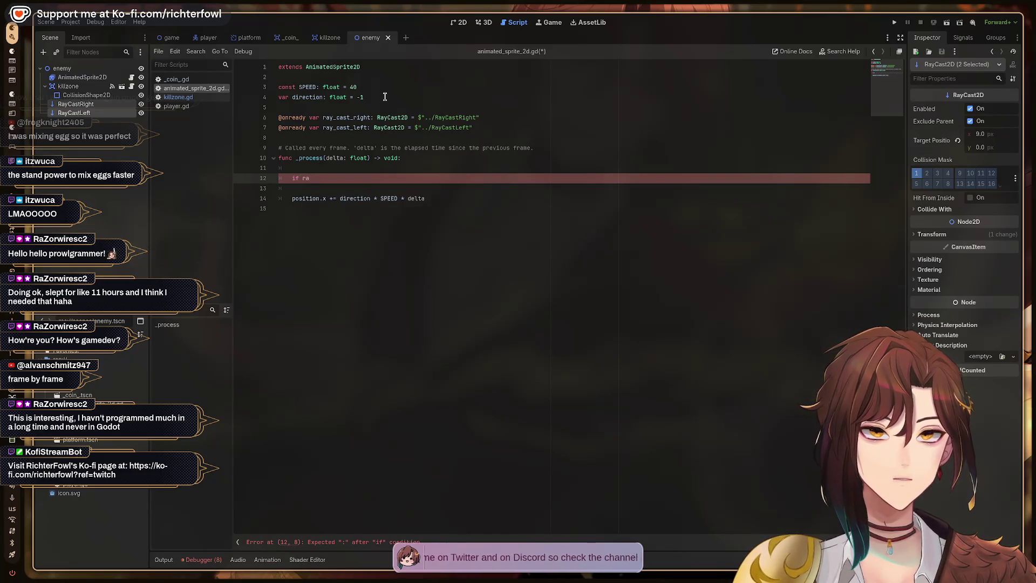
pyautogui.press('BackSpace')
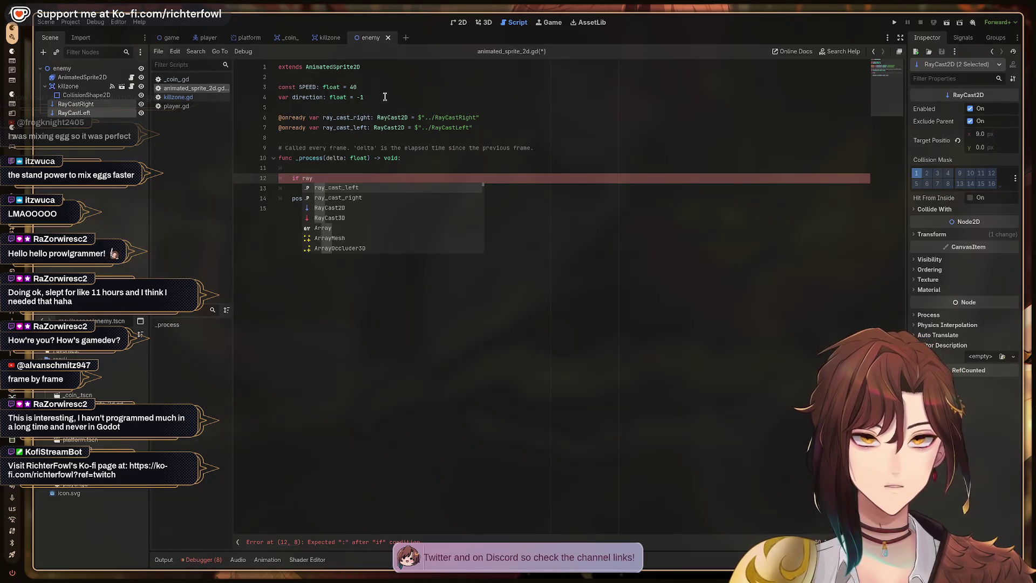
pyautogui.press('Return')
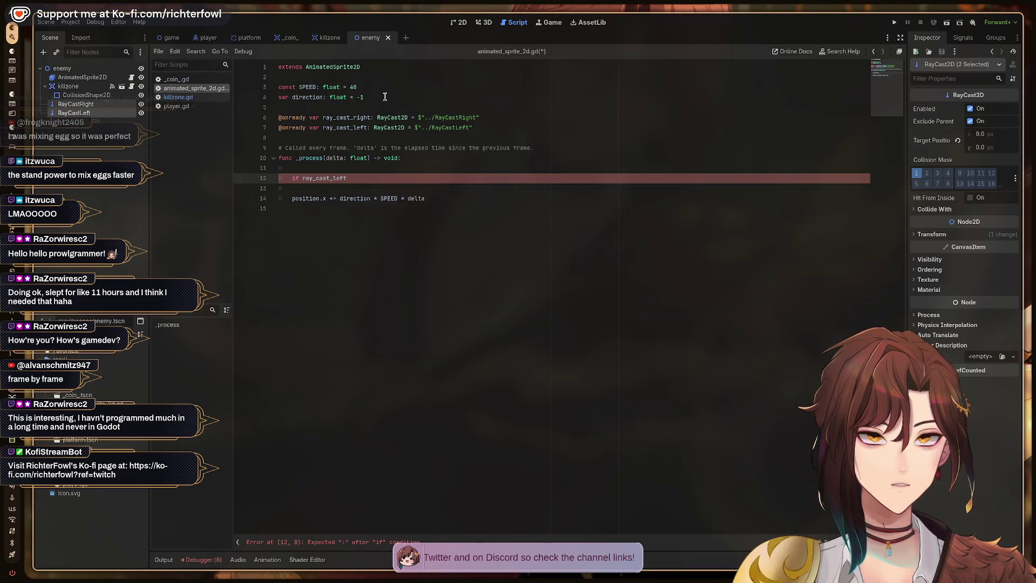
pyautogui.write('.is_col')
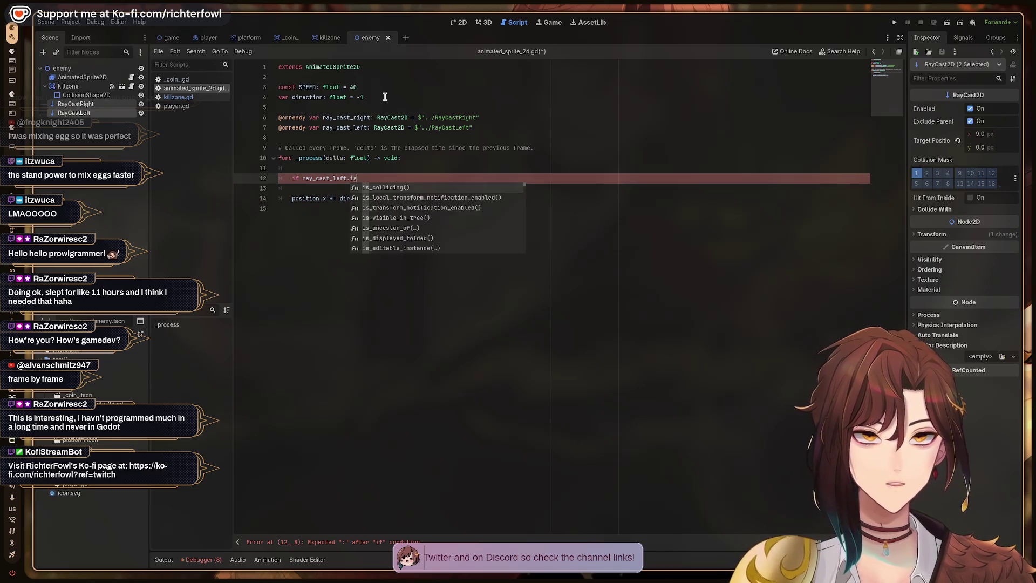
pyautogui.press('Return')
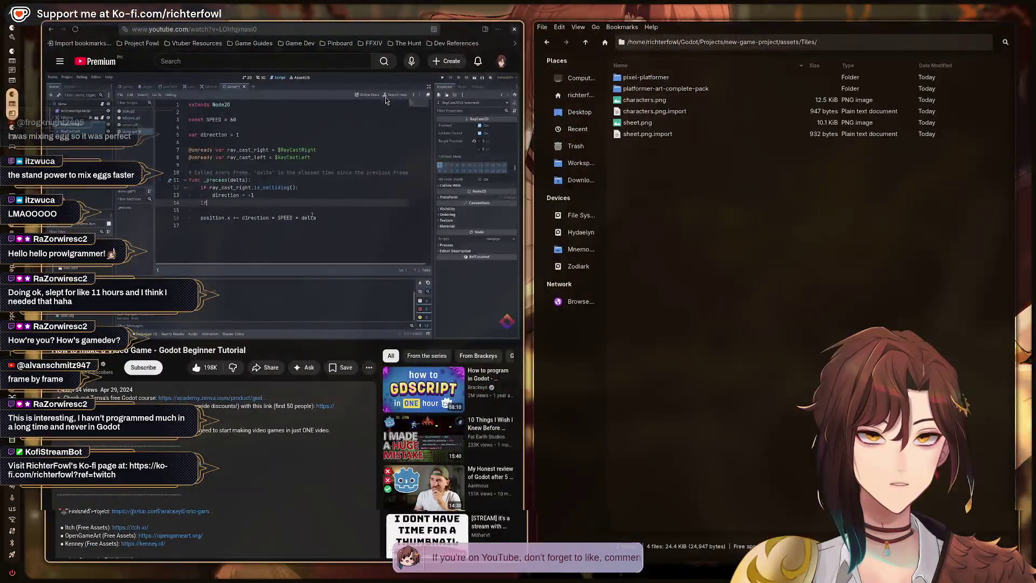
# - Set direction = 1 in the body of the left-ray check
pyautogui.press('Return')
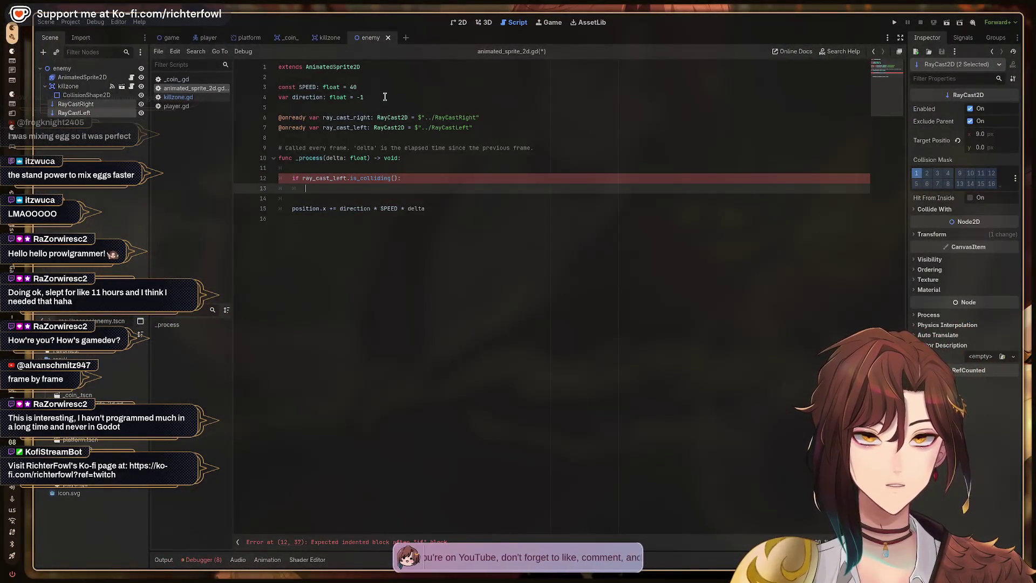
pyautogui.press('BackSpace')
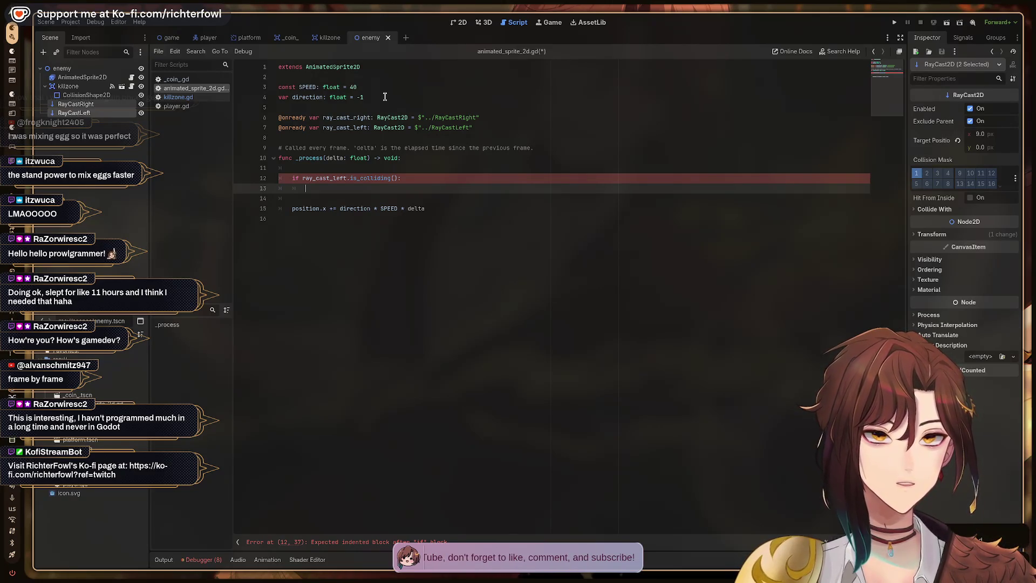
pyautogui.write('direction =')
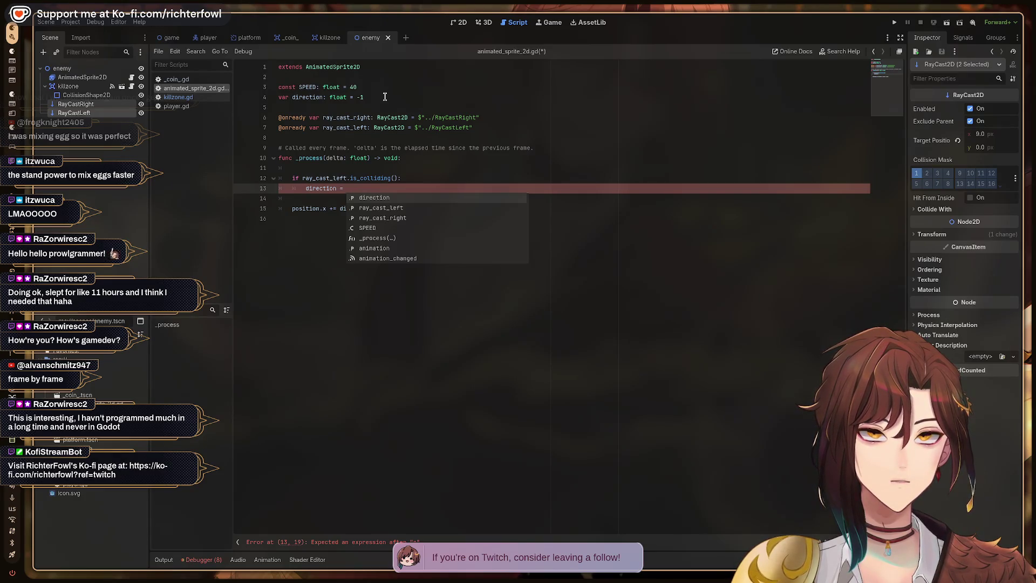
pyautogui.write('1')
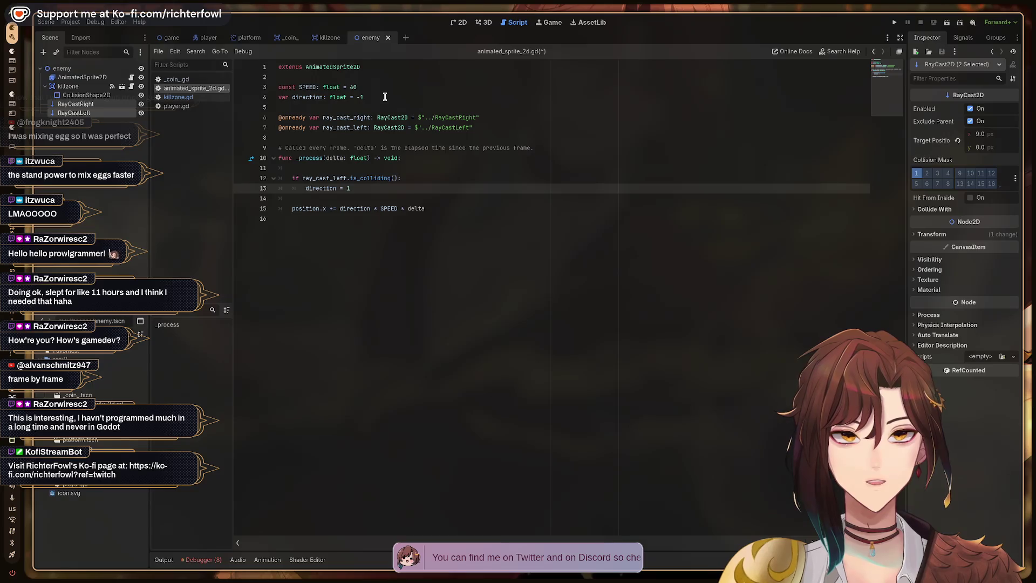
# - Add 'if ray_cast_right.is_colliding(): direction = -1' below the left check
pyautogui.press('Down')
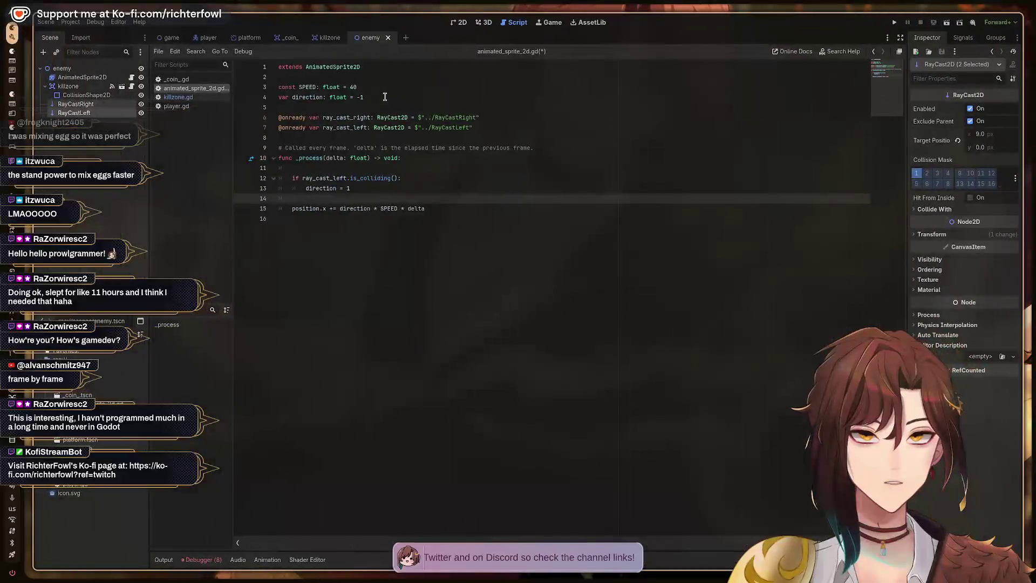
pyautogui.press('Return')
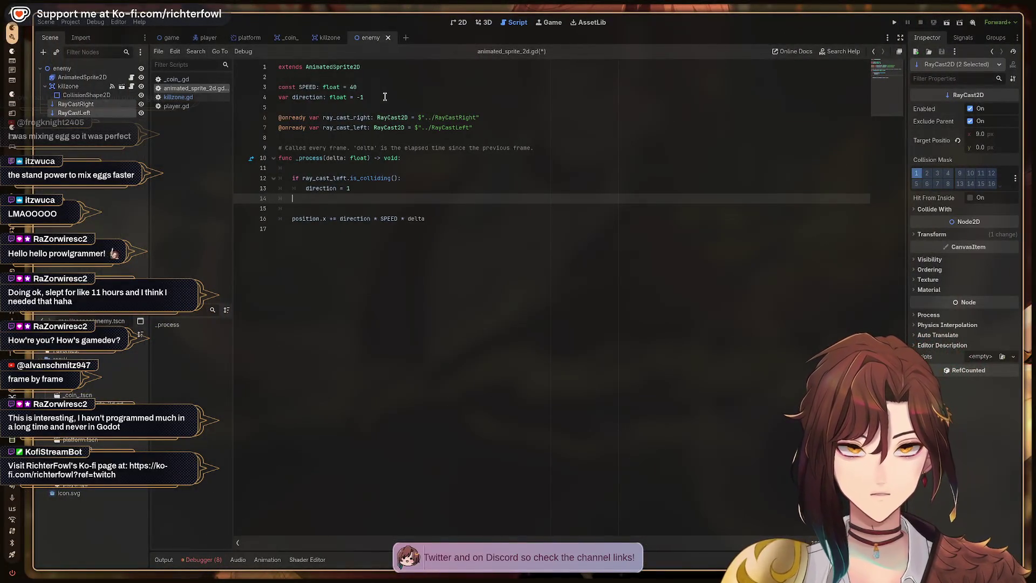
pyautogui.write('ifray')
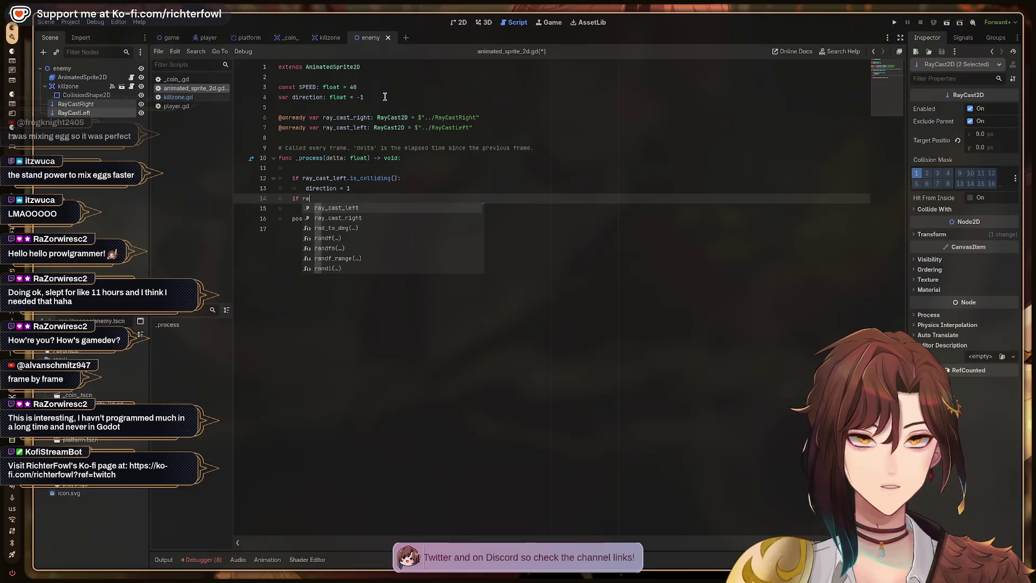
pyautogui.press('Down')
pyautogui.press('Return')
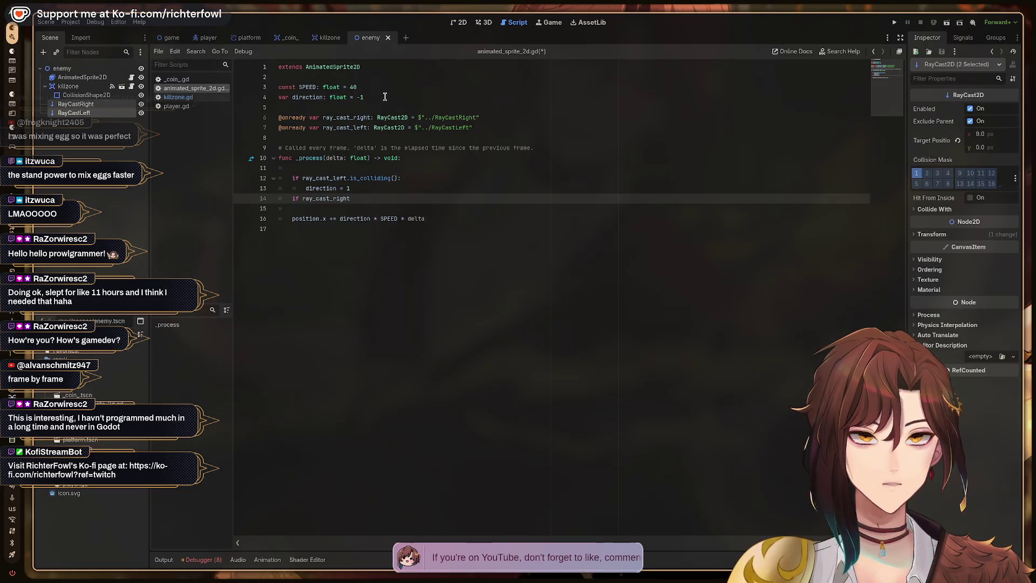
pyautogui.write('.is_c')
pyautogui.press('Return')
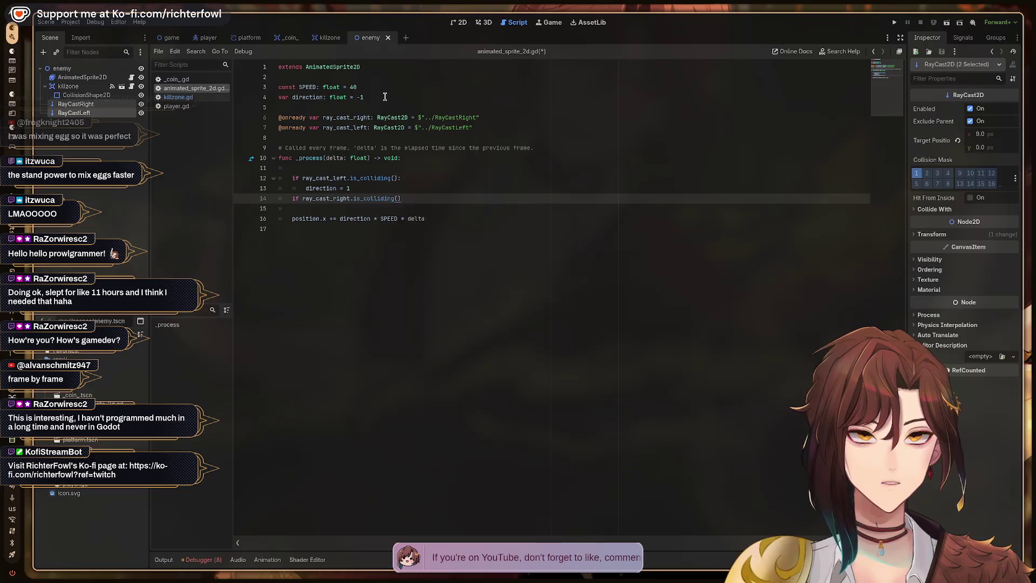
pyautogui.write(':')
pyautogui.press('Return')
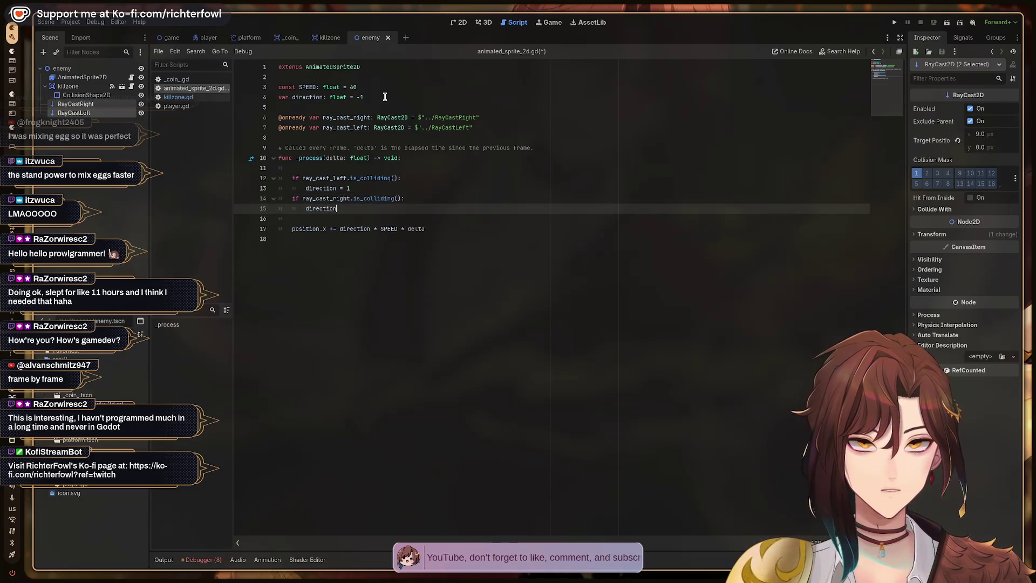
pyautogui.write('direction = -1')
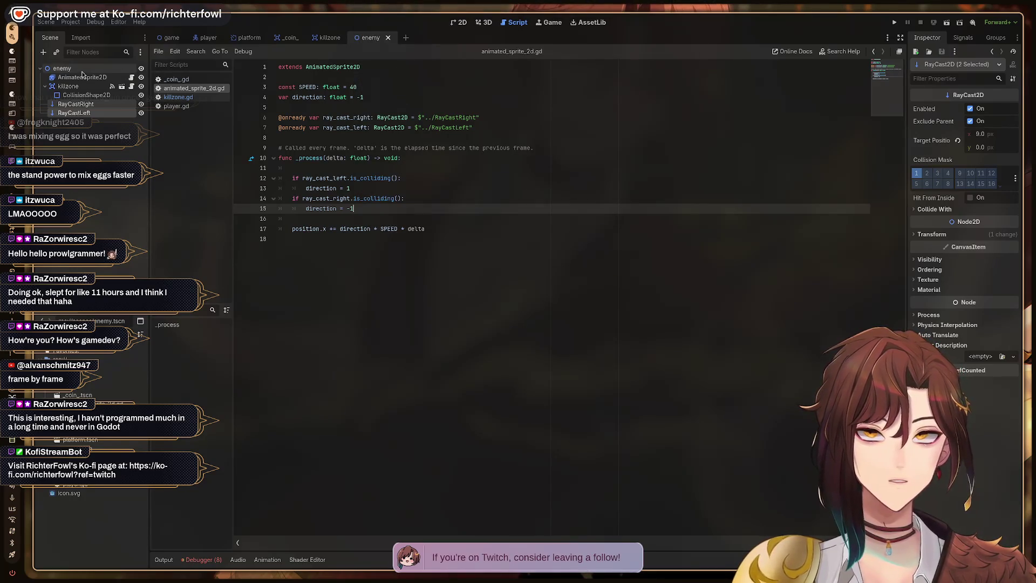
pyautogui.click(174, 37)
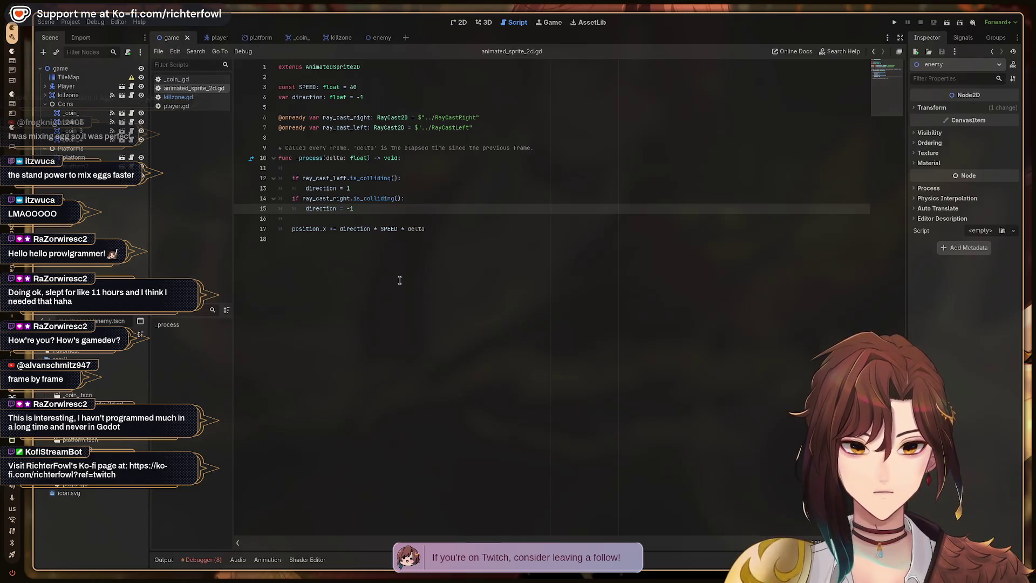
pyautogui.press('F5')
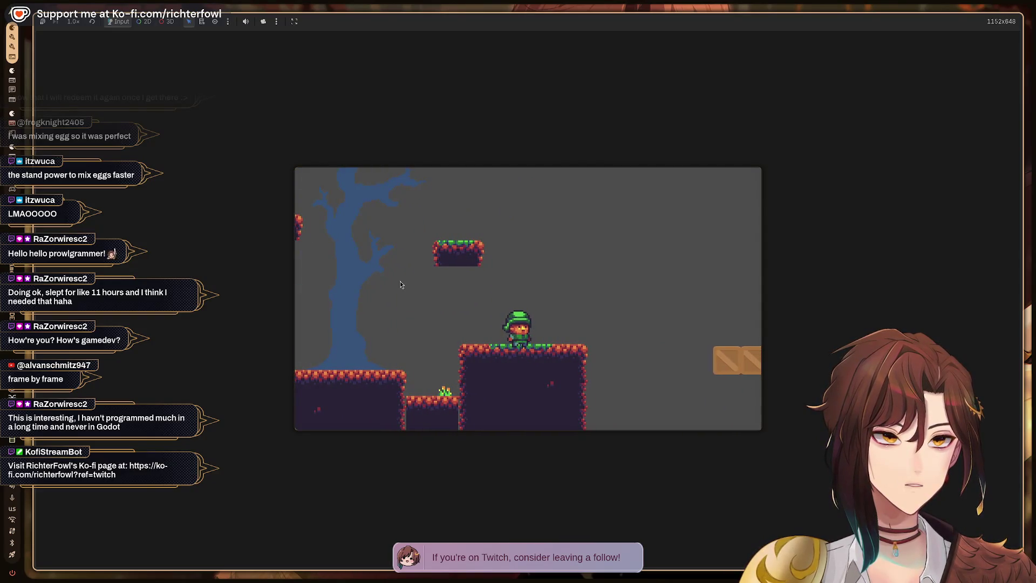
pyautogui.press('Right')
pyautogui.press('Right')
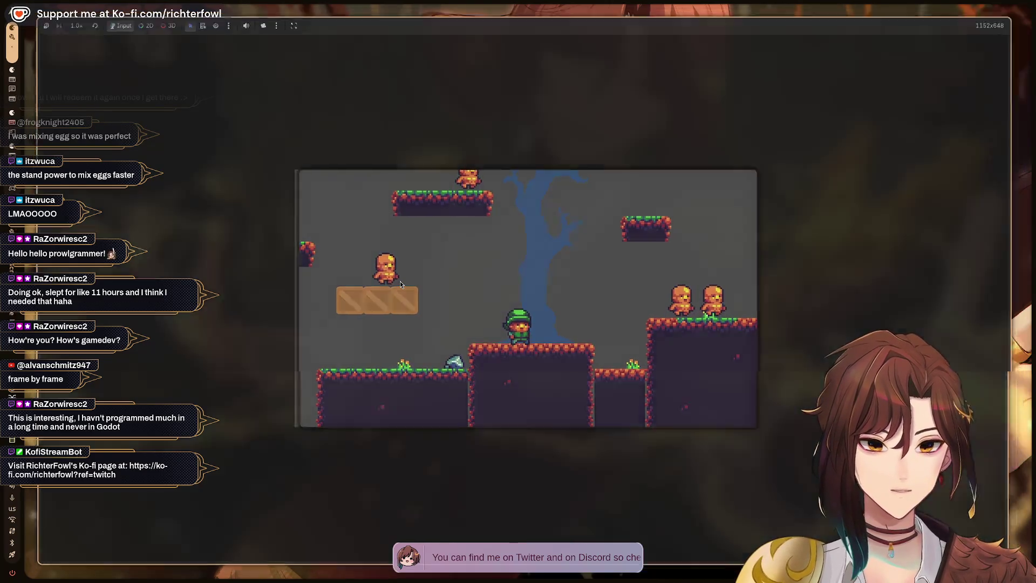
pyautogui.press('F8')
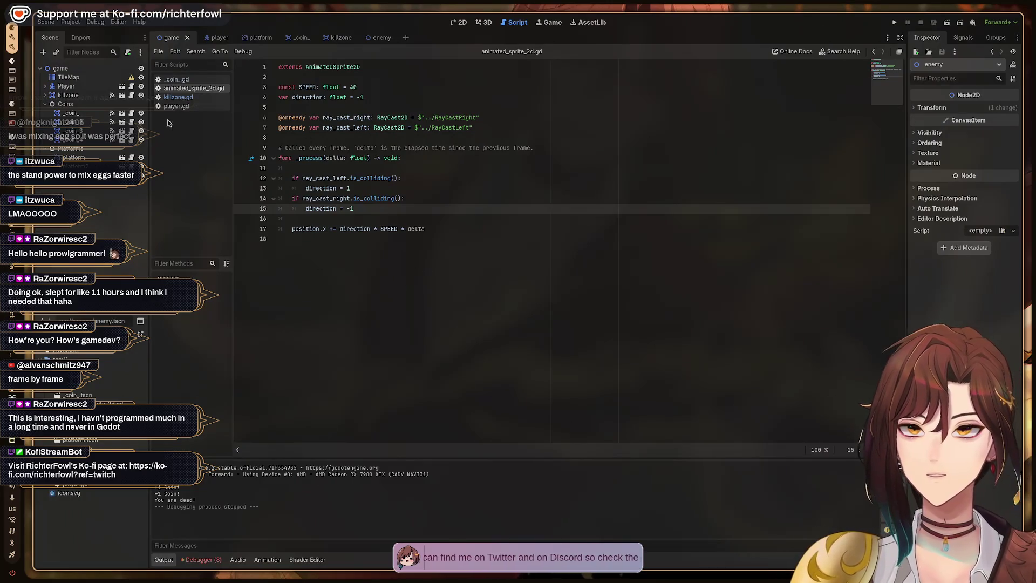
pyautogui.click(377, 37)
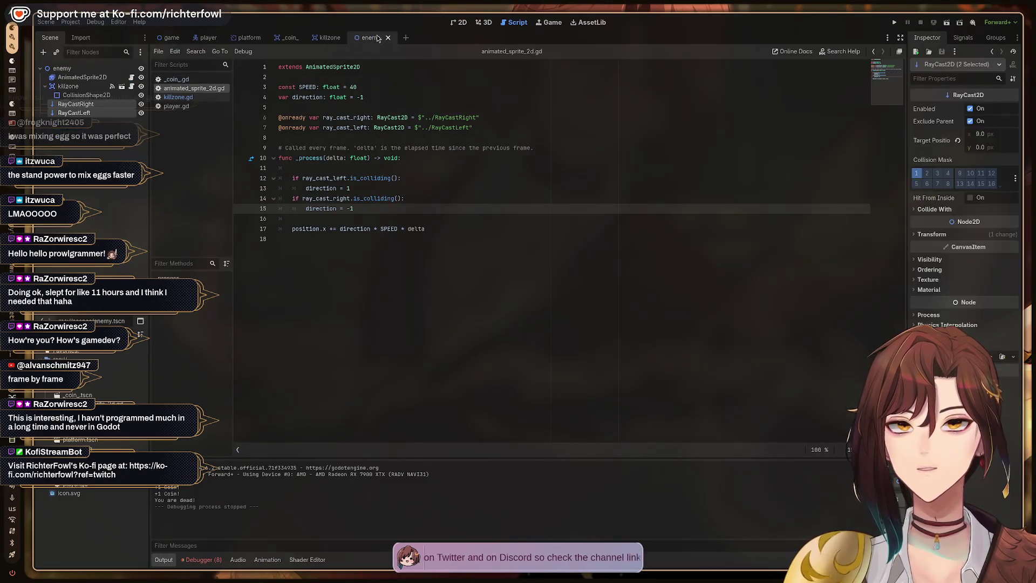
pyautogui.click(83, 165)
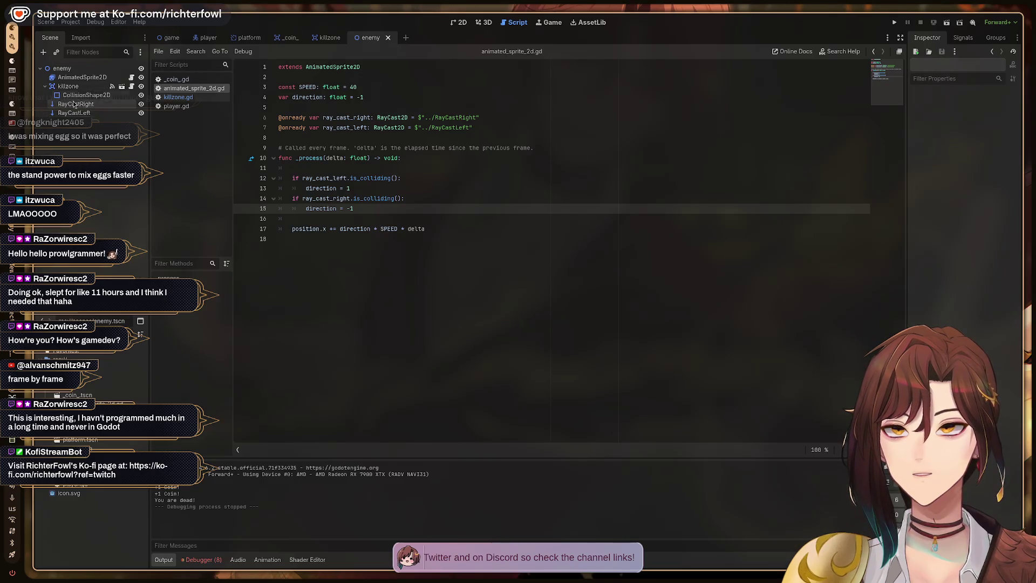
pyautogui.click(75, 104)
pyautogui.click(75, 113)
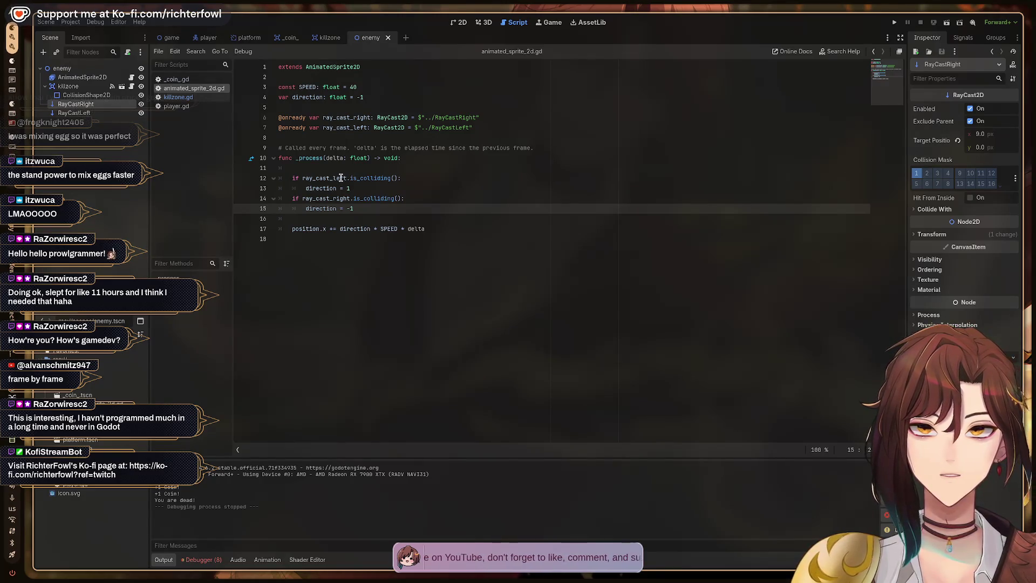
pyautogui.press('super')
pyautogui.press('Escape')
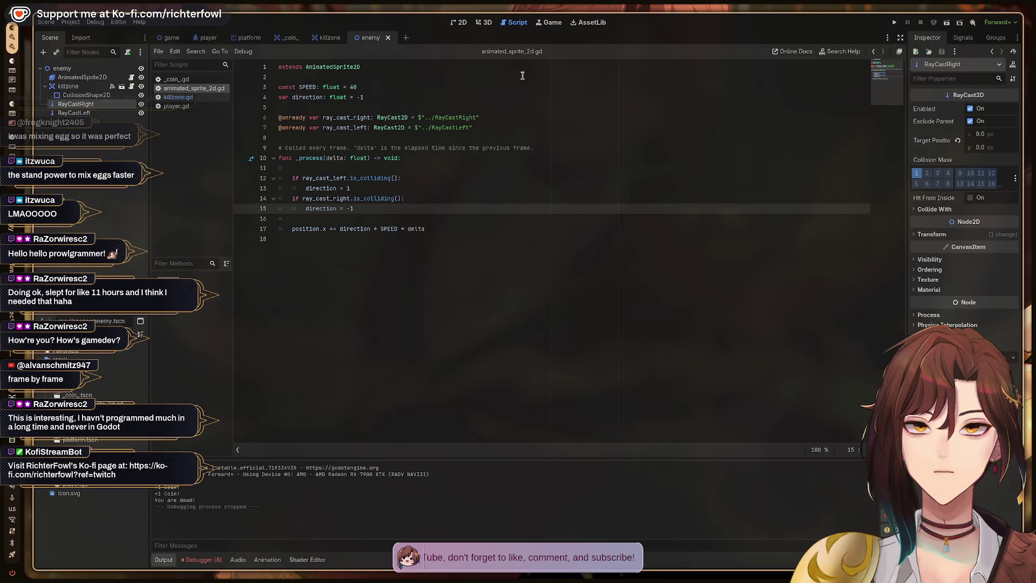
pyautogui.click(365, 188)
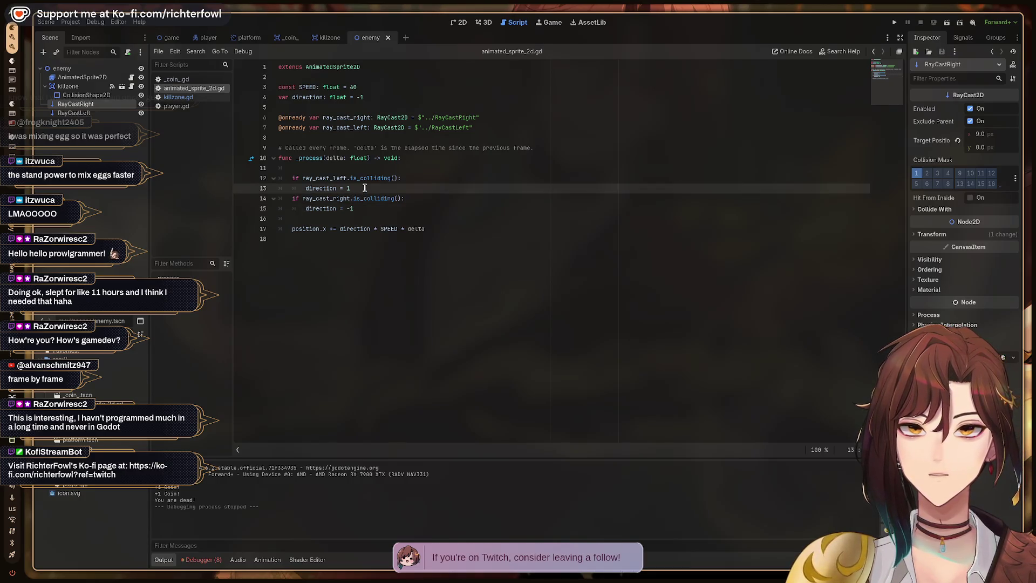
pyautogui.write('-')
pyautogui.press('Down')
pyautogui.press('Down')
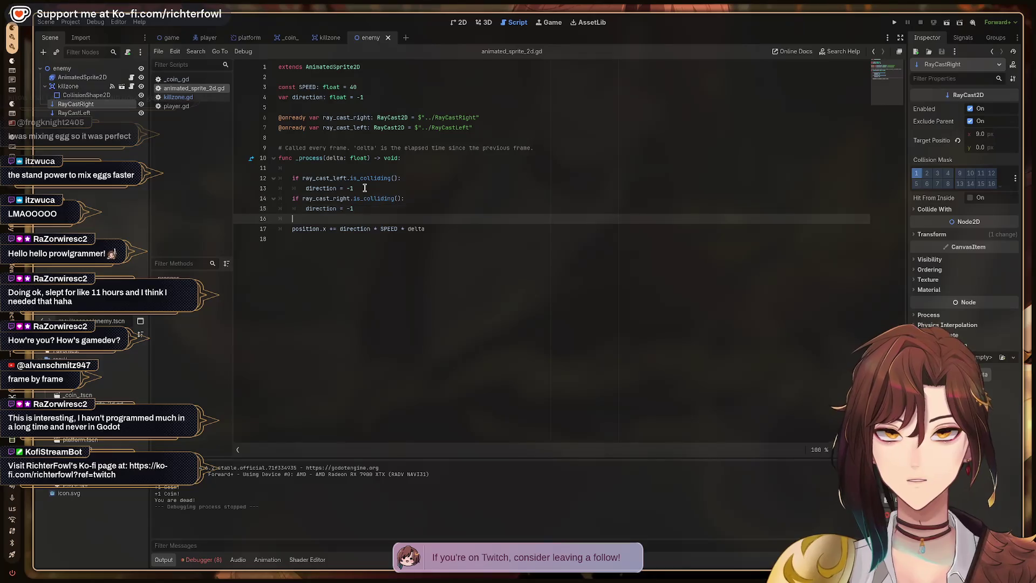
pyautogui.press('F5')
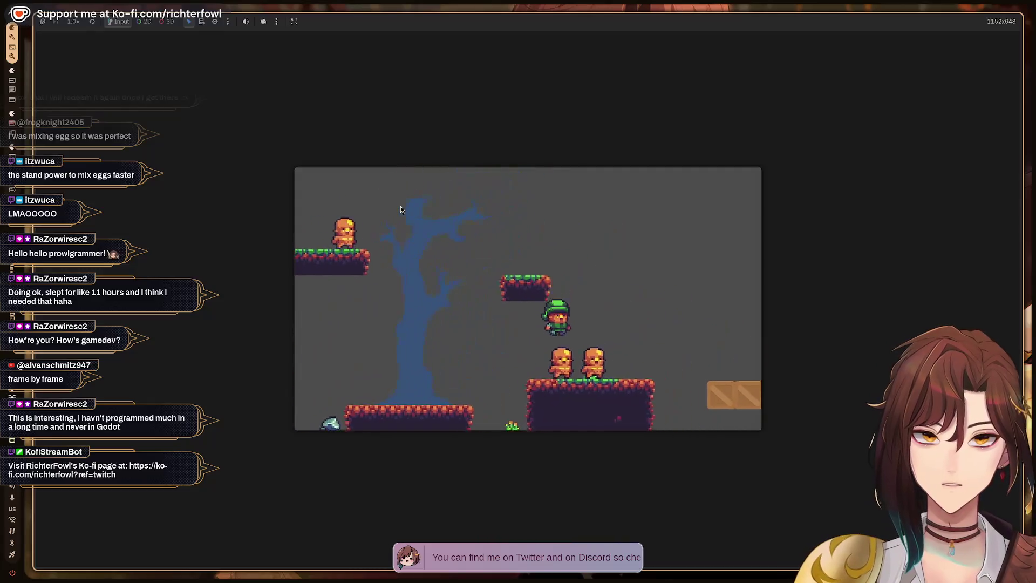
pyautogui.press('Right')
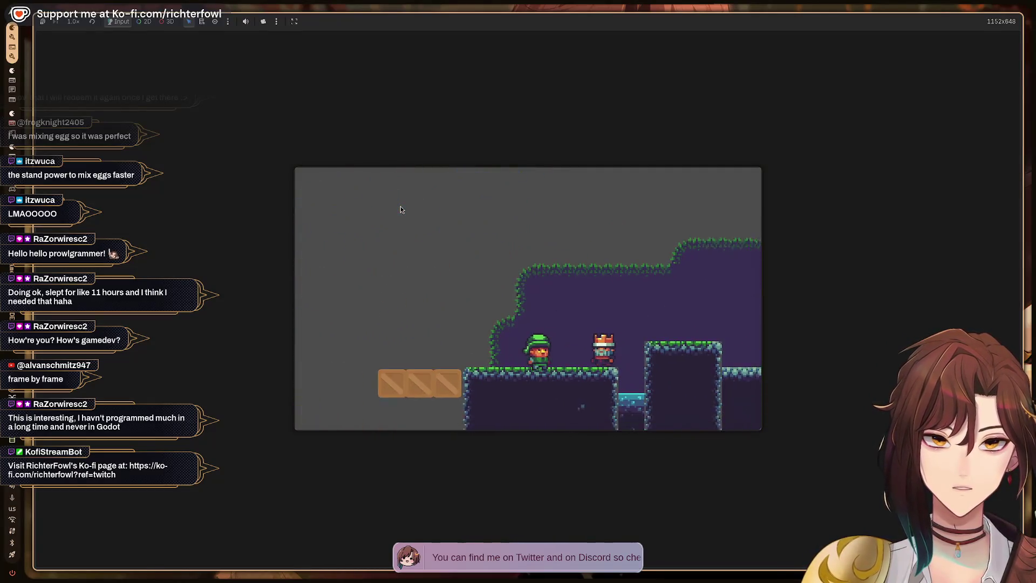
pyautogui.press('Right')
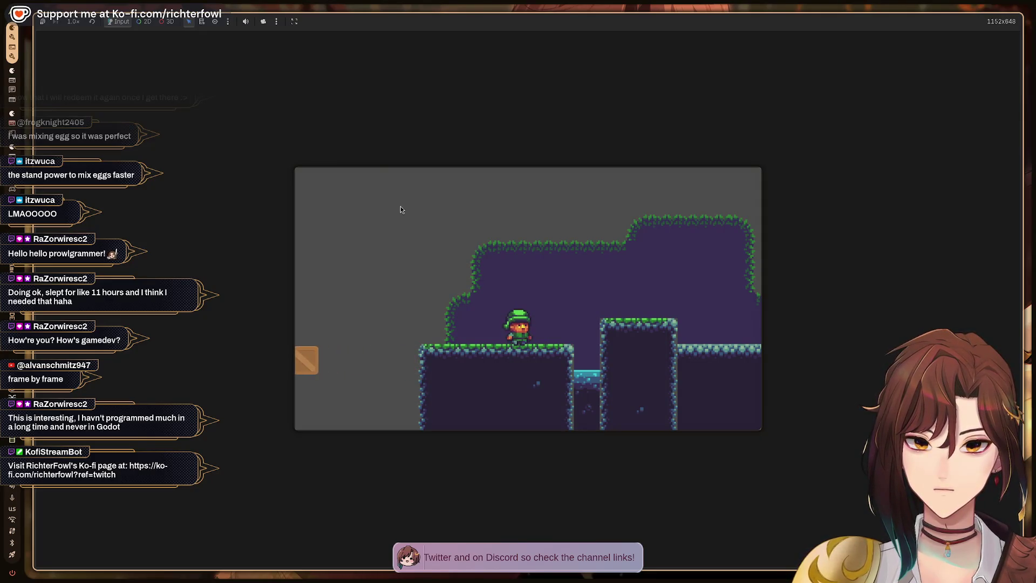
pyautogui.press('F8')
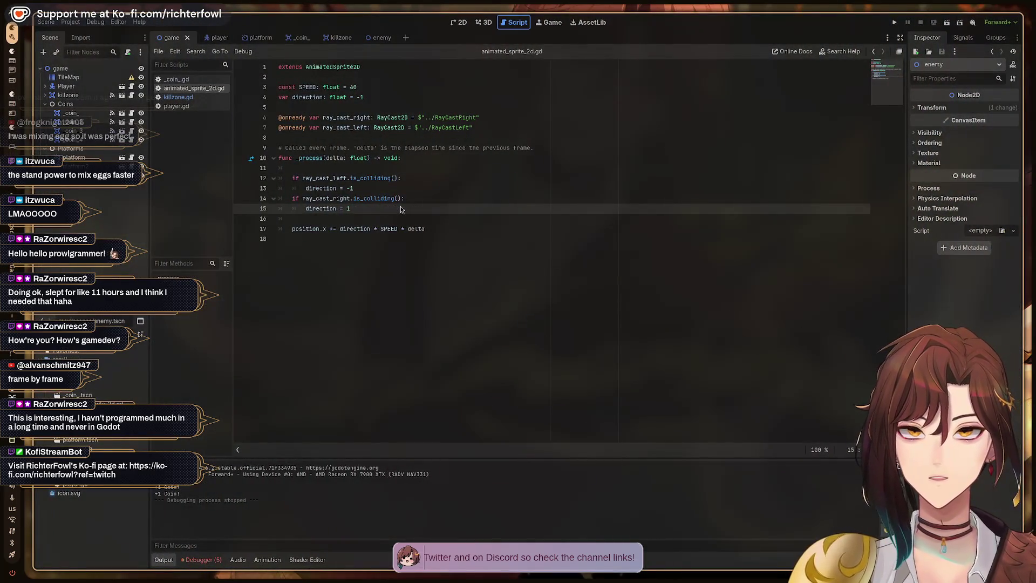
pyautogui.click(396, 185)
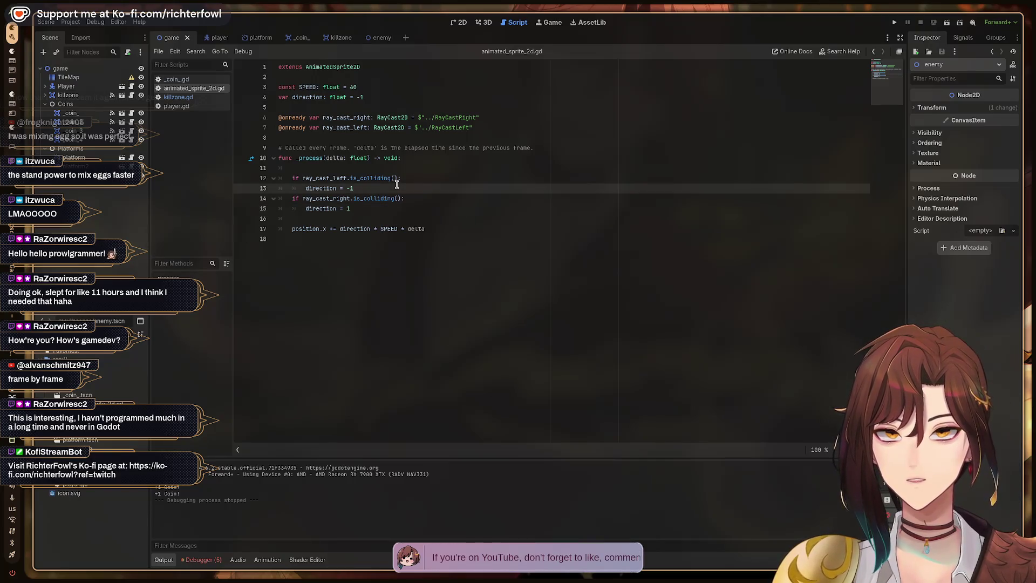
pyautogui.press('BackSpace')
pyautogui.write('1')
pyautogui.press('Down')
pyautogui.press('Down')
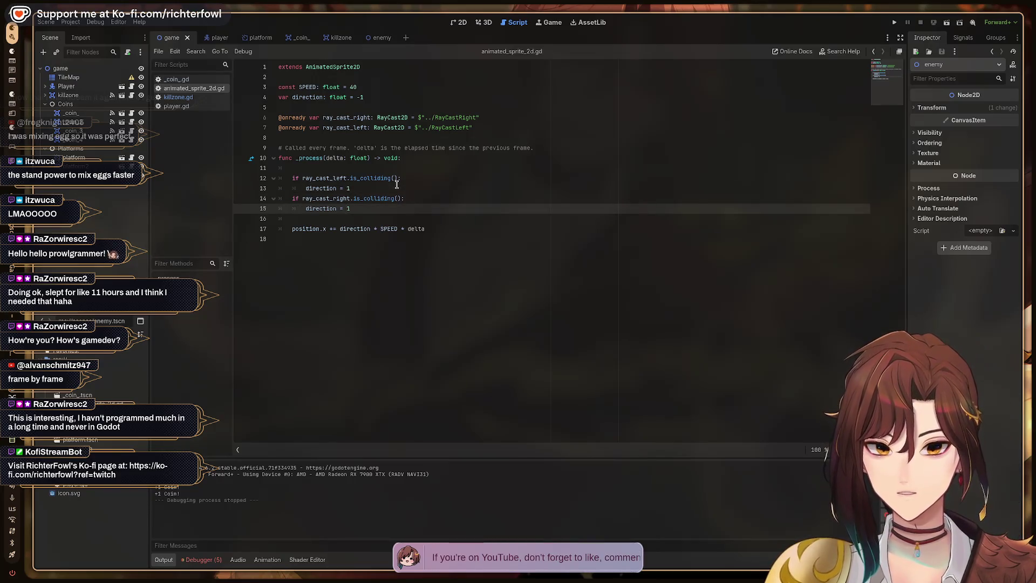
pyautogui.write('-')
pyautogui.hotkey('ctrl', 's')
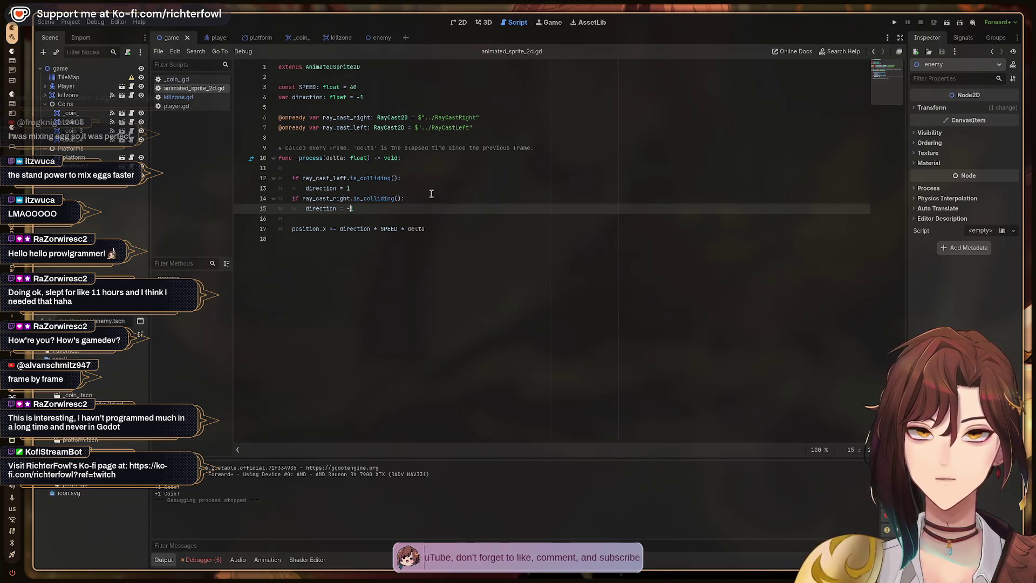
pyautogui.press('super+ctrl+Right')
pyautogui.press('super+ctrl+Left')
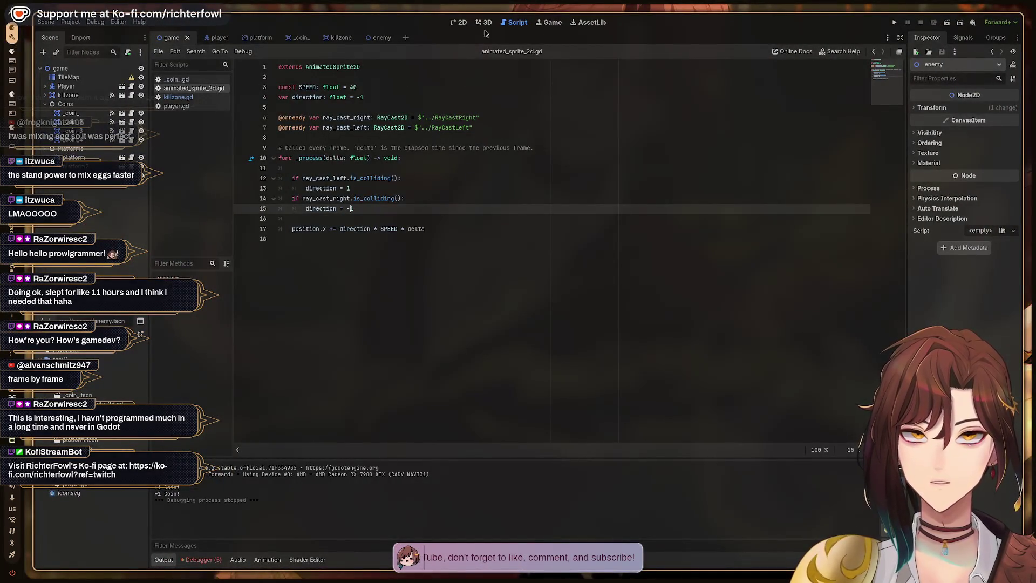
pyautogui.click(459, 22)
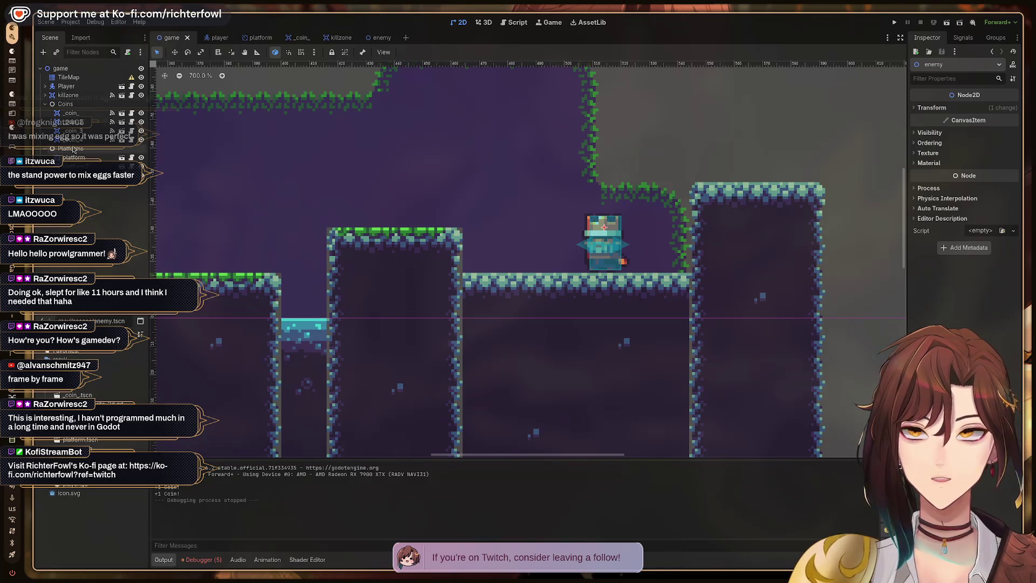
# - Select the level's TileMap node, open its TileMap and TileSet panels, then deselect it
pyautogui.click(75, 77)
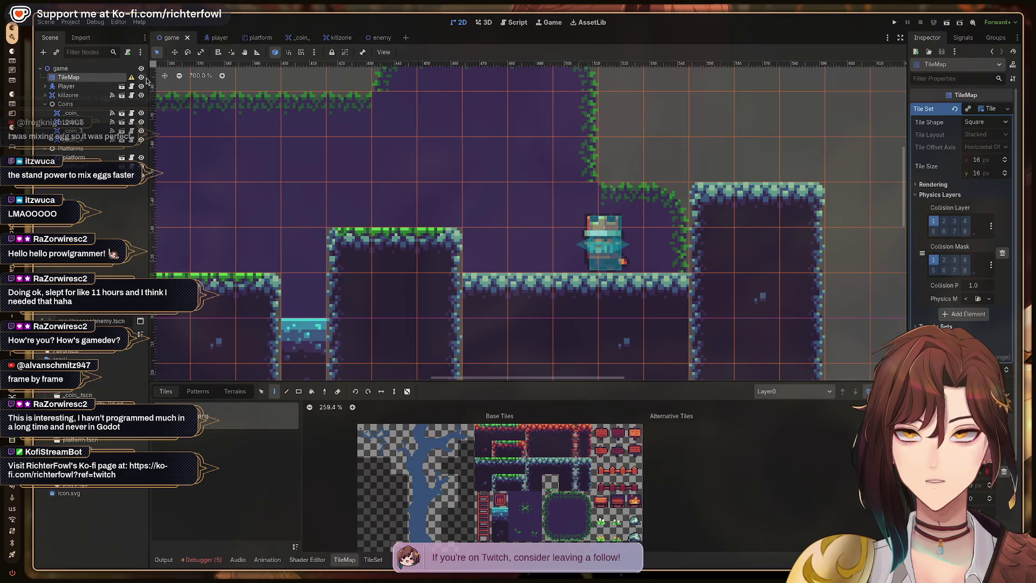
pyautogui.moveTo(133, 80)
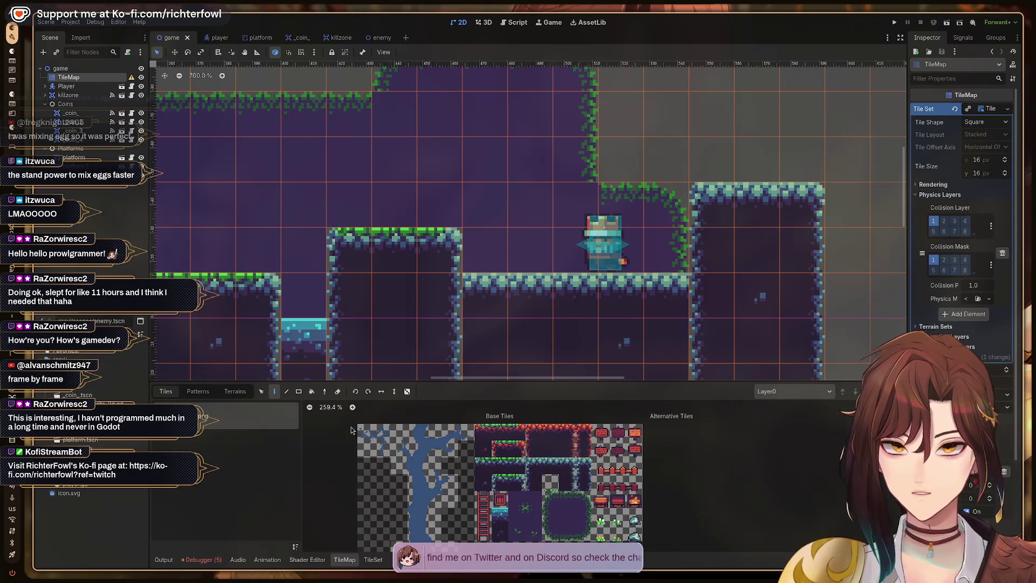
pyautogui.hotkey('ctrl', 'j')
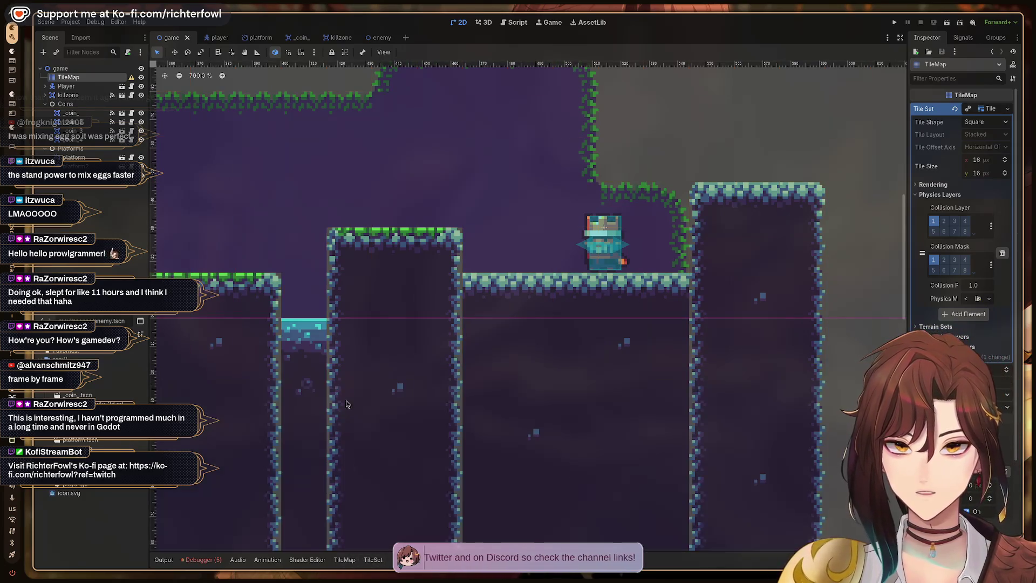
pyautogui.click(350, 565)
pyautogui.click(371, 561)
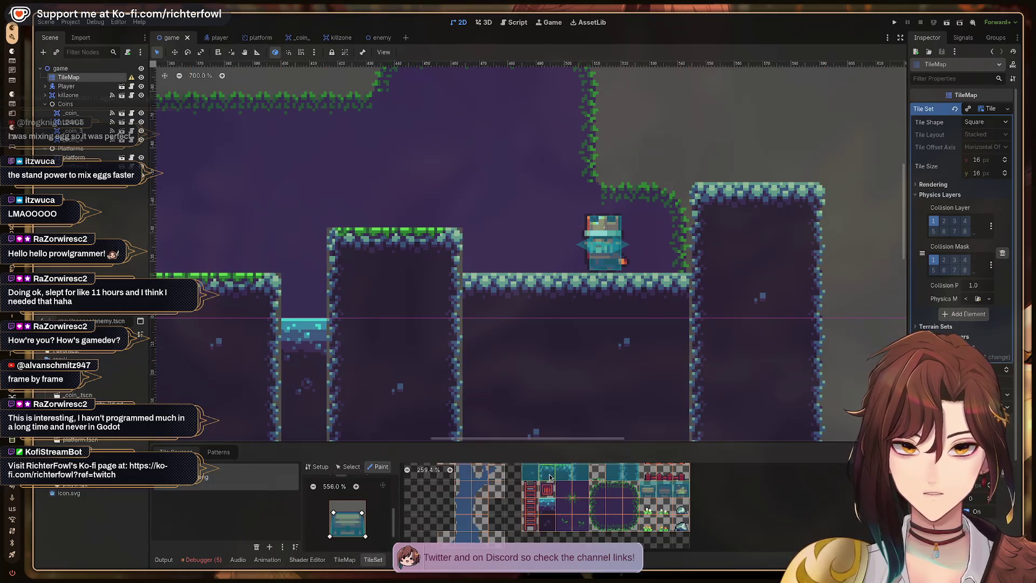
pyautogui.scroll(3, 556, 483)
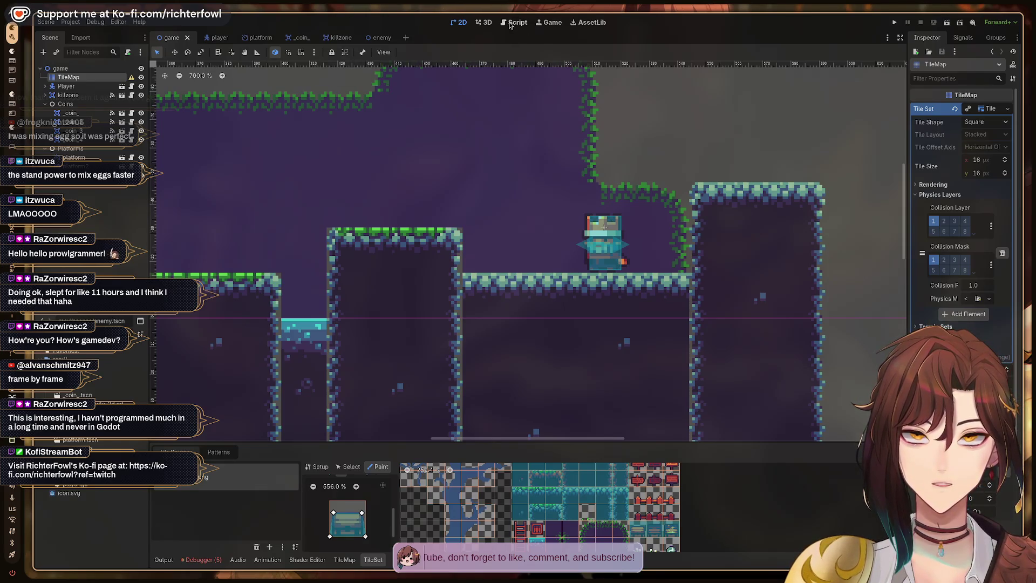
pyautogui.click(604, 228)
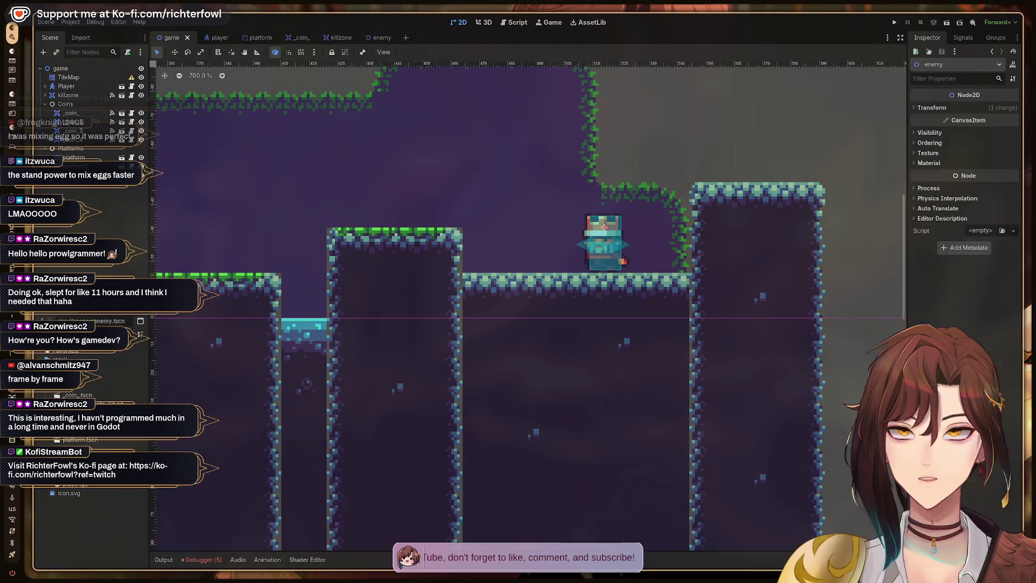
# - Close and reopen scene tabs to bring the enemy scene back into view
pyautogui.click(301, 37)
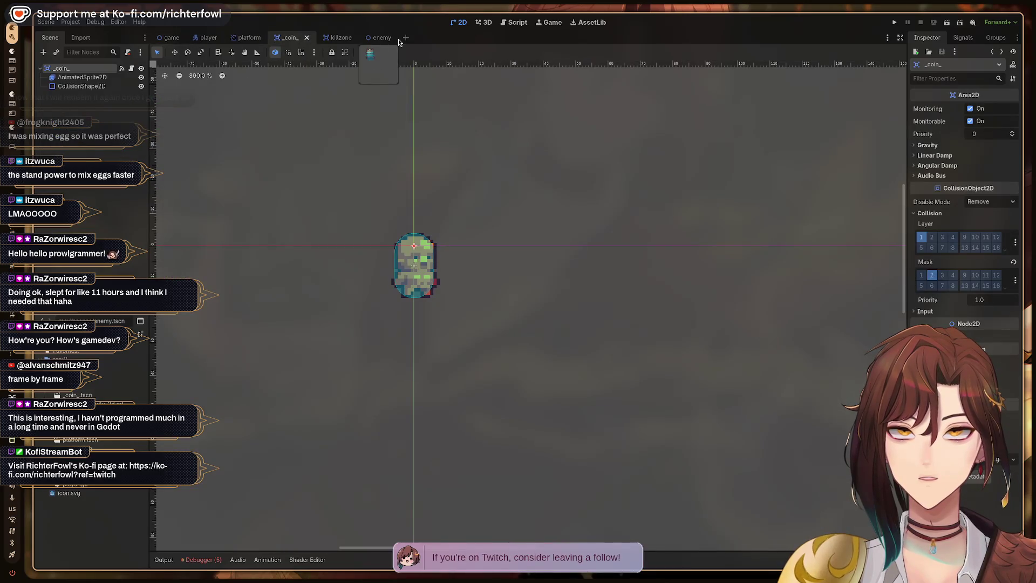
pyautogui.click(388, 39)
pyautogui.middleClick(387, 38)
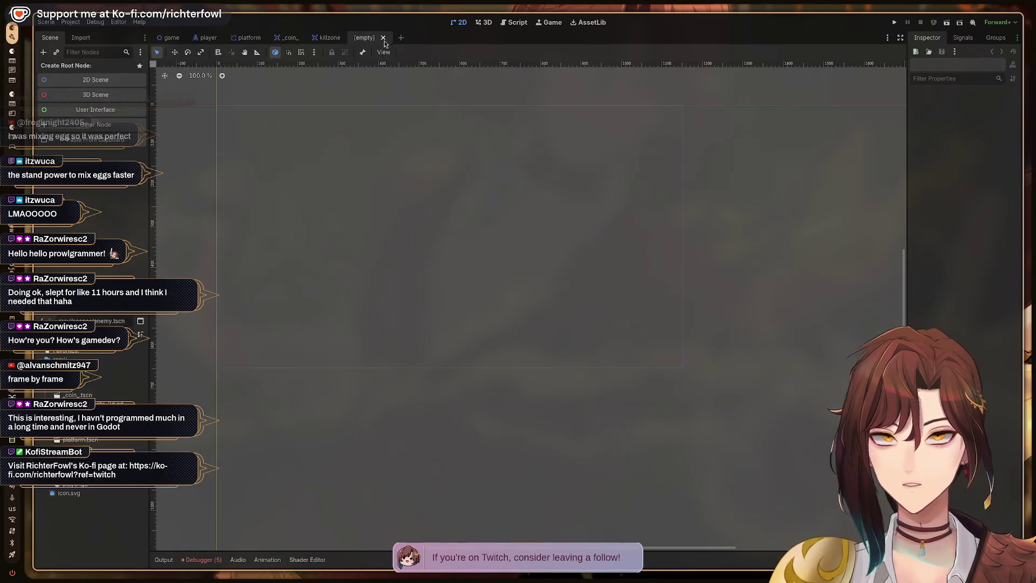
pyautogui.click(384, 38)
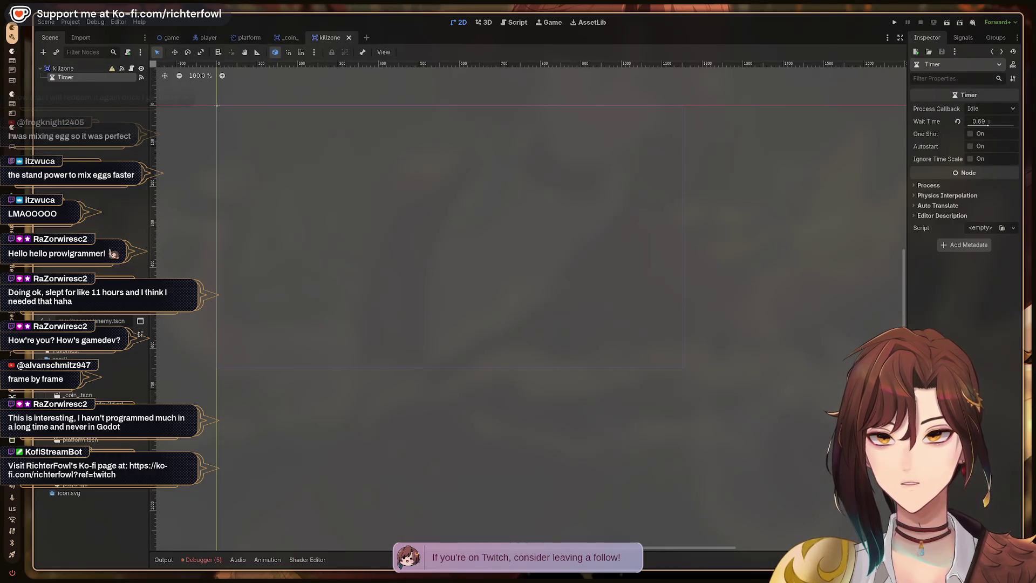
pyautogui.hotkey('ctrl', 'shift', 't')
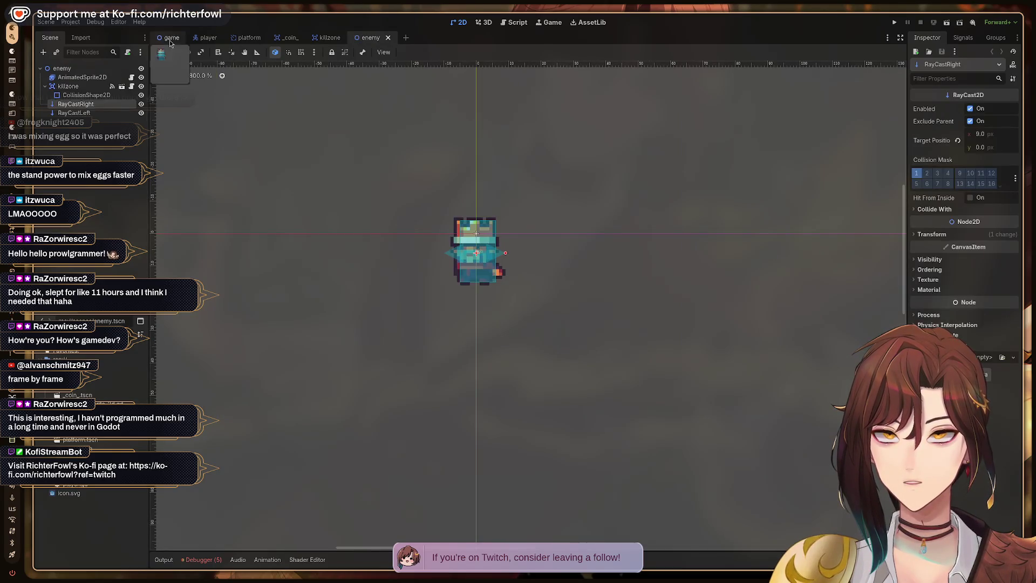
pyautogui.click(171, 38)
pyautogui.click(377, 37)
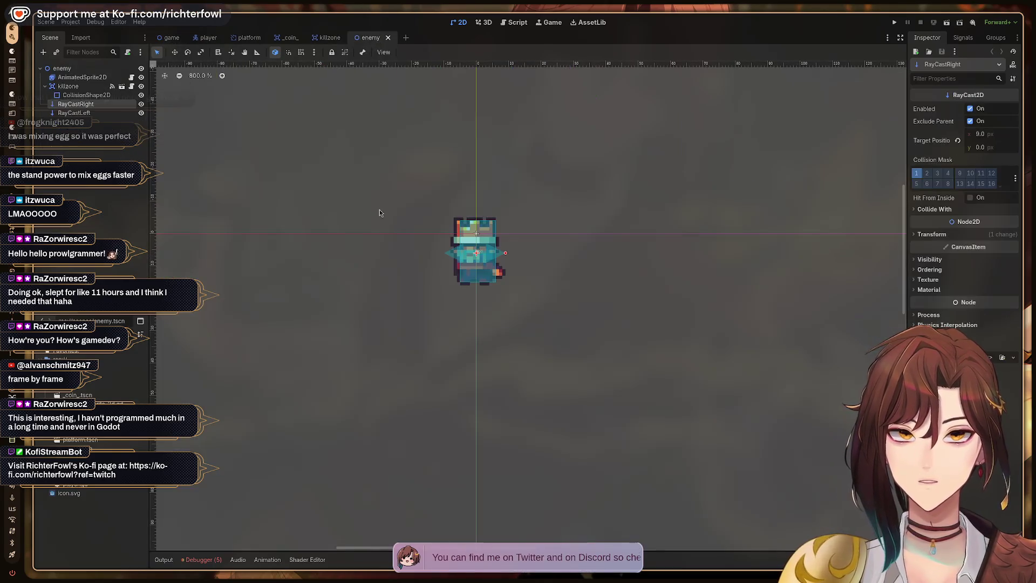
pyautogui.click(469, 255)
pyautogui.click(500, 257)
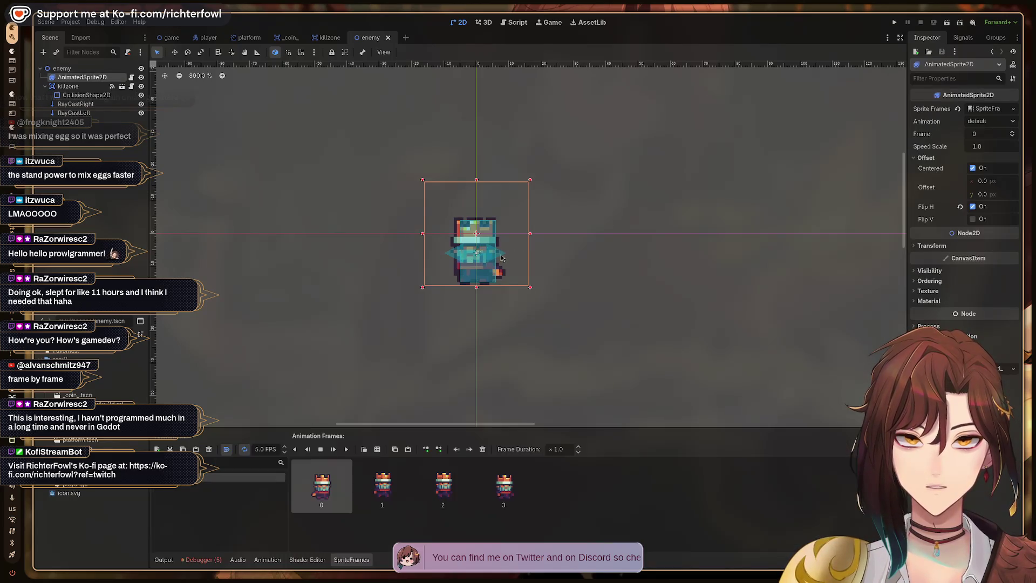
# - Extend RayCastRight's target to 12 and RayCastLeft's to -13, then view the game level
pyautogui.click(76, 103)
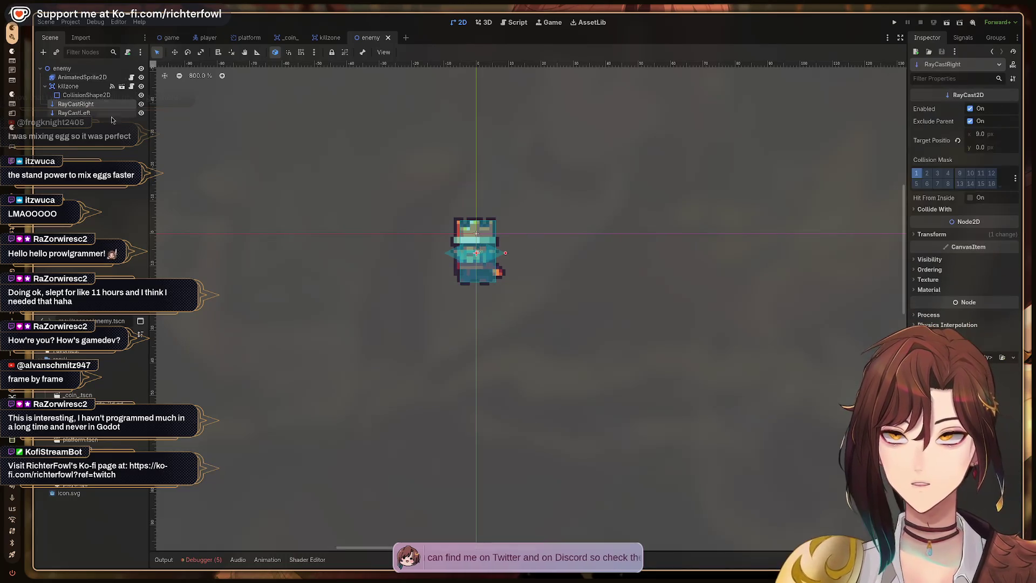
pyautogui.moveTo(511, 258); pyautogui.dragTo(522, 259)
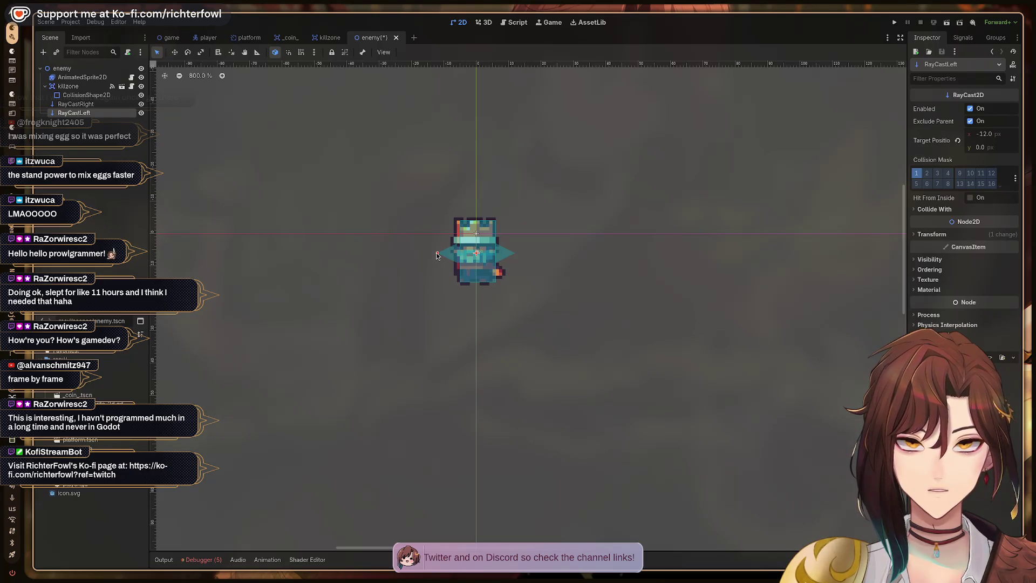
pyautogui.moveTo(436, 253); pyautogui.dragTo(434, 254)
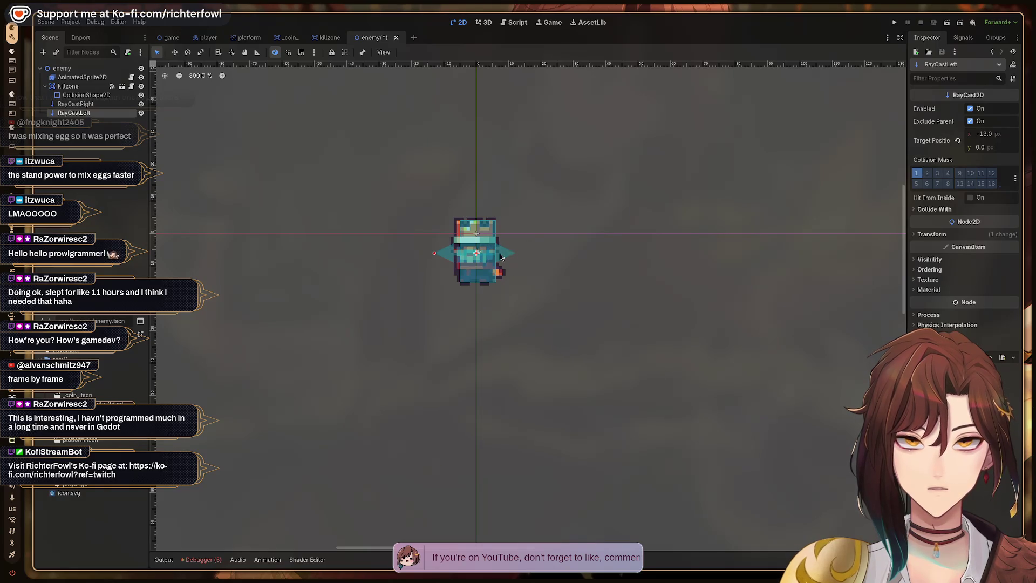
pyautogui.click(501, 257)
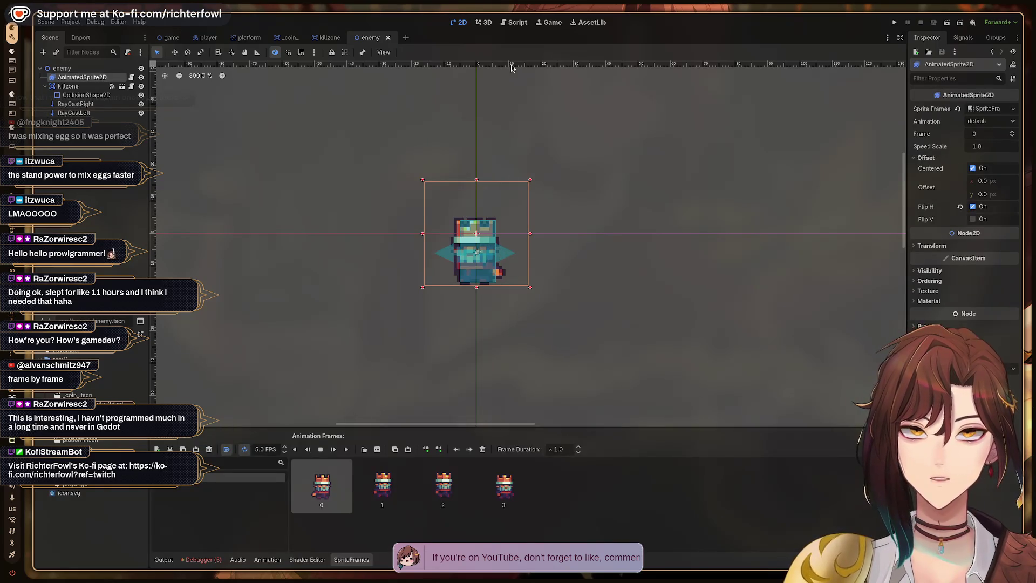
pyautogui.click(516, 25)
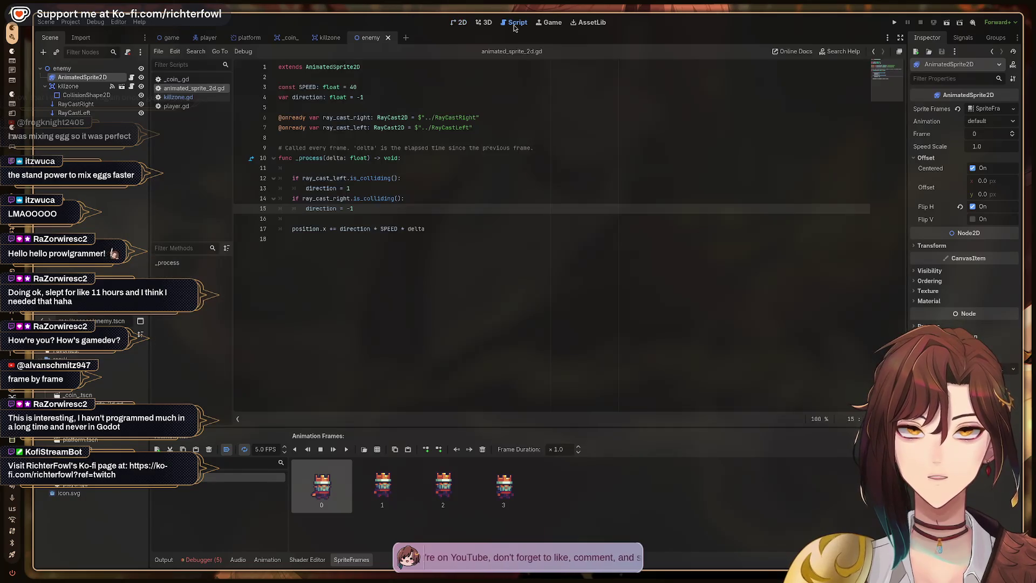
pyautogui.click(462, 23)
pyautogui.click(167, 39)
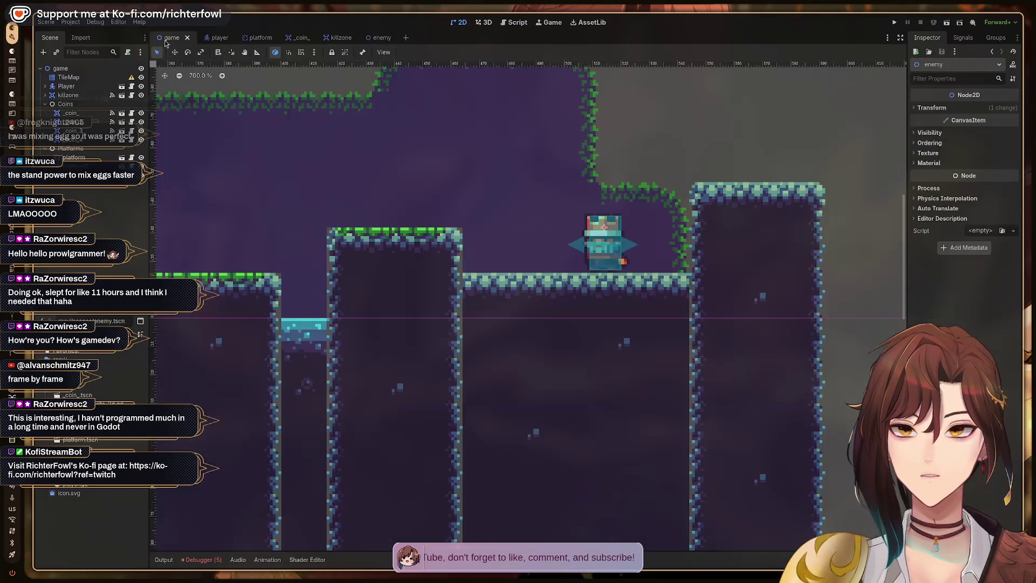
pyautogui.press('F5')
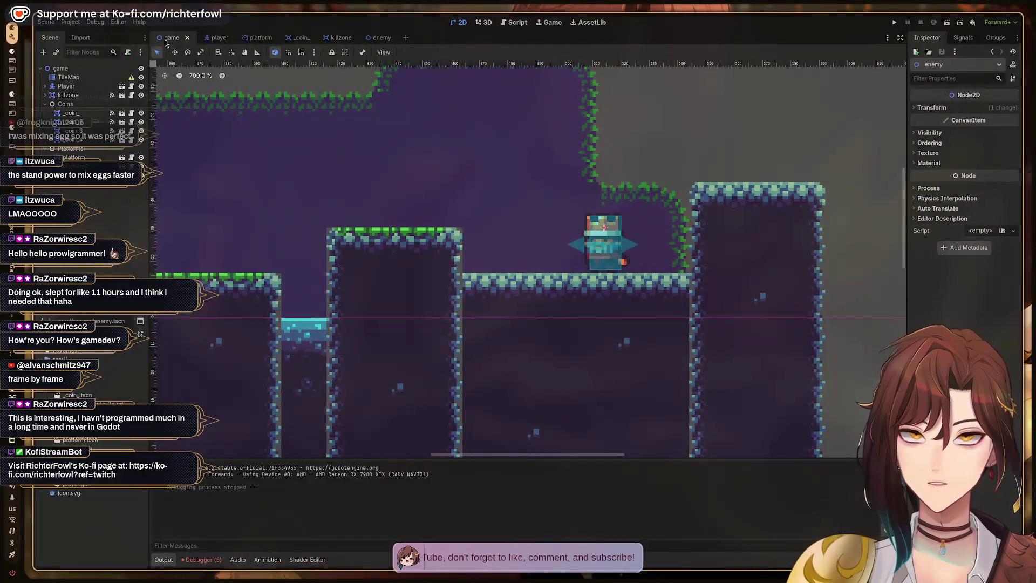
pyautogui.click(86, 70)
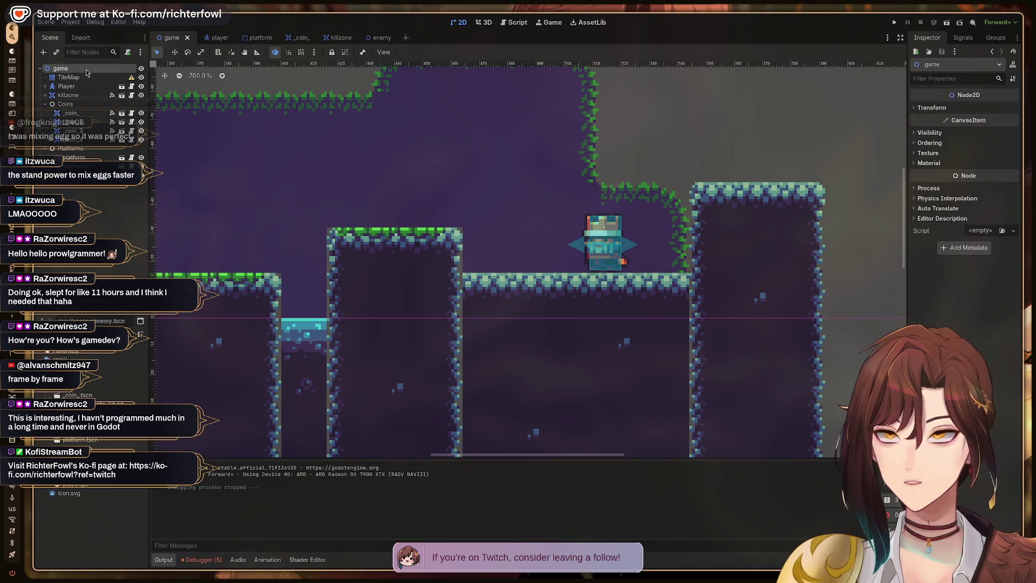
pyautogui.press('F5')
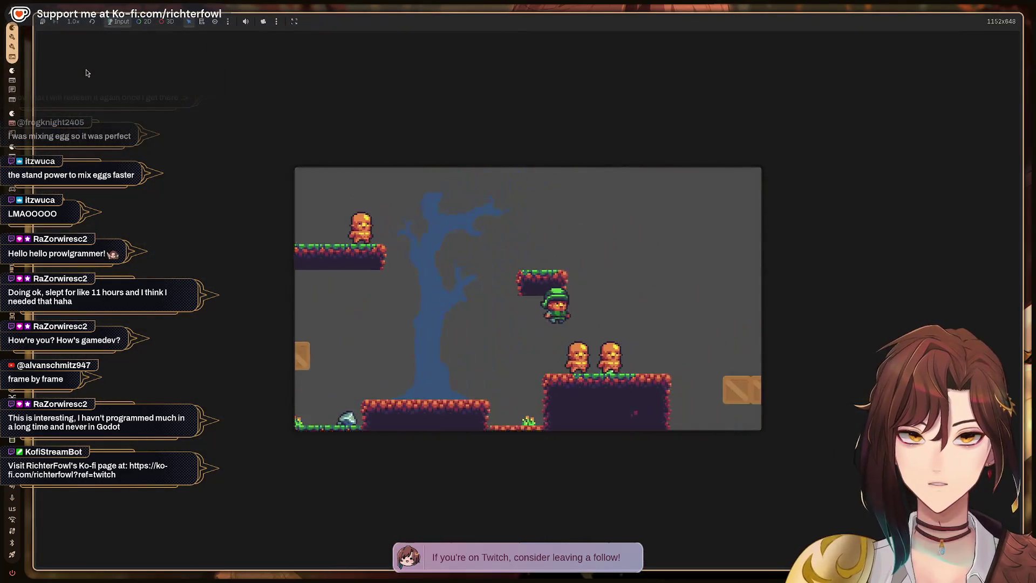
pyautogui.press('Right')
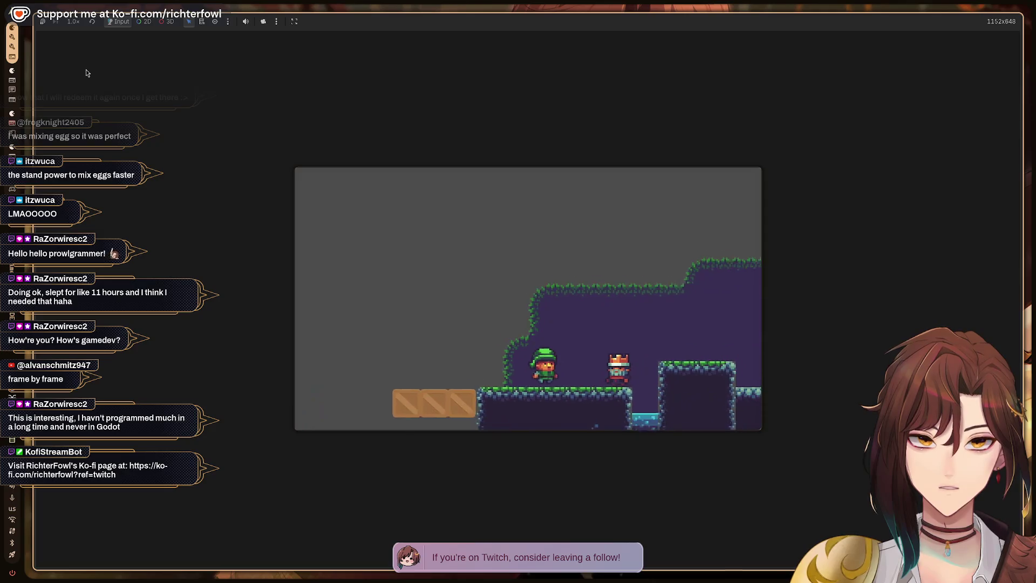
pyautogui.press('Right')
pyautogui.press('space')
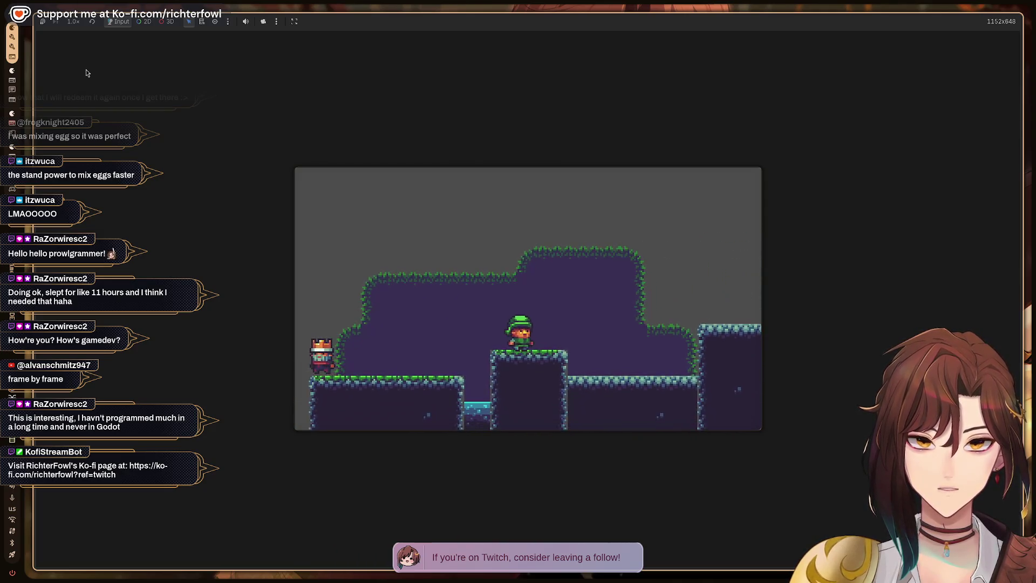
pyautogui.press('F8')
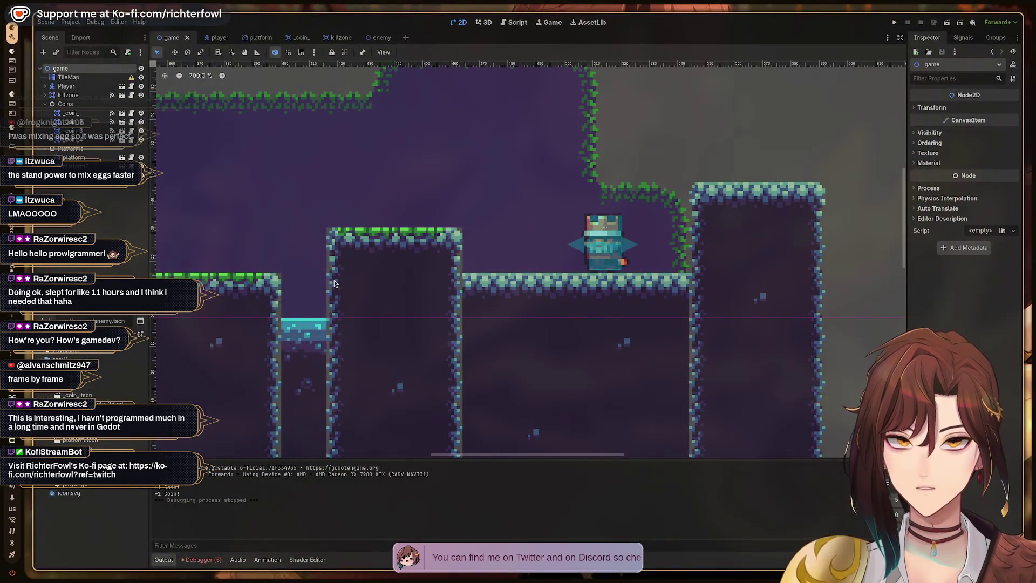
# - Move the Player node onto the cave platform beside the enemy and run the game with F5
pyautogui.scroll(-4, 334, 280)
pyautogui.moveTo(209, 192); pyautogui.dragTo(463, 195)
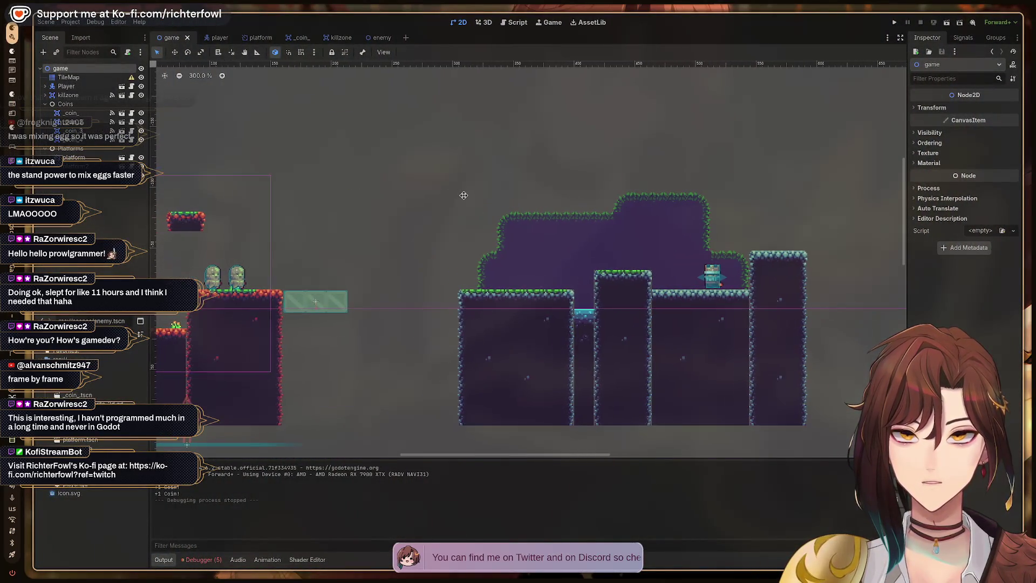
pyautogui.hscroll(-5, 259, 302)
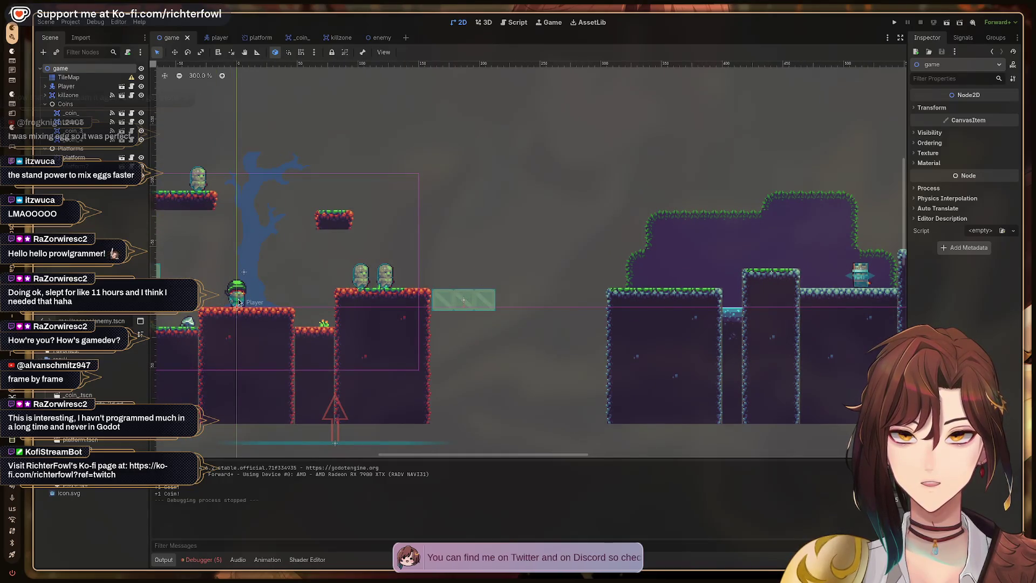
pyautogui.click(241, 292)
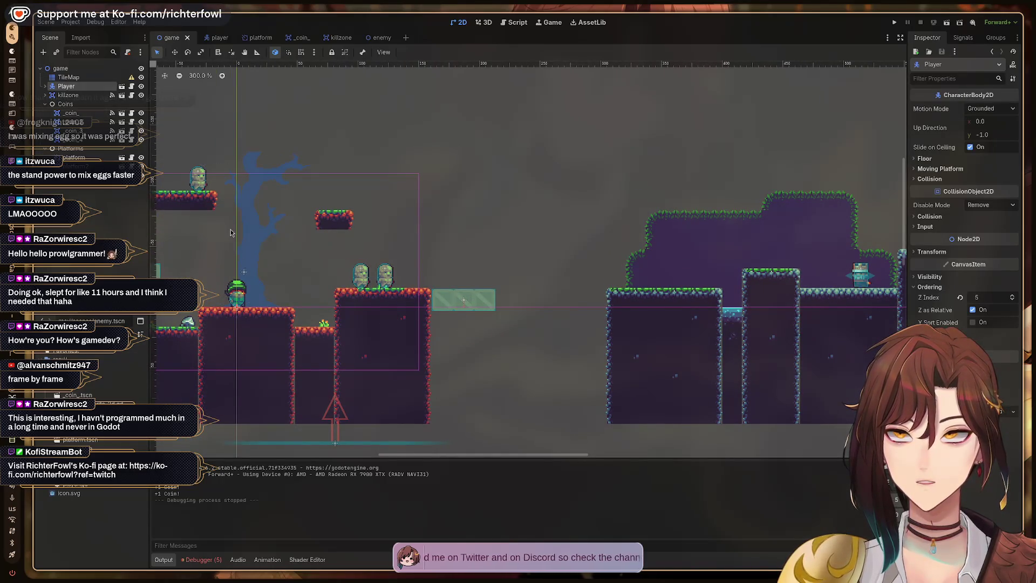
pyautogui.moveTo(240, 296)
pyautogui.mouseDown()
pyautogui.moveTo(307, 238)
pyautogui.moveTo(729, 246)
pyautogui.moveTo(754, 259)
pyautogui.mouseUp()
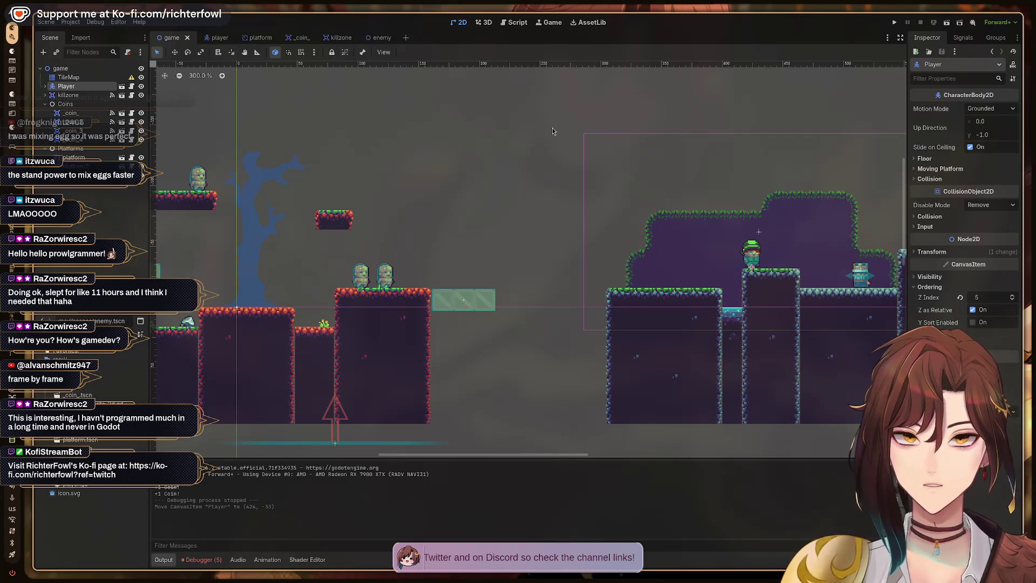
pyautogui.press('F5')
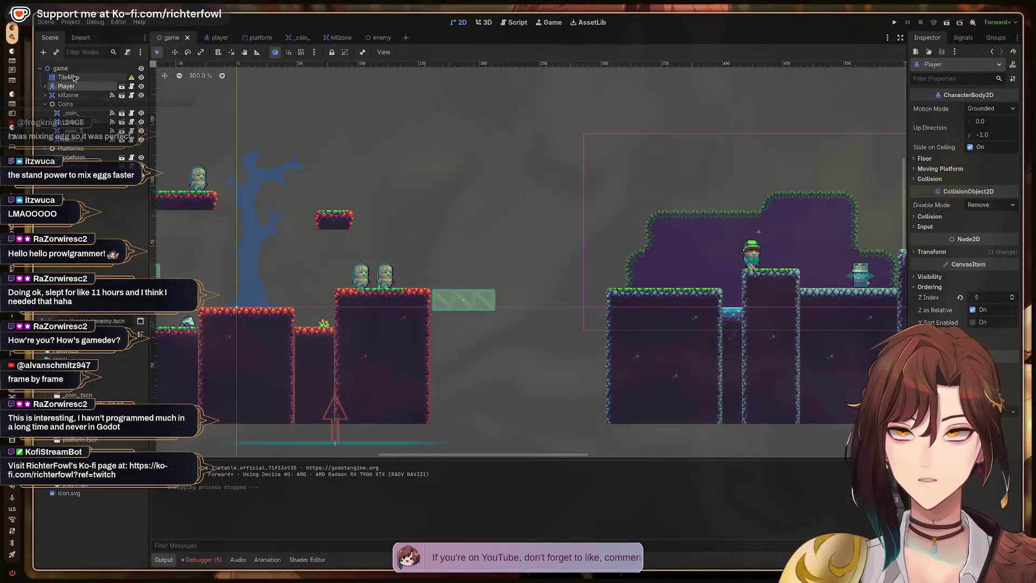
pyautogui.click(61, 69)
pyautogui.press('F5')
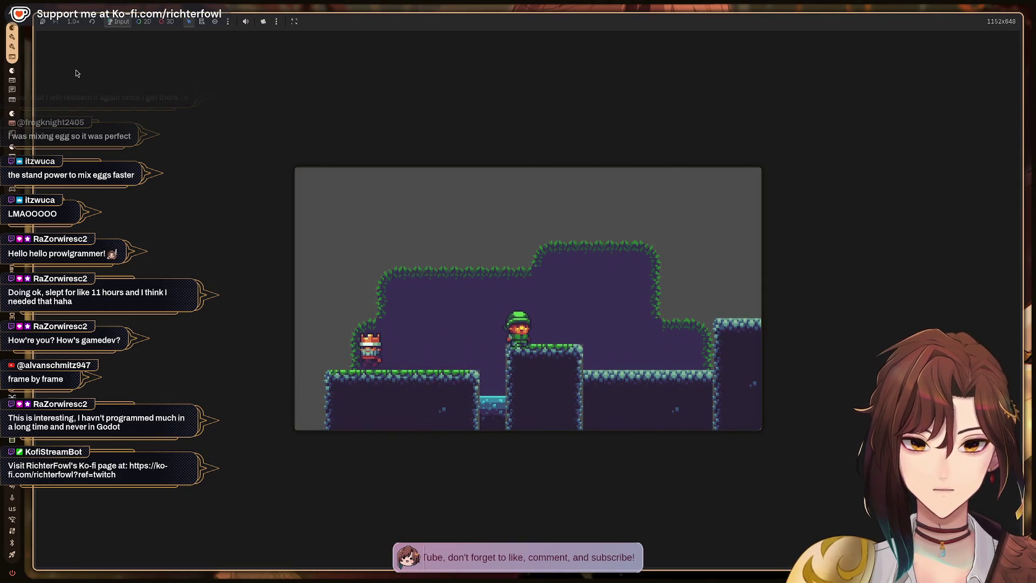
# - Stop the game with F8, centre the cave area, and reopen the enemy scene
pyautogui.press('F8')
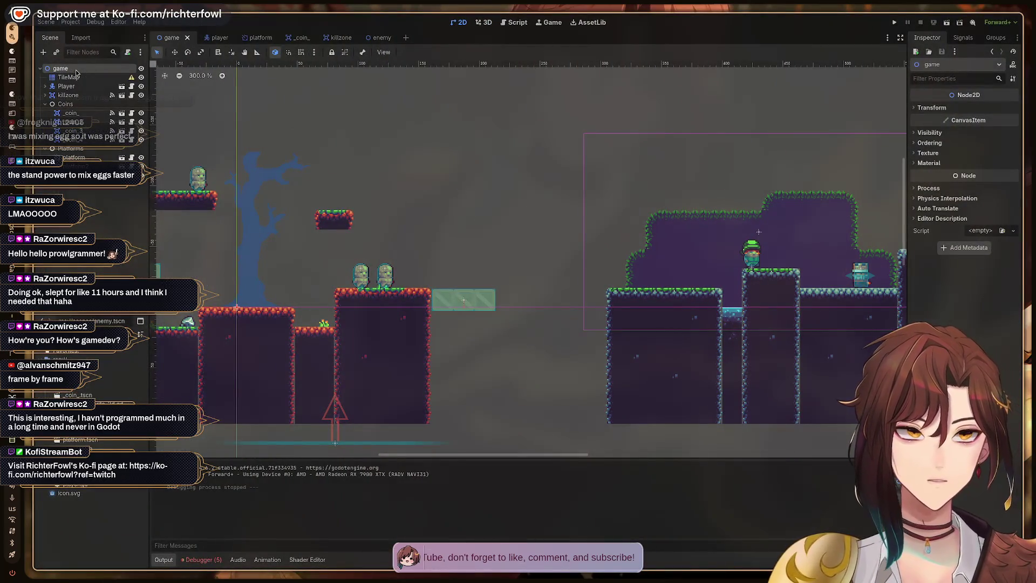
pyautogui.moveTo(834, 268); pyautogui.dragTo(517, 259)
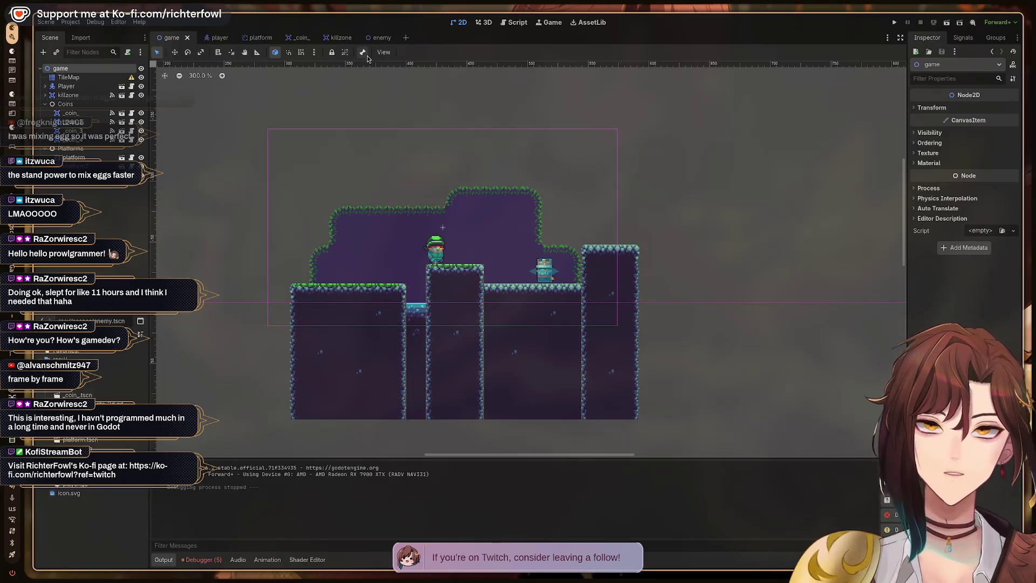
pyautogui.click(382, 37)
pyautogui.click(78, 104)
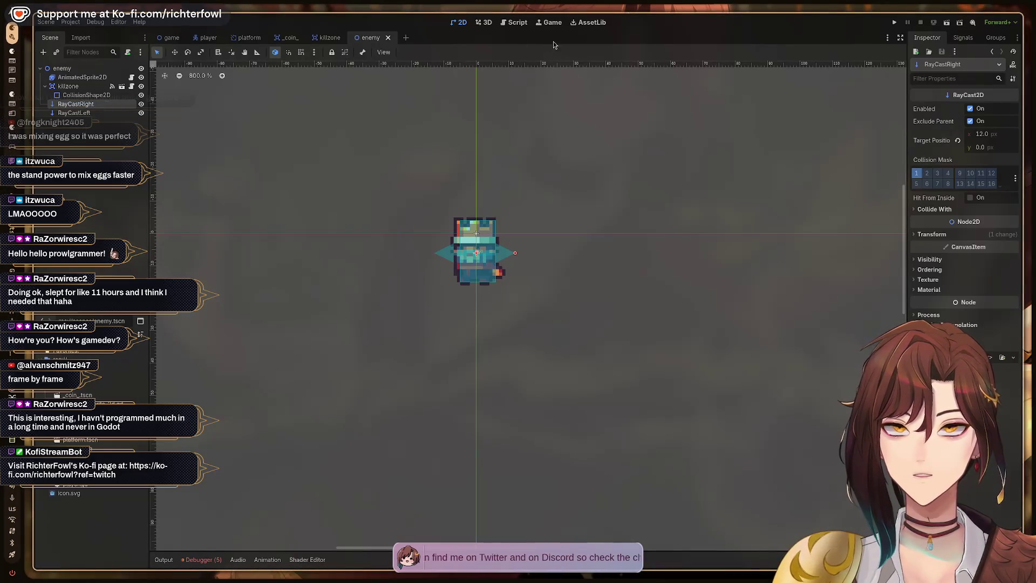
# - Compare the YouTube tutorial's ray-cast code against animated_sprite_2d.gd, ending back on the Godot script
pyautogui.hotkey('ctrl', 'F3')
pyautogui.hotkey('alt', 'Tab')
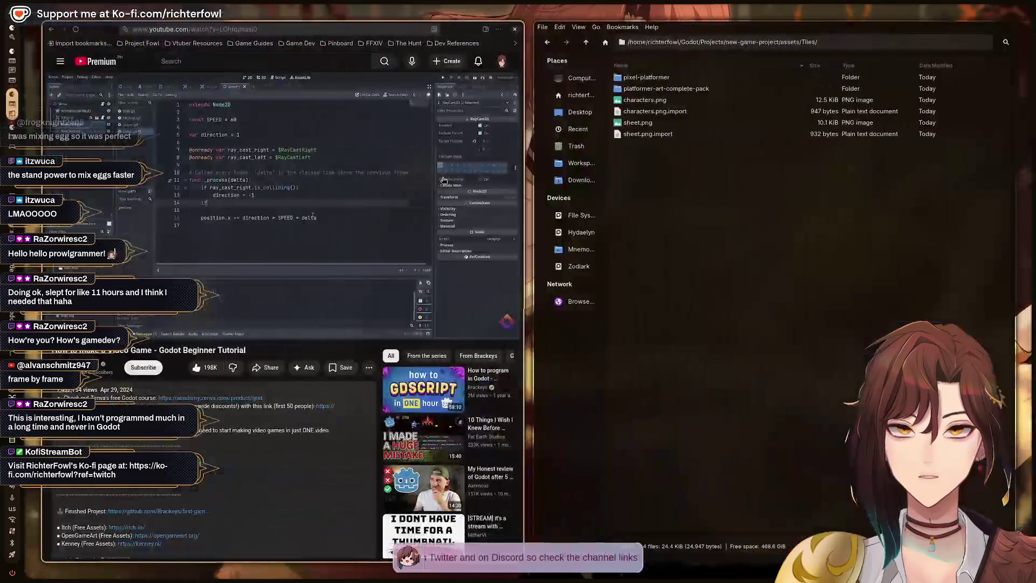
pyautogui.hotkey('alt', 'Tab')
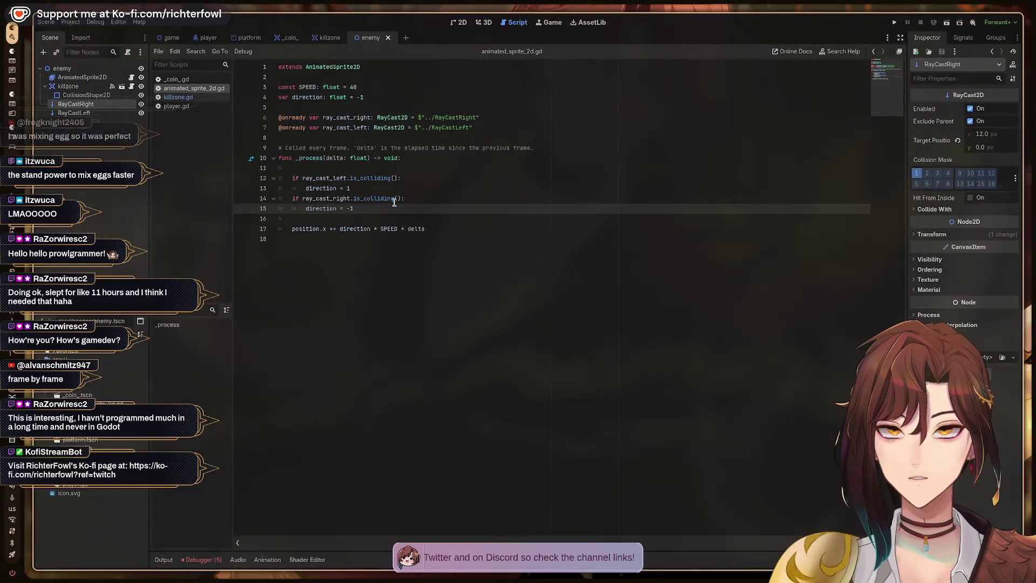
pyautogui.hotkey('alt', 'Tab')
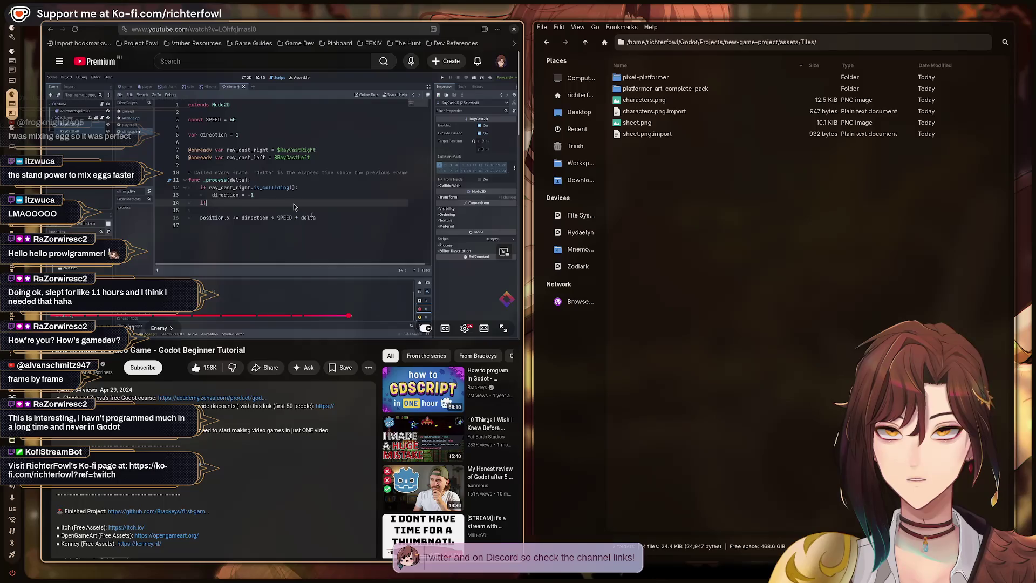
pyautogui.hotkey('alt', 'Tab')
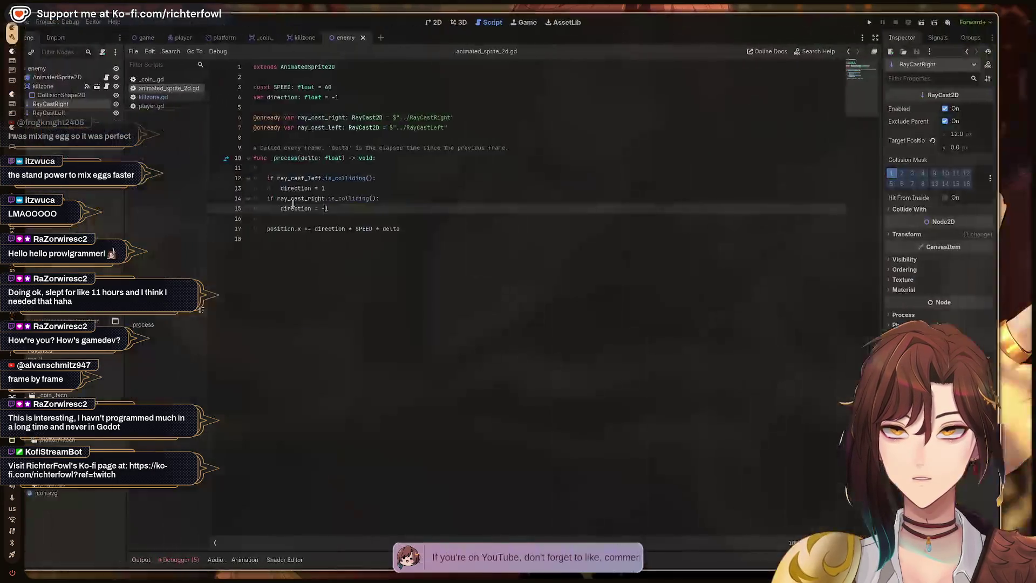
pyautogui.hotkey('alt', 'Tab')
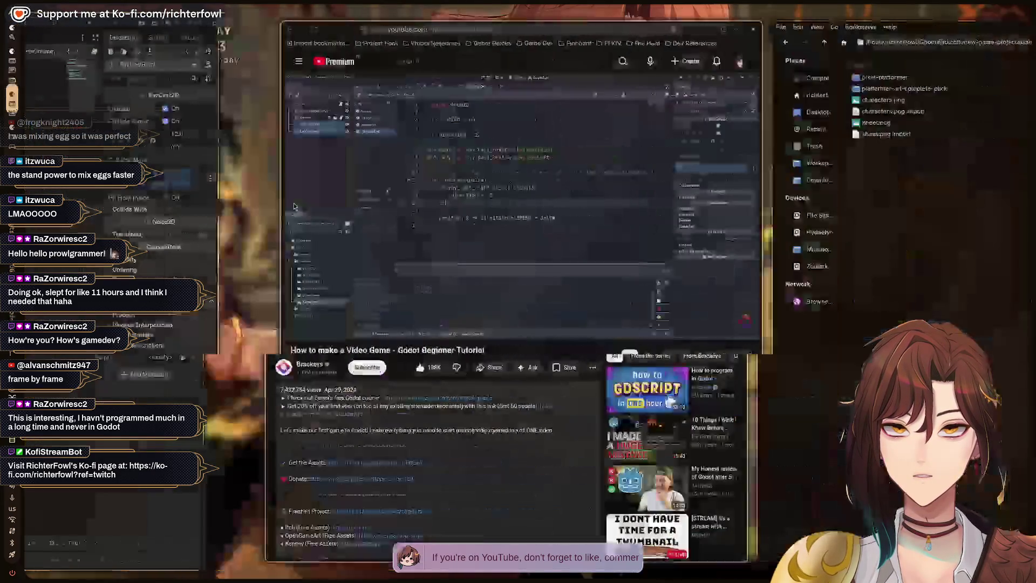
pyautogui.hotkey('alt', 'Tab')
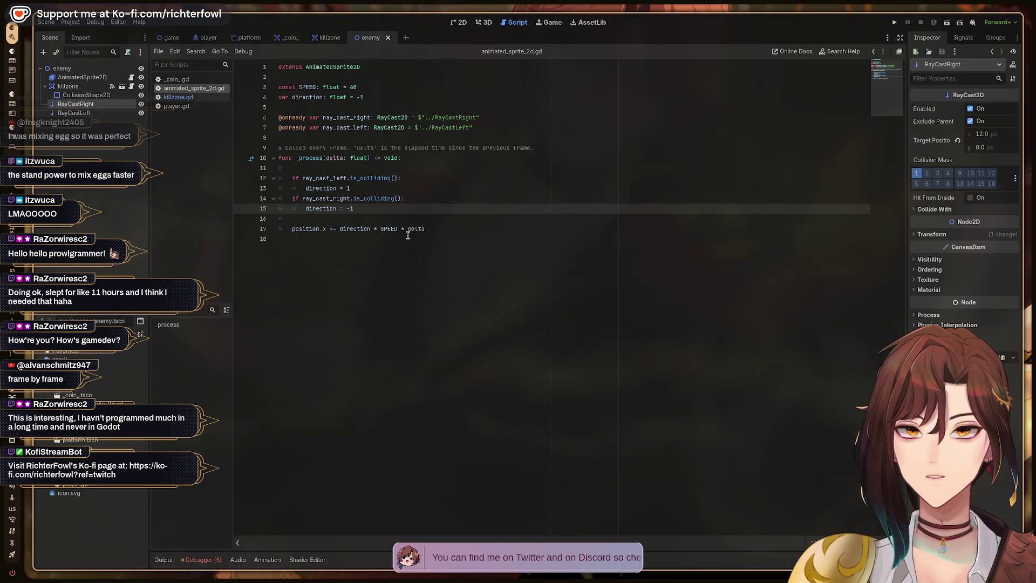
# - Add a print("We are going ") debug line below the position update on line 18
pyautogui.click(449, 227)
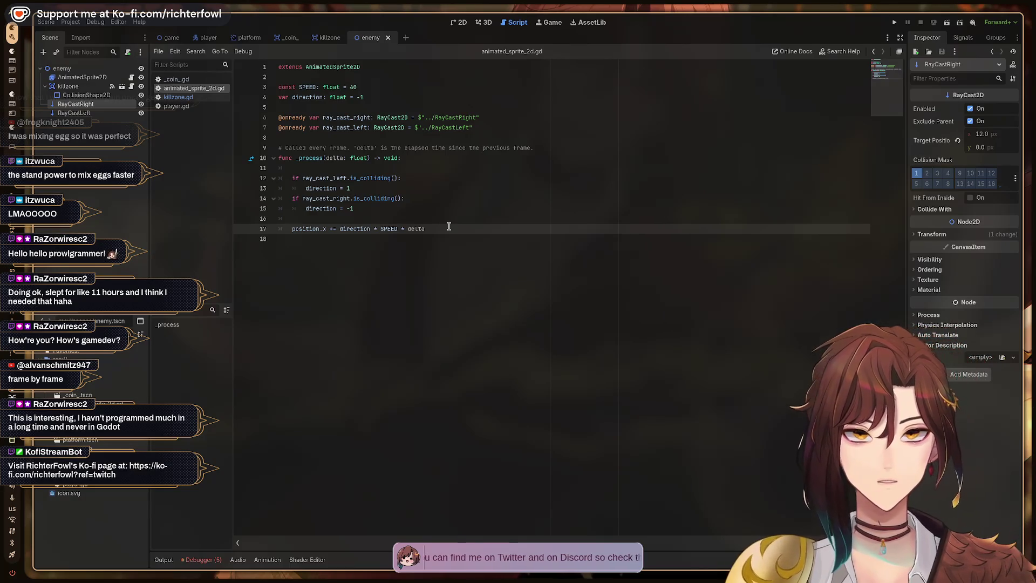
pyautogui.press('Return')
pyautogui.write('print')
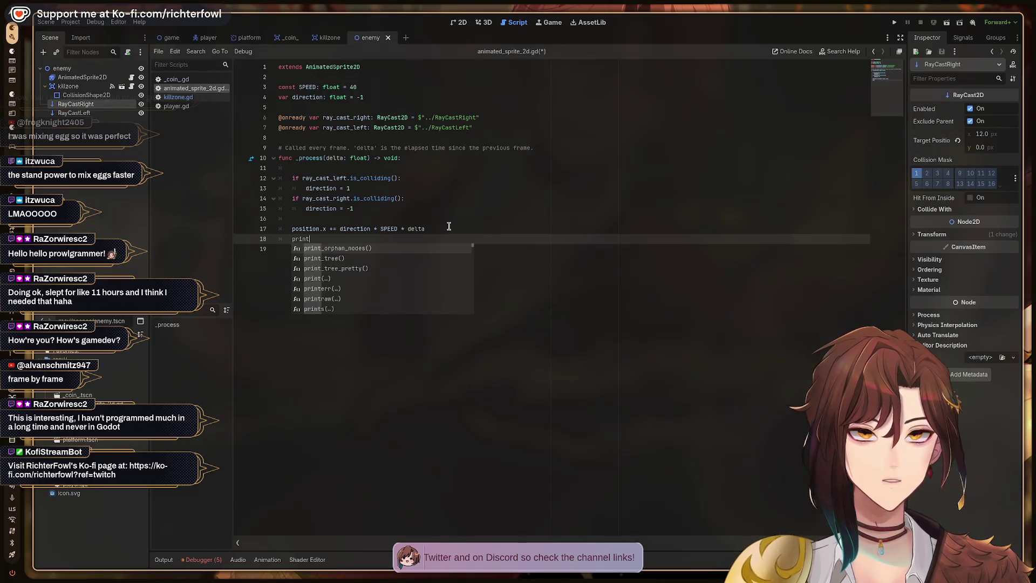
pyautogui.write('(')
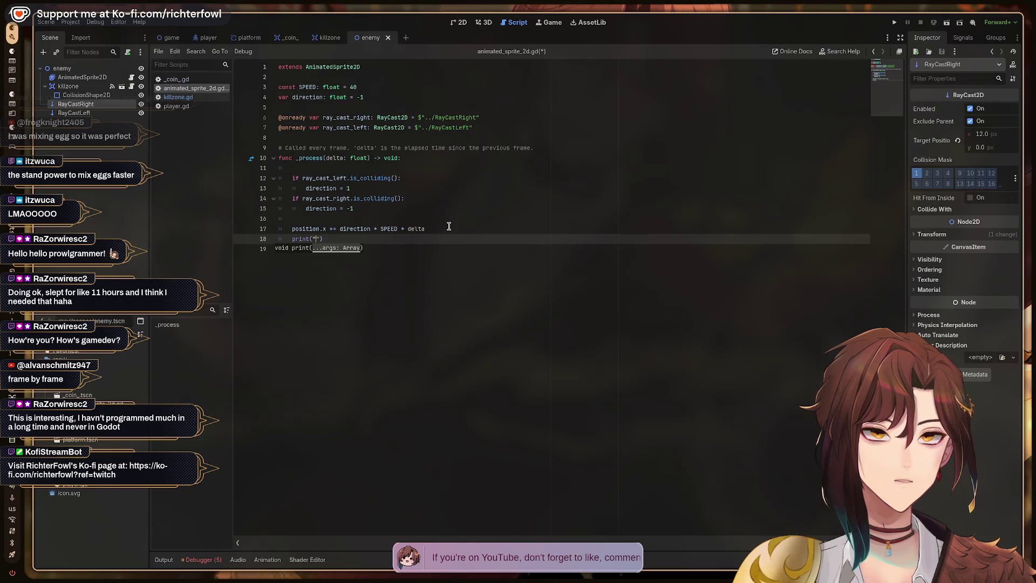
pyautogui.write('e are going')
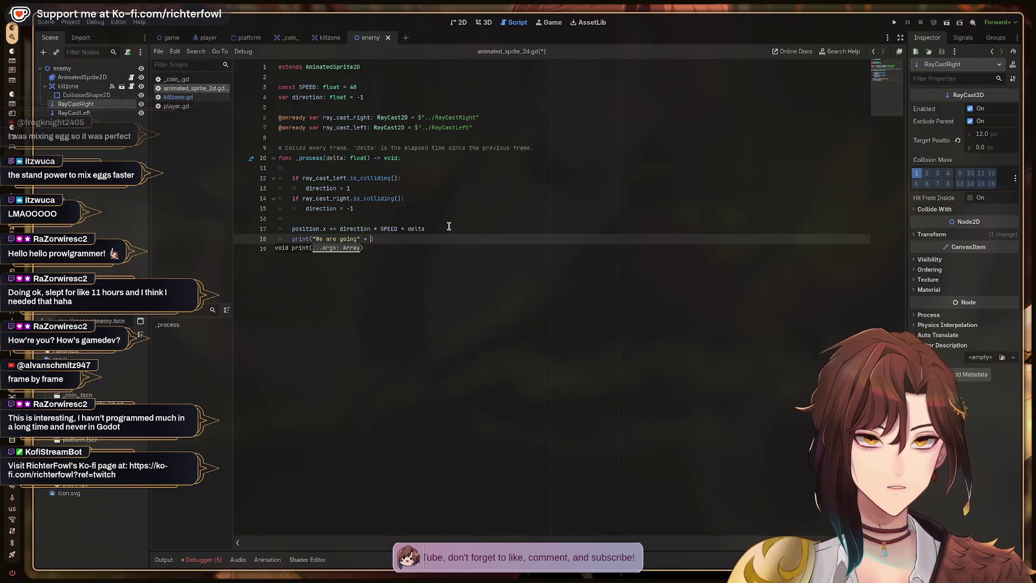
pyautogui.press('Left')
pyautogui.press('Left')
pyautogui.press('Left')
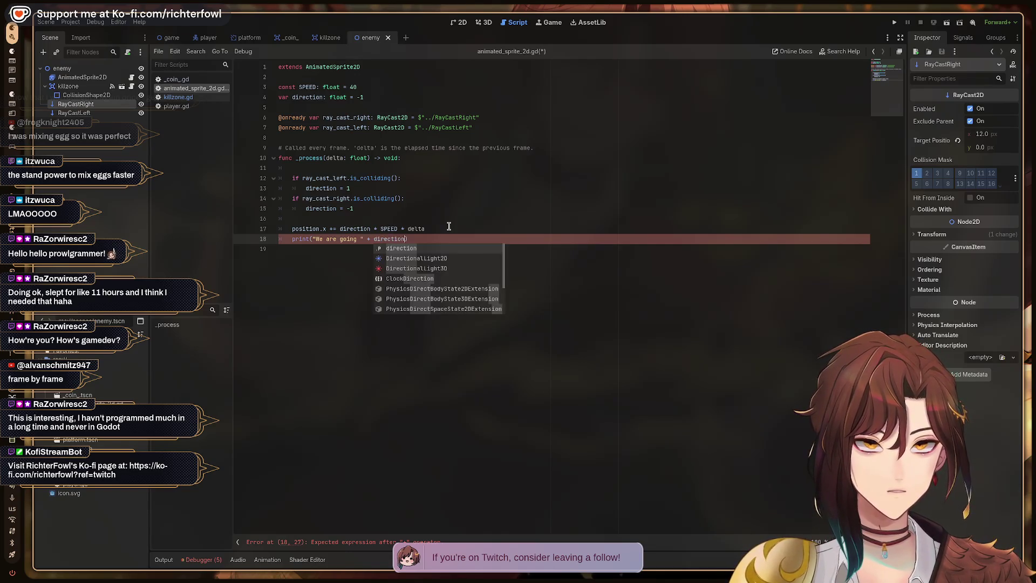
pyautogui.press('Return')
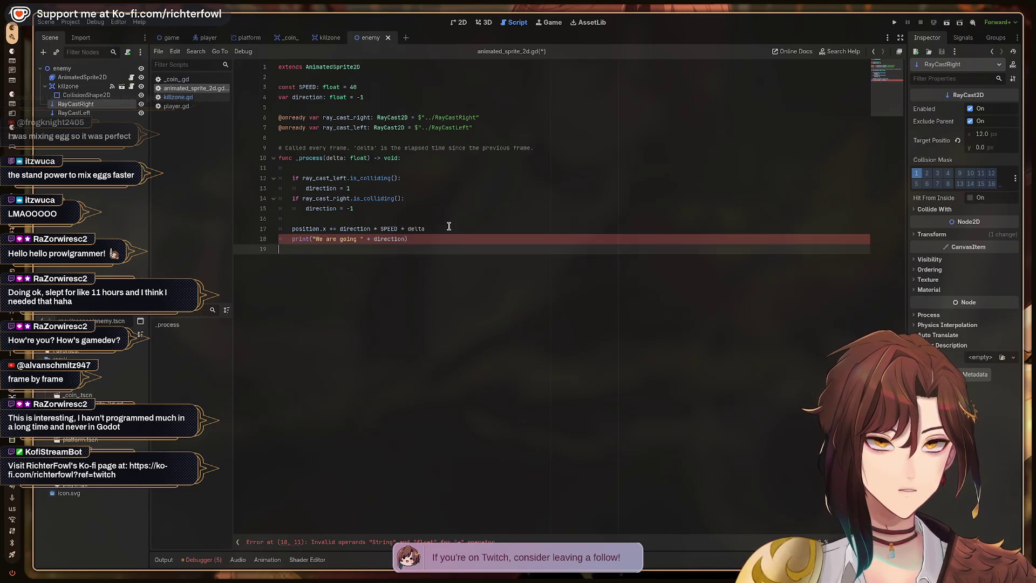
pyautogui.press('Left')
pyautogui.press('BackSpace')
pyautogui.press('BackSpace')
pyautogui.write('"')
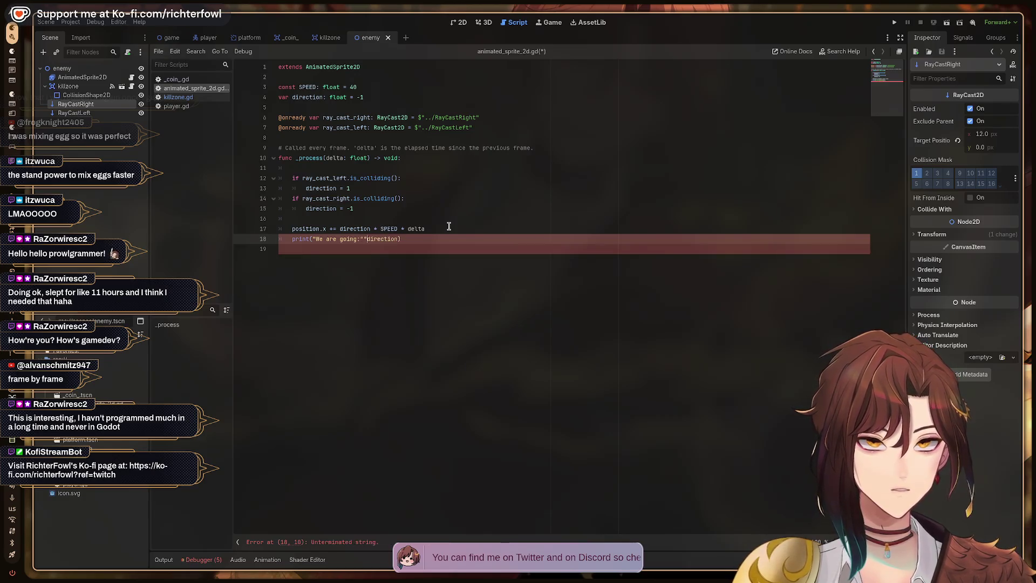
pyautogui.write(')')
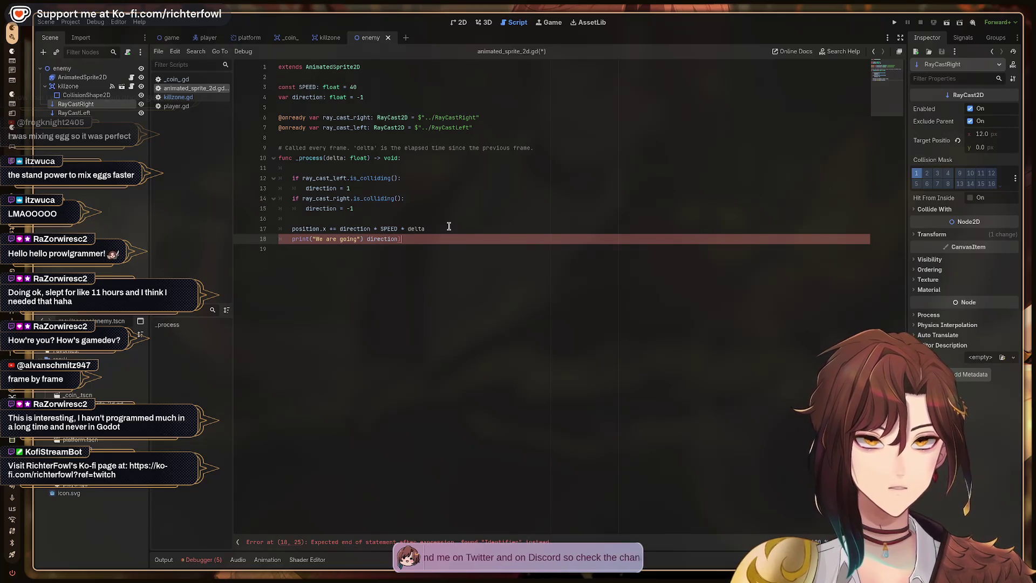
pyautogui.press('End')
pyautogui.press('BackSpace')
pyautogui.press('Left')
pyautogui.press('Left')
pyautogui.press('Left')
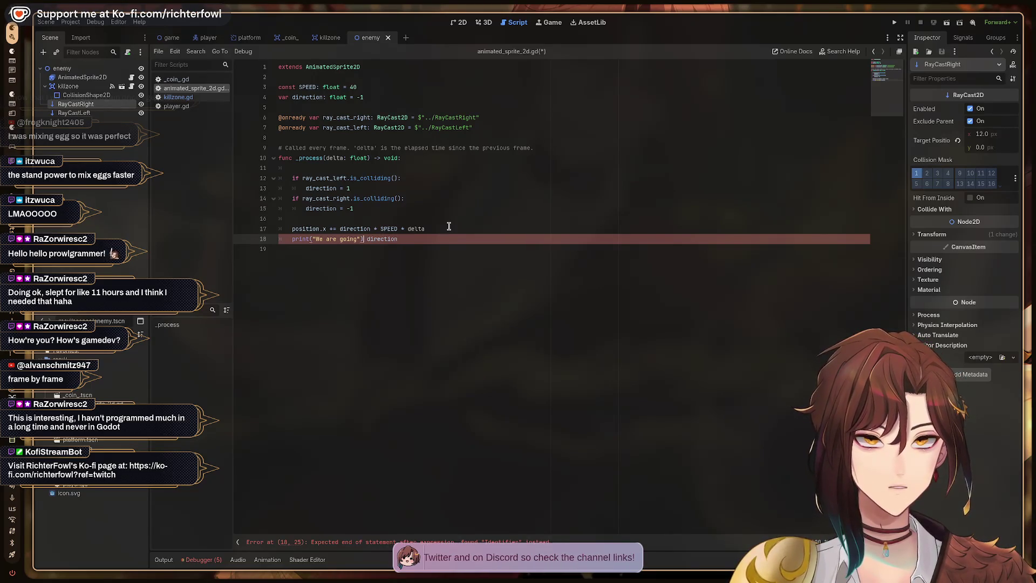
# - Make line 18 print("We are going ",direction), drop the extra print line, save, and open the game scene
pyautogui.press('Return')
pyautogui.write('print')
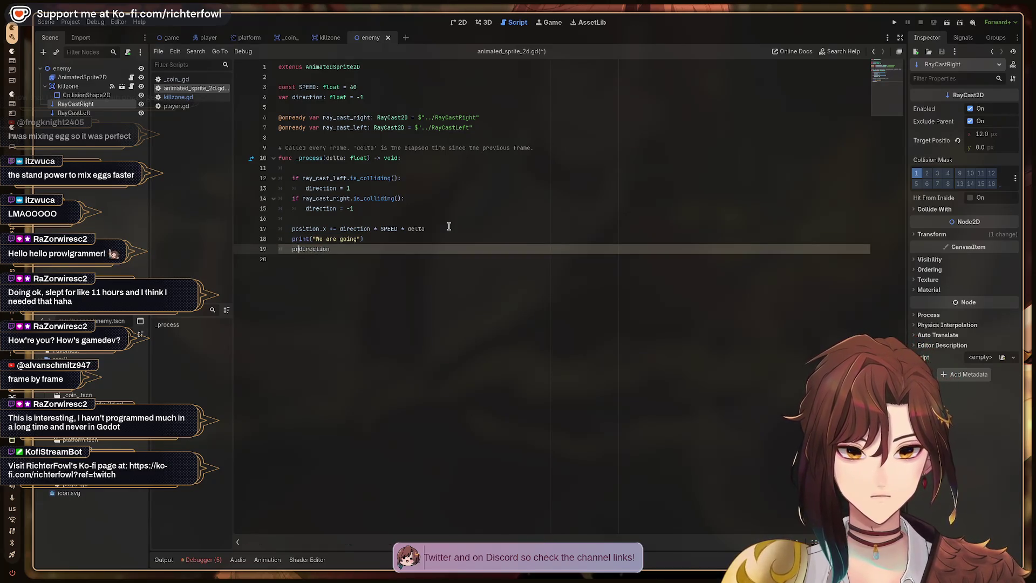
pyautogui.press('BackSpace')
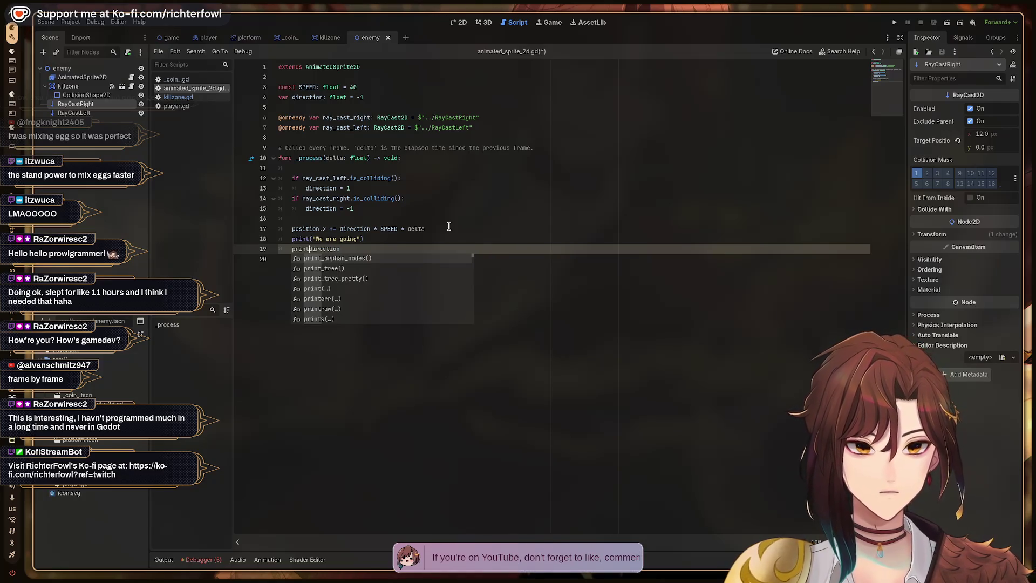
pyautogui.write('(')
pyautogui.press('End')
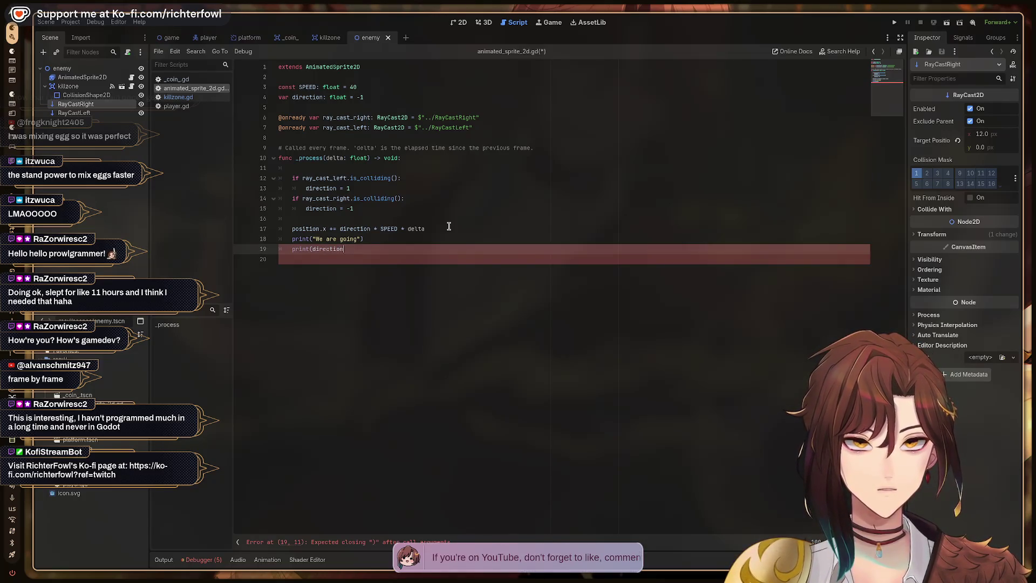
pyautogui.press('Up')
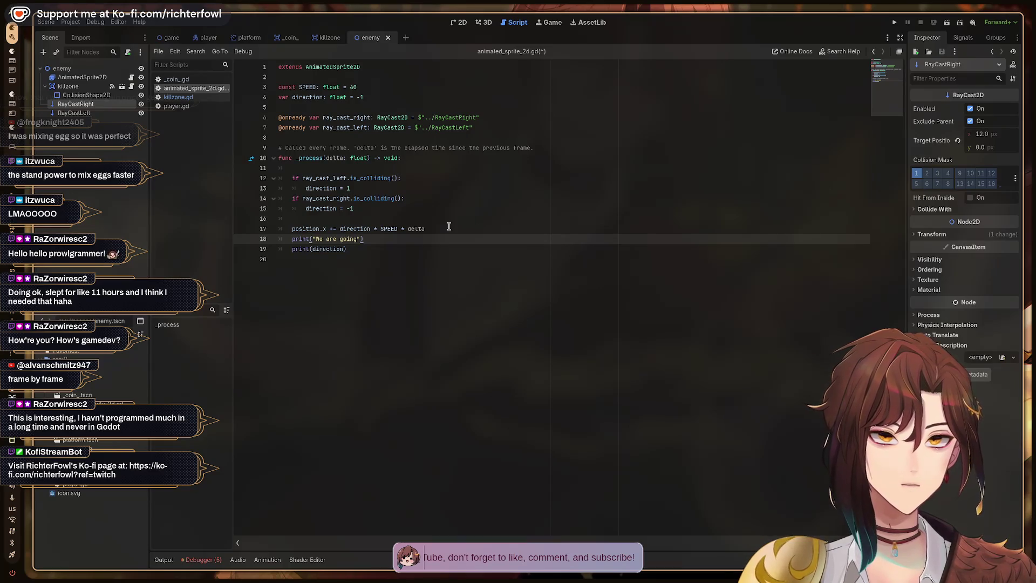
pyautogui.write(',')
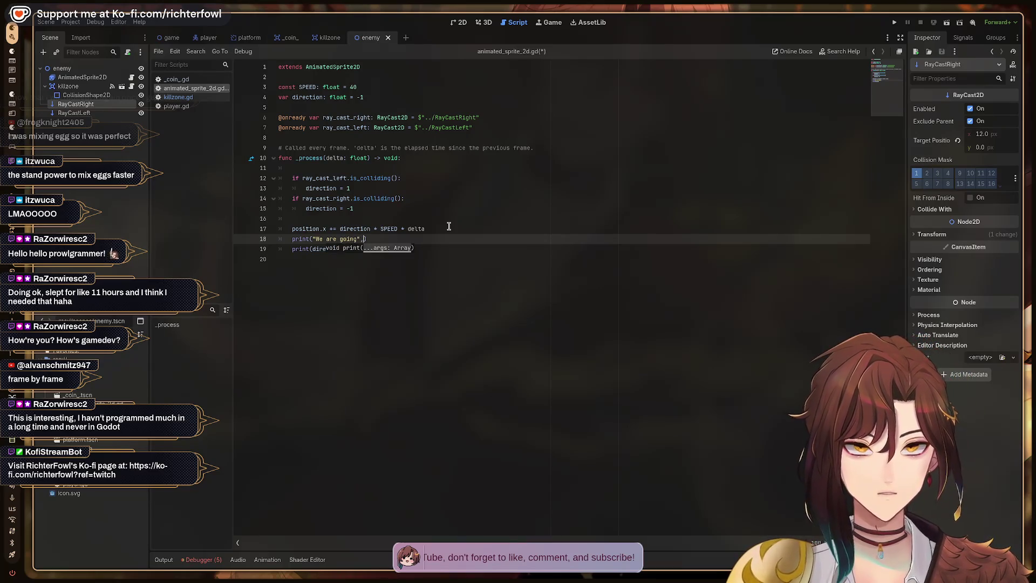
pyautogui.write('direction')
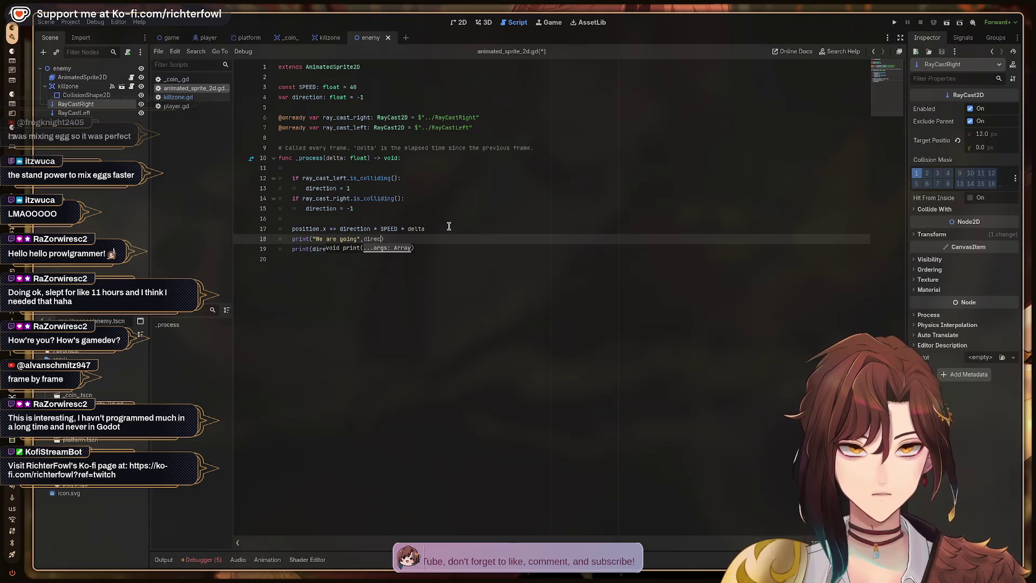
pyautogui.press('Down')
pyautogui.hotkey('shift', 'Home')
pyautogui.press('BackSpace')
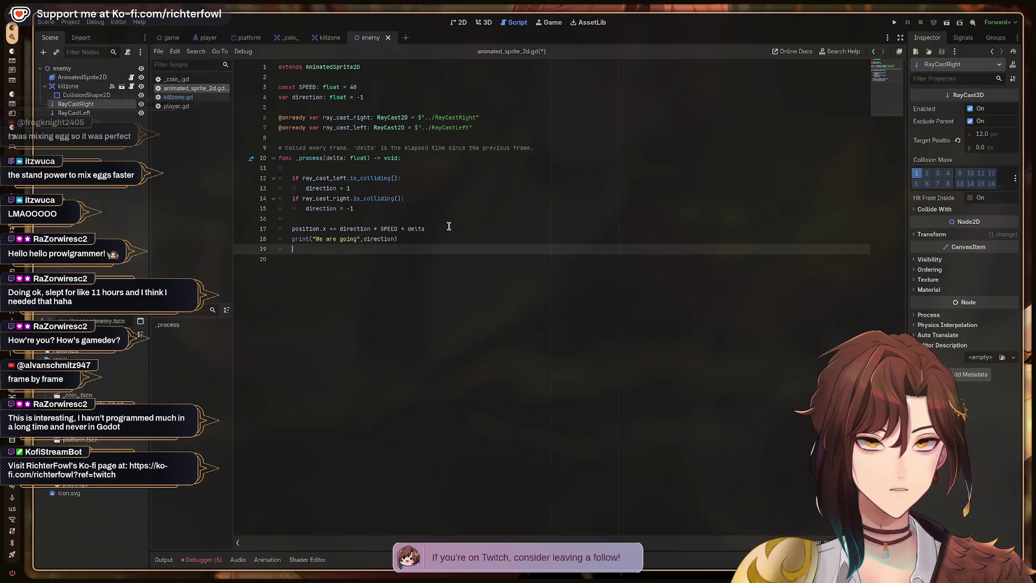
pyautogui.press('Up')
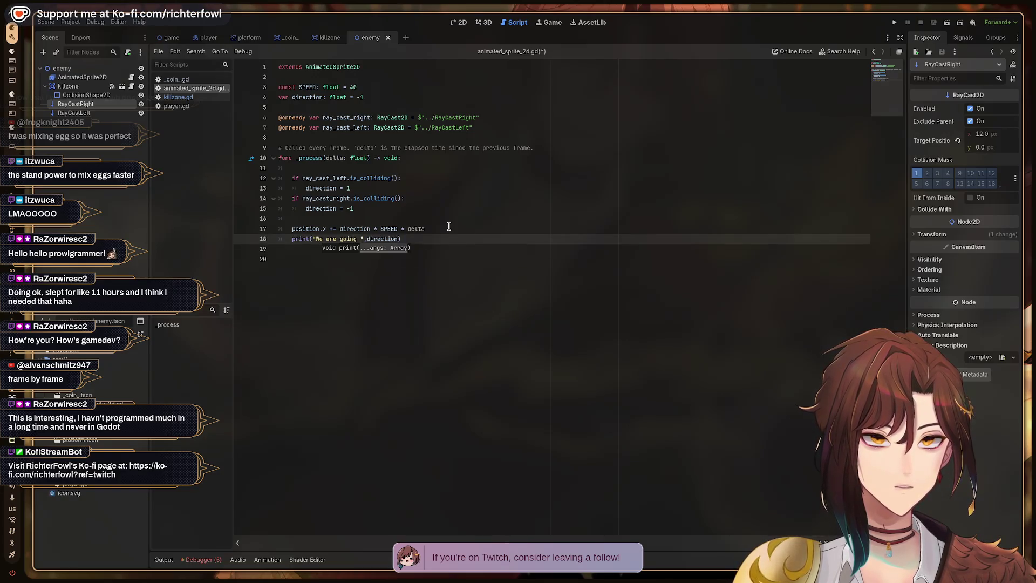
pyautogui.hotkey('ctrl', 's')
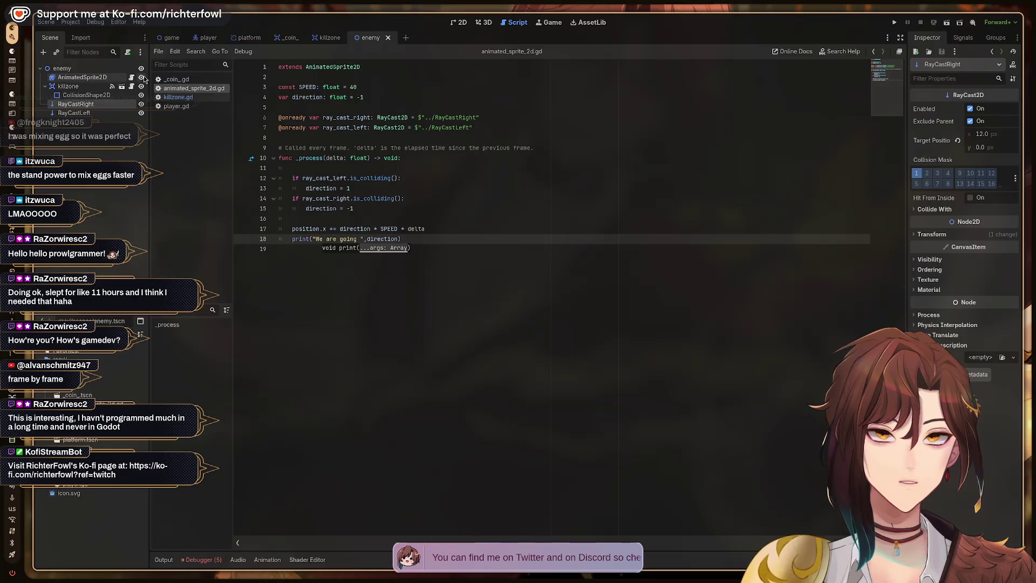
pyautogui.click(172, 38)
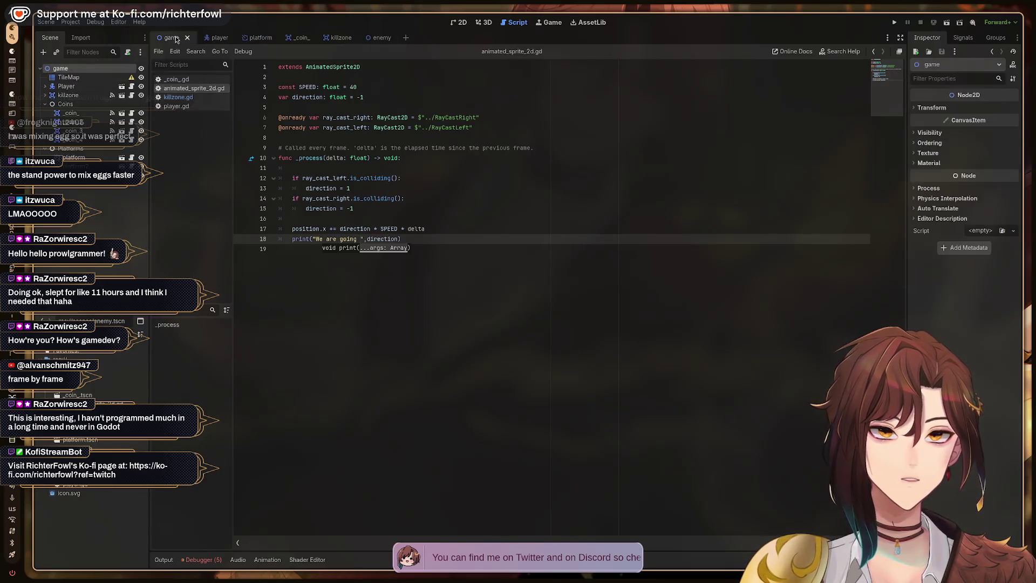
# - Run the game, jump and move right, then stop it, leaving "We are going -1.0" output
pyautogui.press('F5')
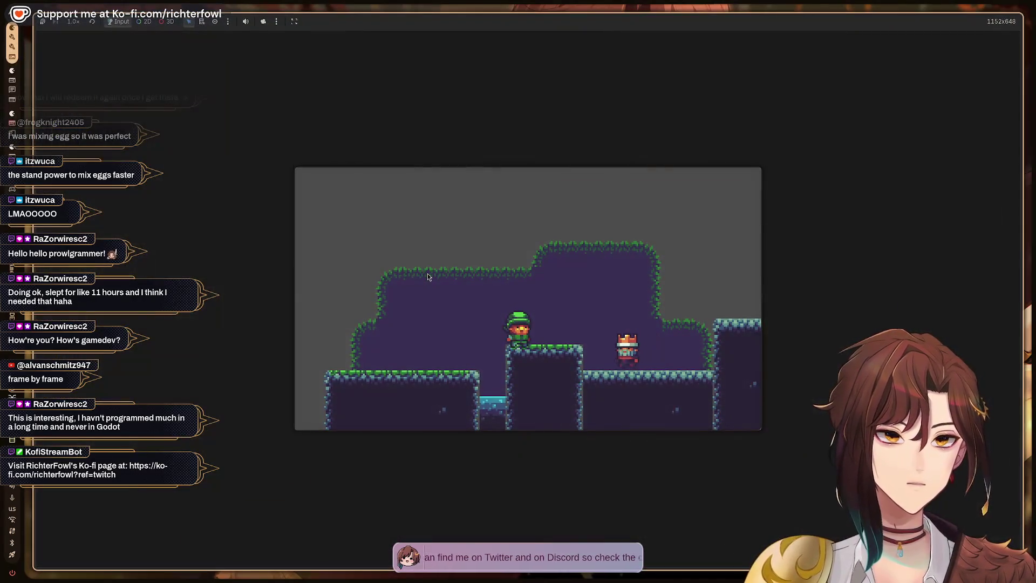
pyautogui.press('space')
pyautogui.press('Right')
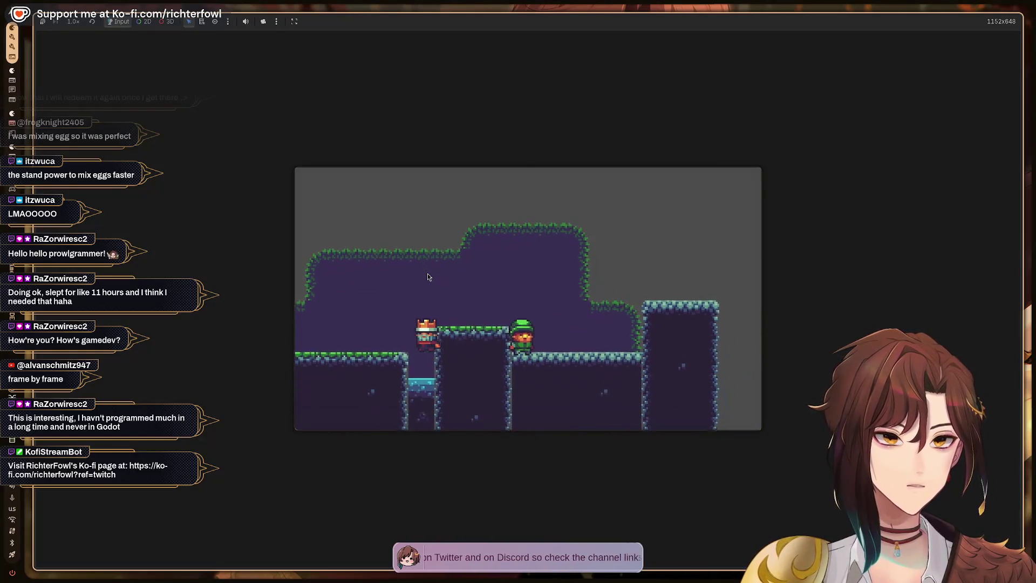
pyautogui.press('F8')
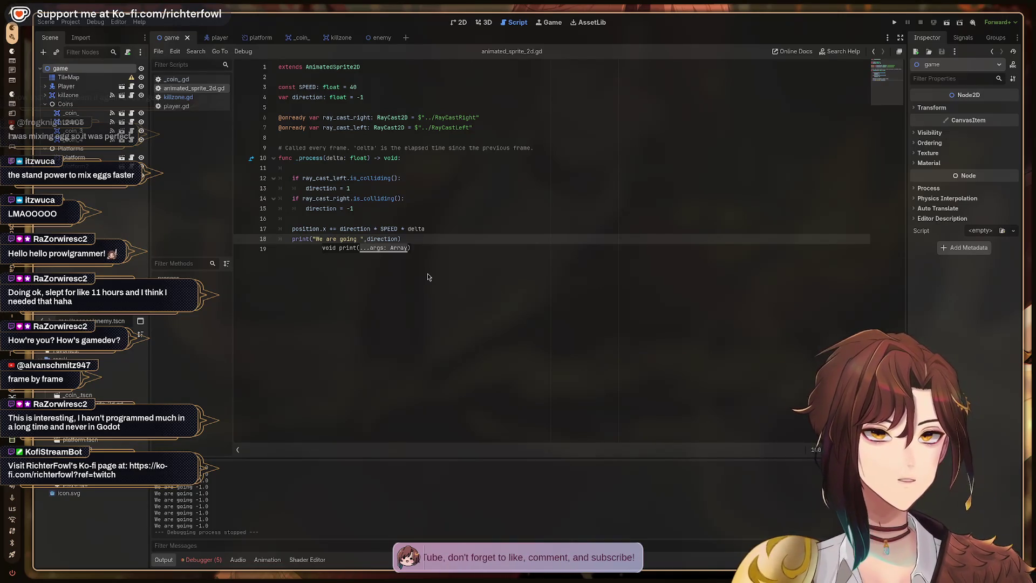
# - Add a print("Le gasp! Collide Left!") line under the left raycast check
pyautogui.click(423, 179)
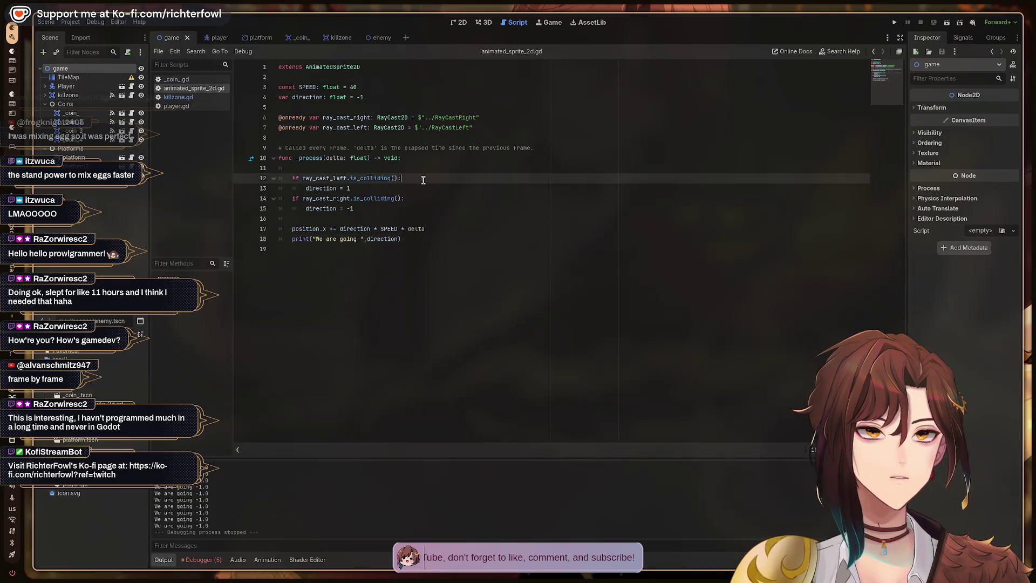
pyautogui.press('Return')
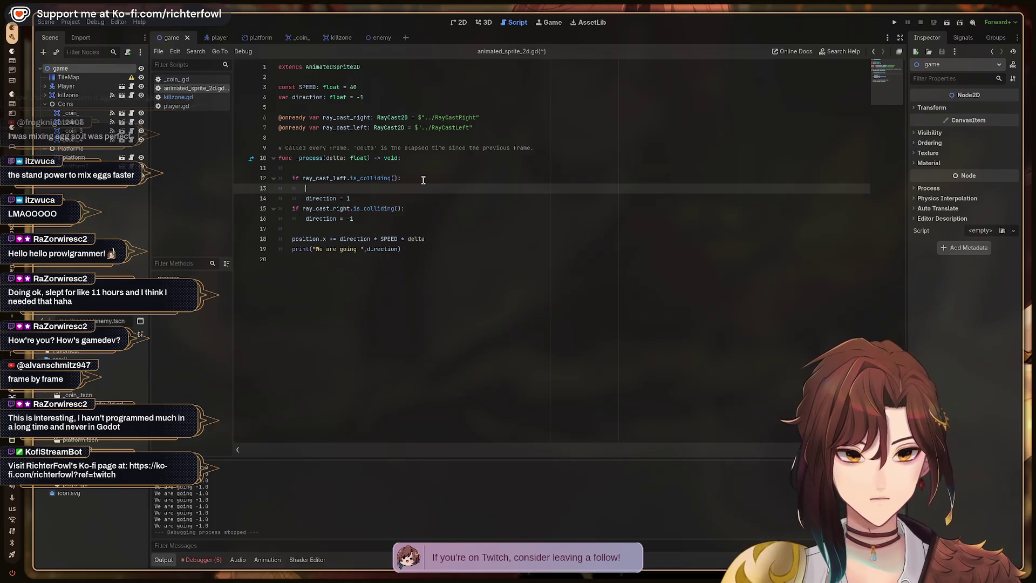
pyautogui.write('print("L')
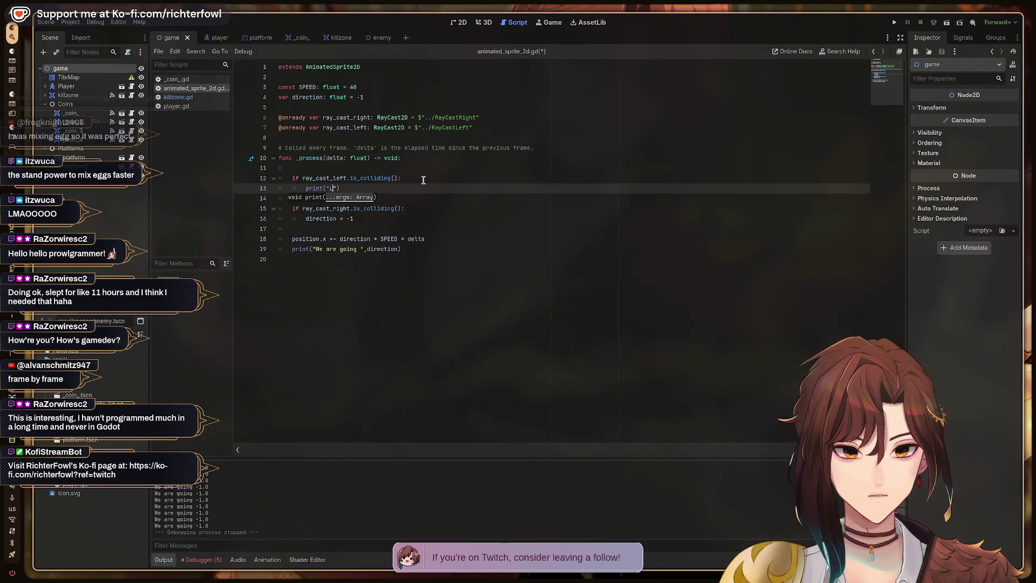
pyautogui.write('gasp! C')
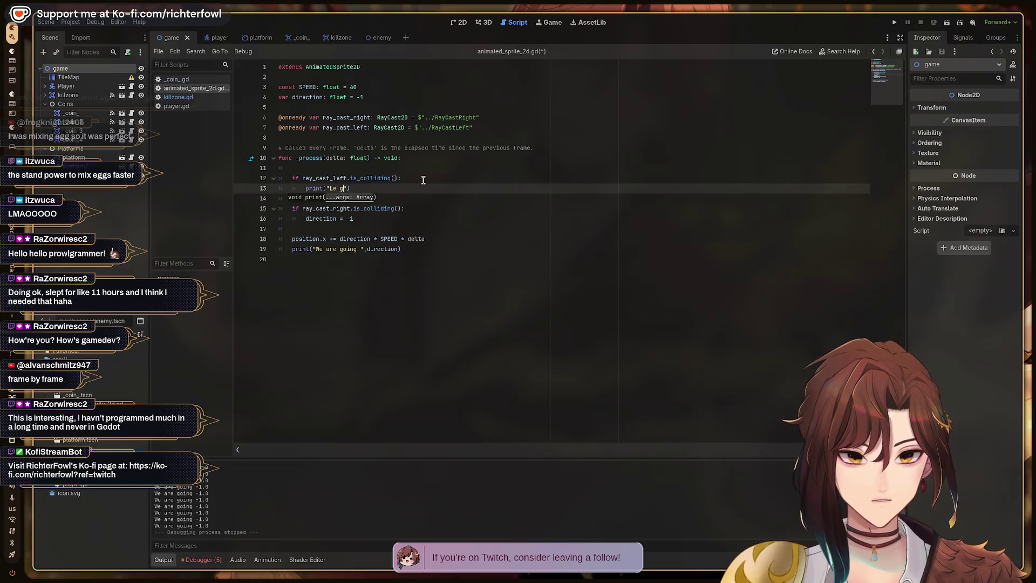
pyautogui.write('olli')
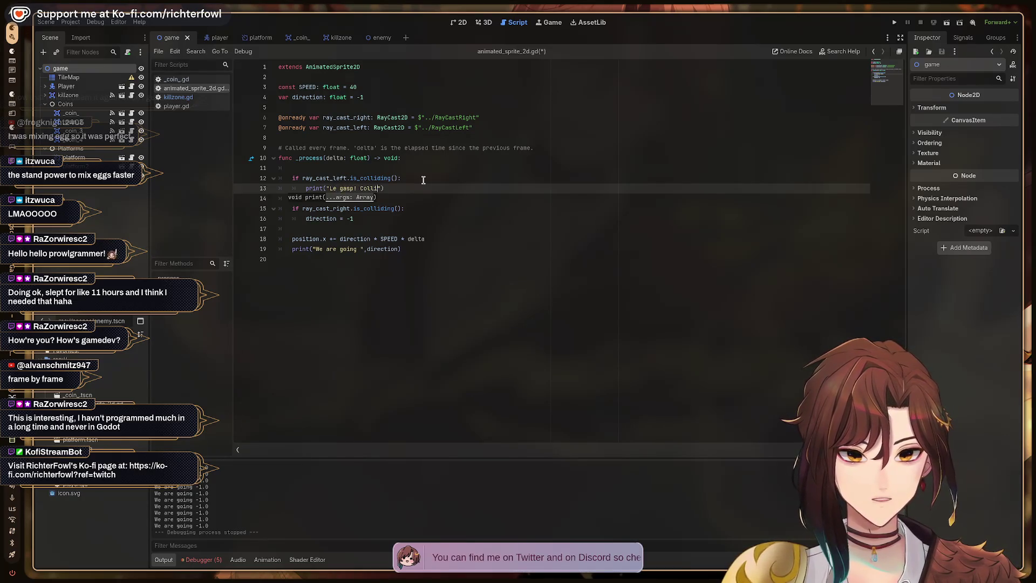
pyautogui.hotkey('shift', 'Home')
pyautogui.hotkey('ctrl', 'c')
pyautogui.press('BackSpace')
pyautogui.press('Down')
pyautogui.press('Down')
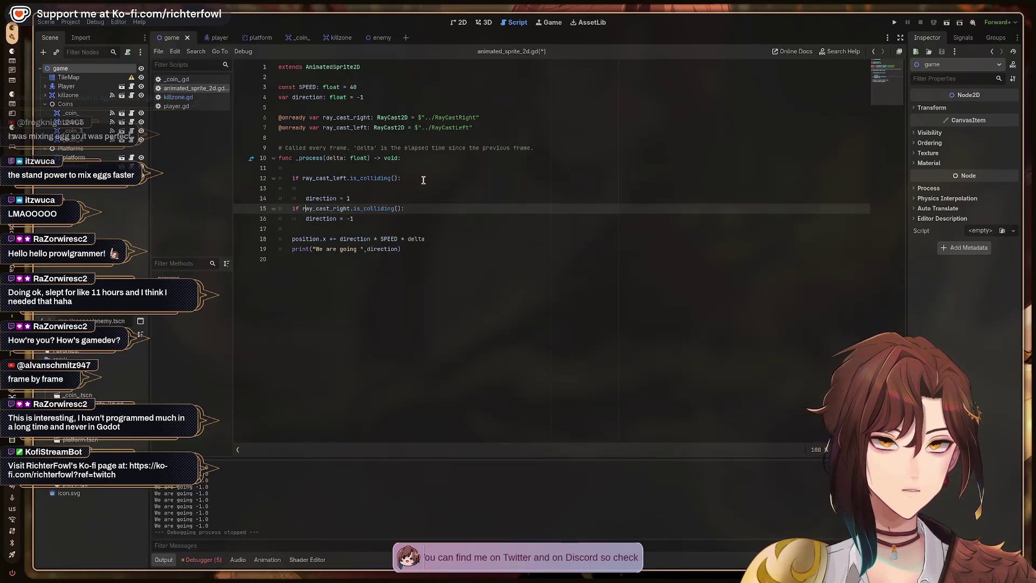
pyautogui.press('Up')
pyautogui.hotkey('ctrl', 'z')
# - Duplicate the print under the right raycast check as "Le gasp! Collide Right!" and save the script
pyautogui.press('Down')
pyautogui.press('Down')
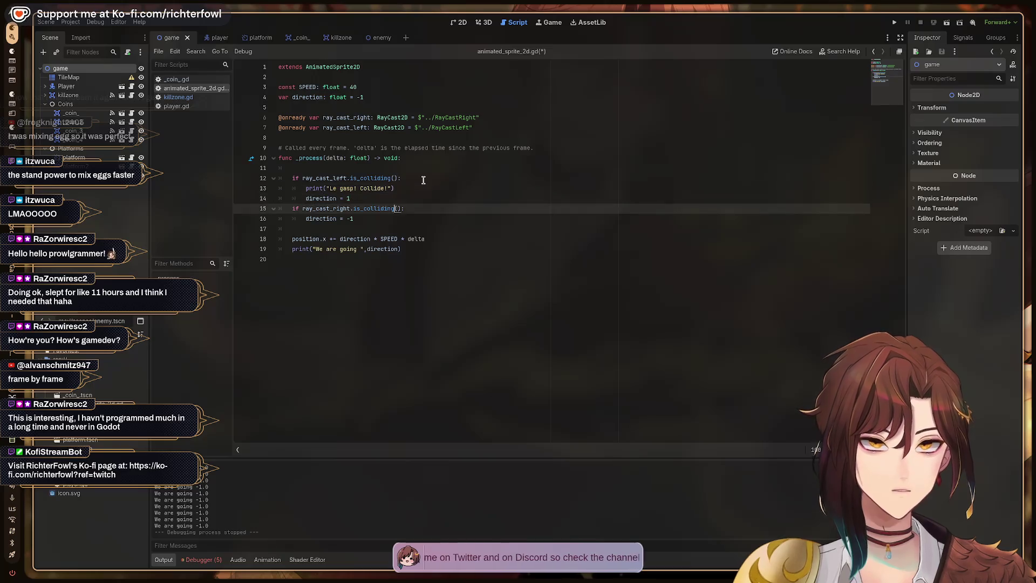
pyautogui.press('Return')
pyautogui.hotkey('ctrl', 'v')
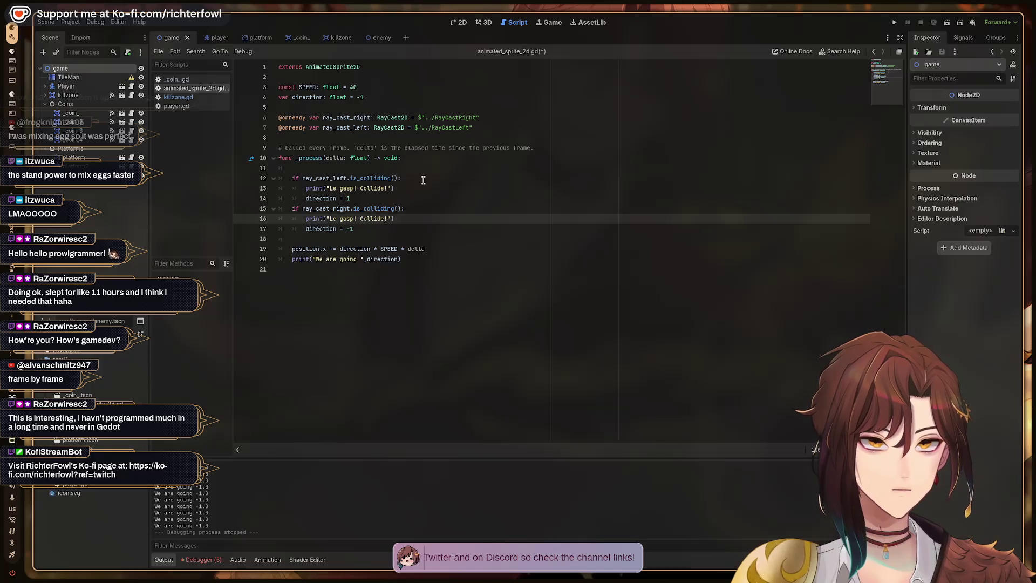
pyautogui.press('Left')
pyautogui.press('Left')
pyautogui.write('Right')
pyautogui.press('Up')
pyautogui.press('Up')
pyautogui.press('Up')
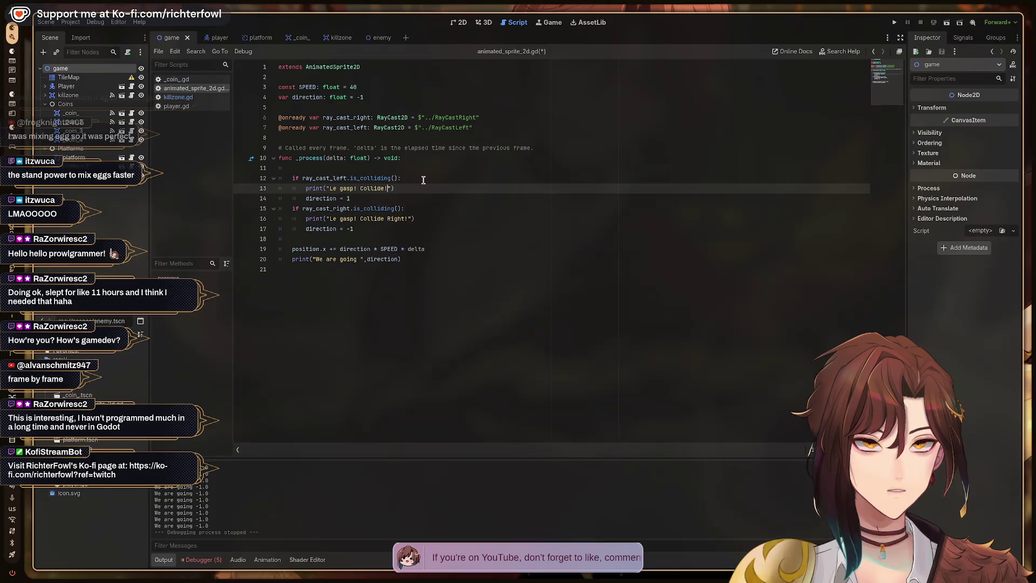
pyautogui.write('Left!')
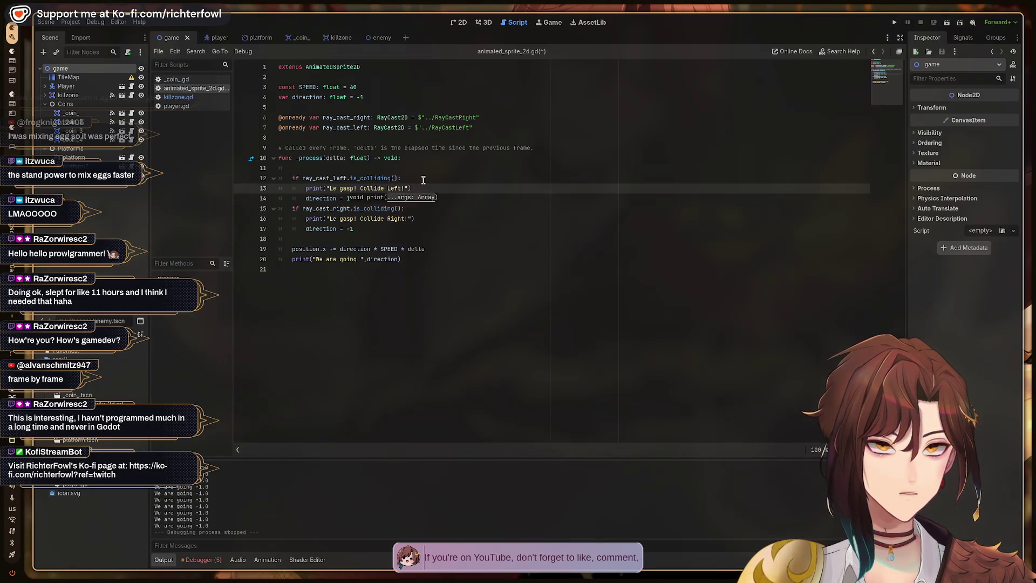
pyautogui.hotkey('ctrl', 's')
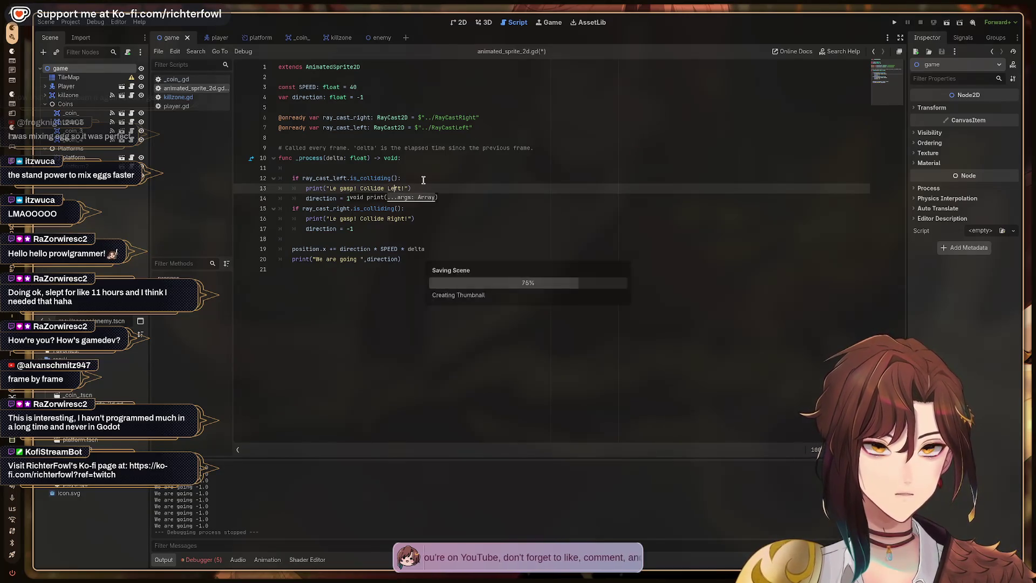
pyautogui.press('F5')
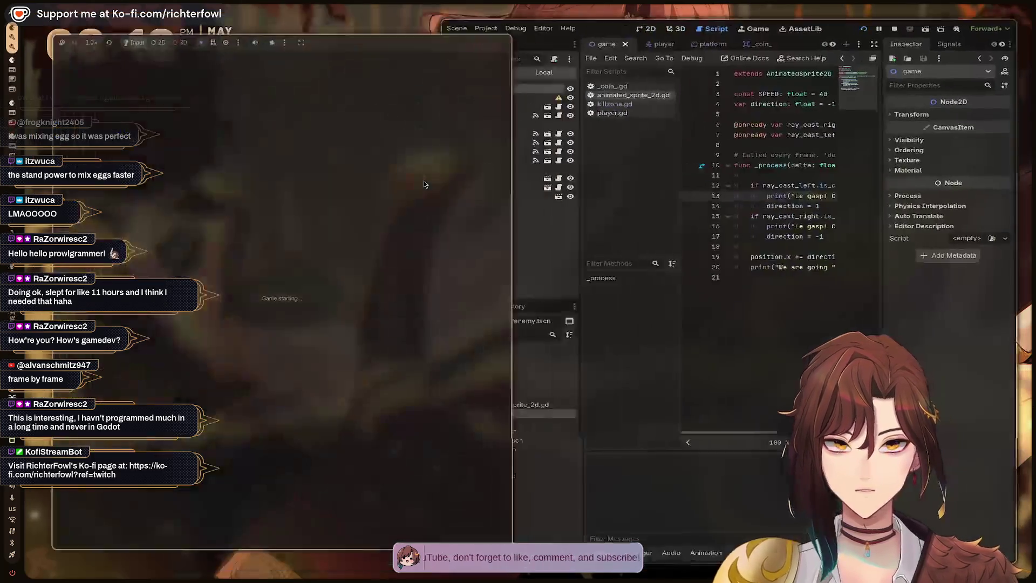
pyautogui.press('Right')
pyautogui.press('space')
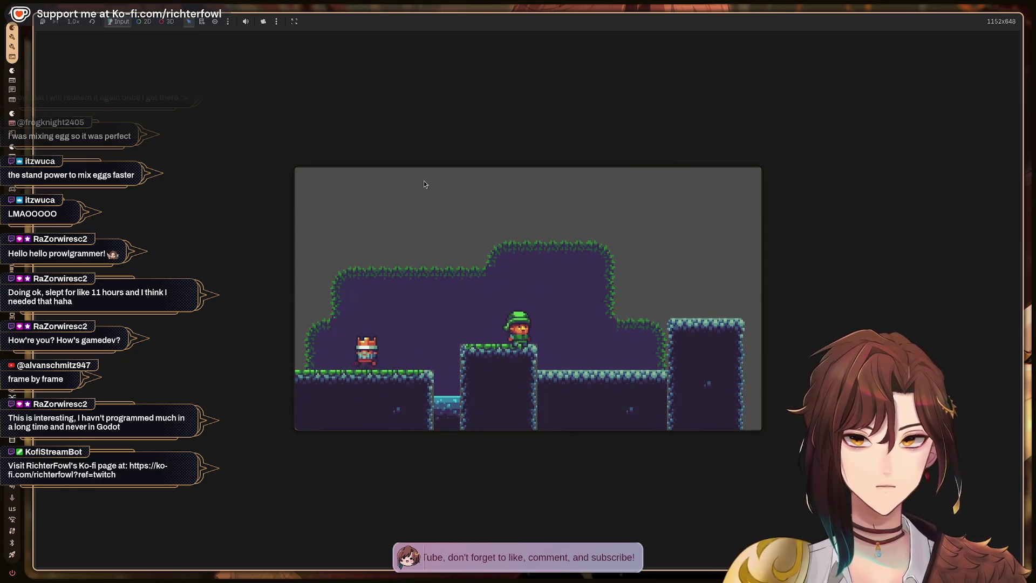
pyautogui.press('F8')
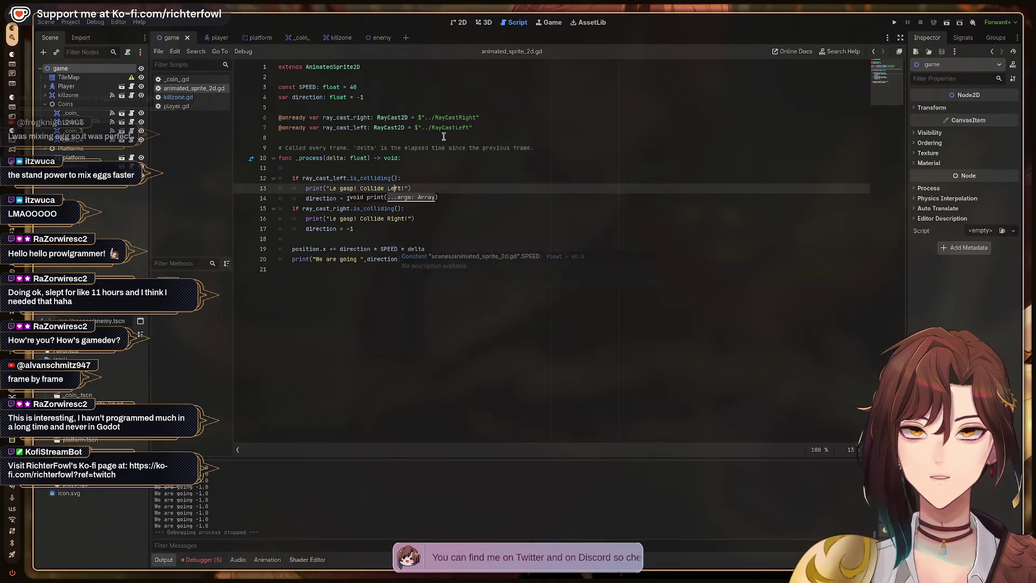
# - Open the enemy scene to inspect its RayCastRight node, then switch to the YouTube tutorial workspace
pyautogui.click(432, 187)
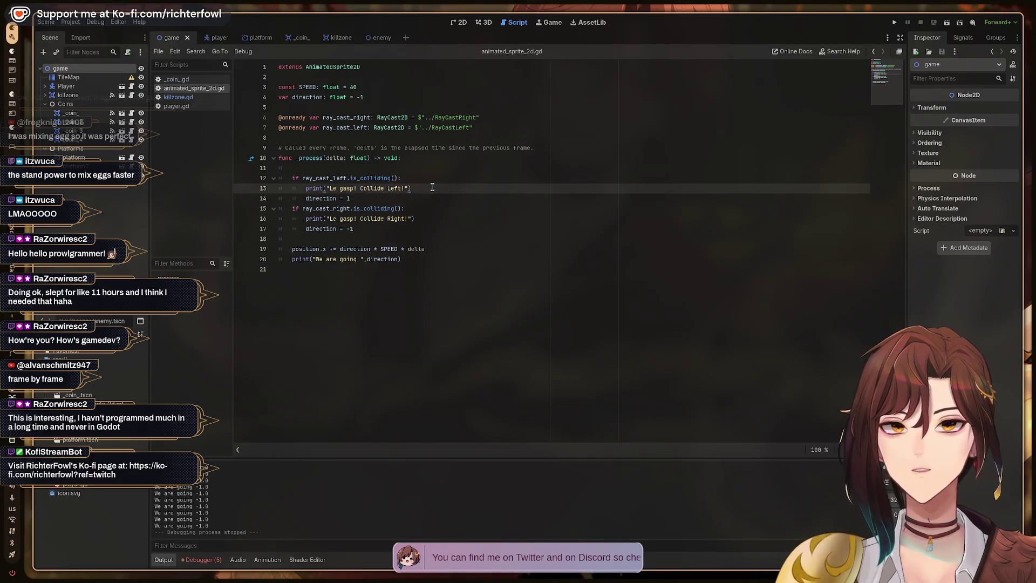
pyautogui.click(373, 37)
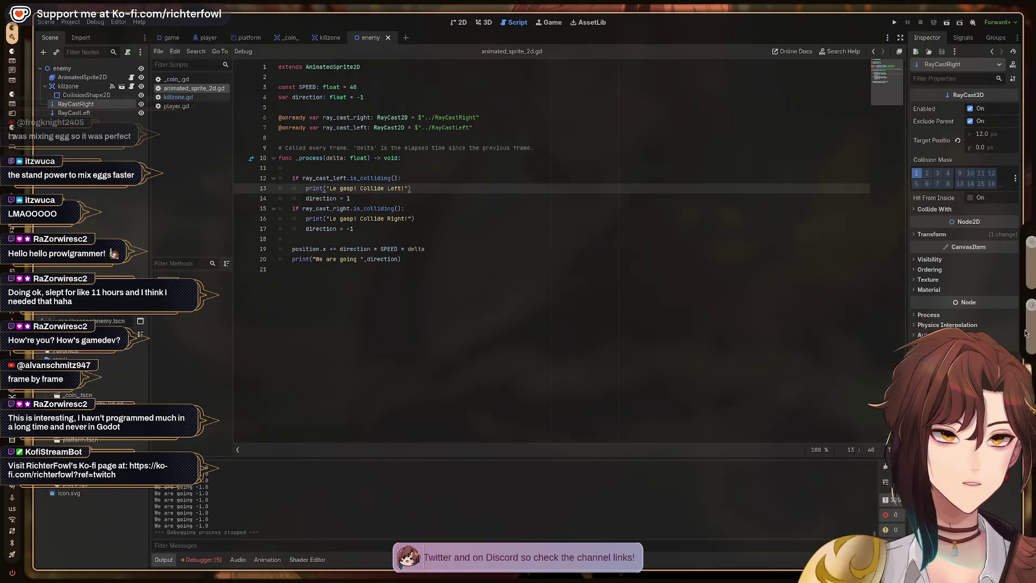
pyautogui.press('super+2')
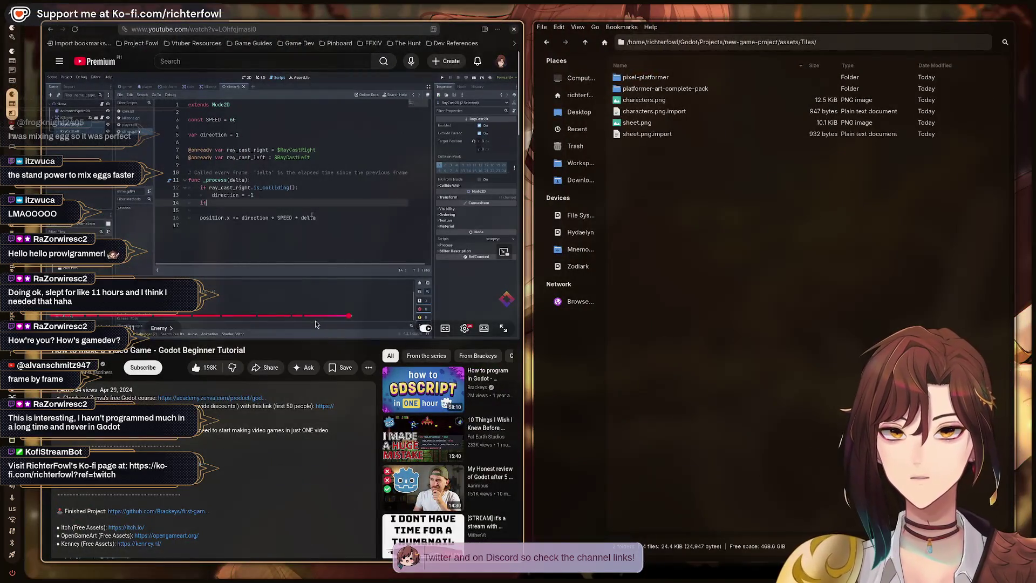
# - Pause the tutorial, rewind to 46:27, and skip forward in 5-second jumps to the direction movement code
pyautogui.click(348, 316)
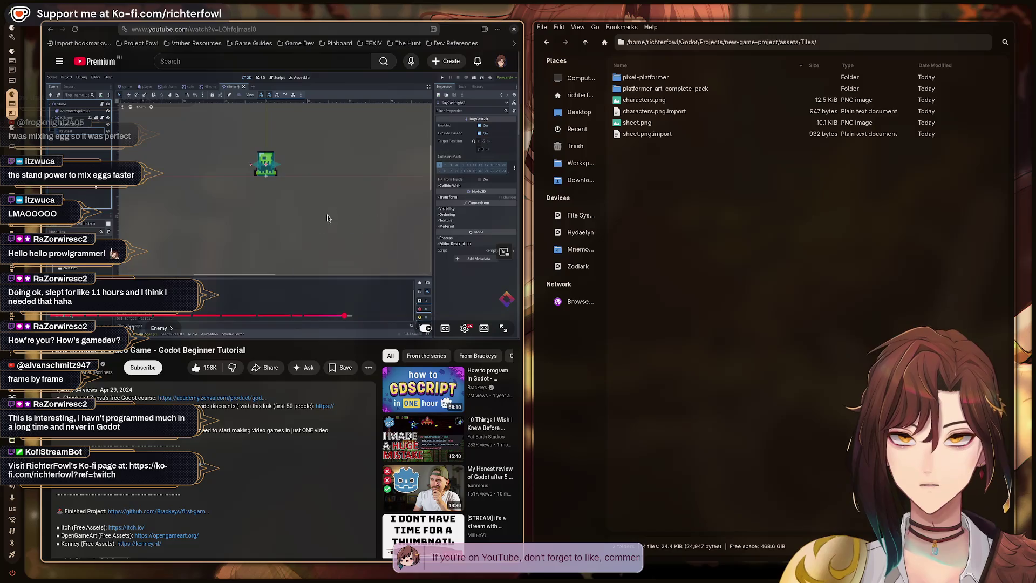
pyautogui.click(327, 214)
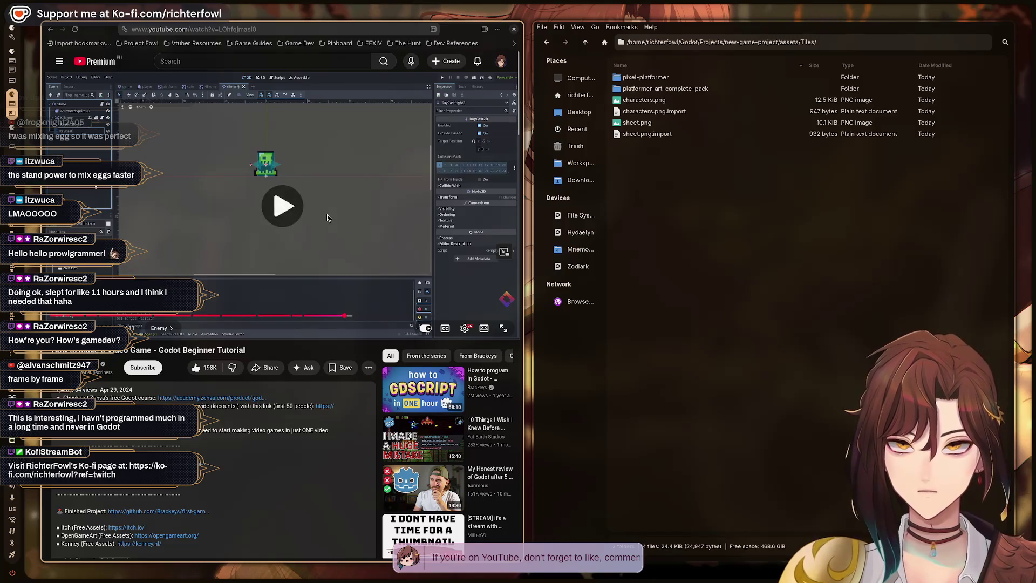
pyautogui.moveTo(347, 316); pyautogui.dragTo(330, 317)
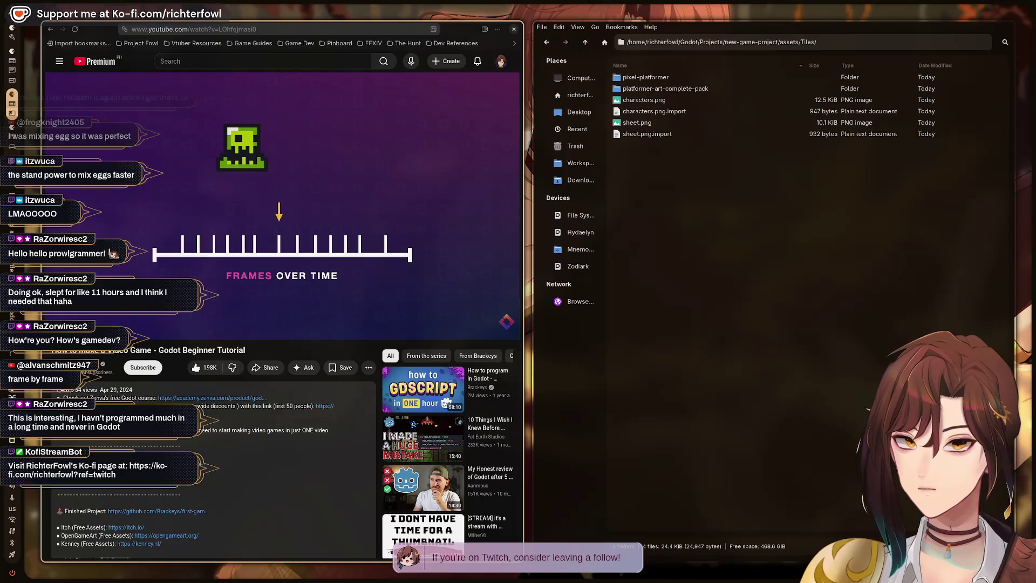
pyautogui.press('Right')
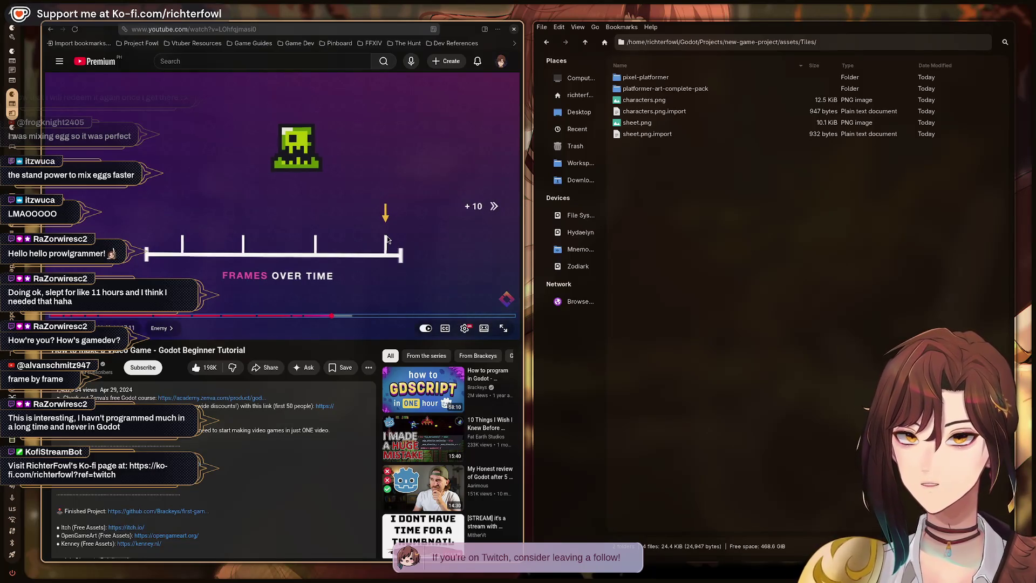
pyautogui.press('Right')
pyautogui.press('Right')
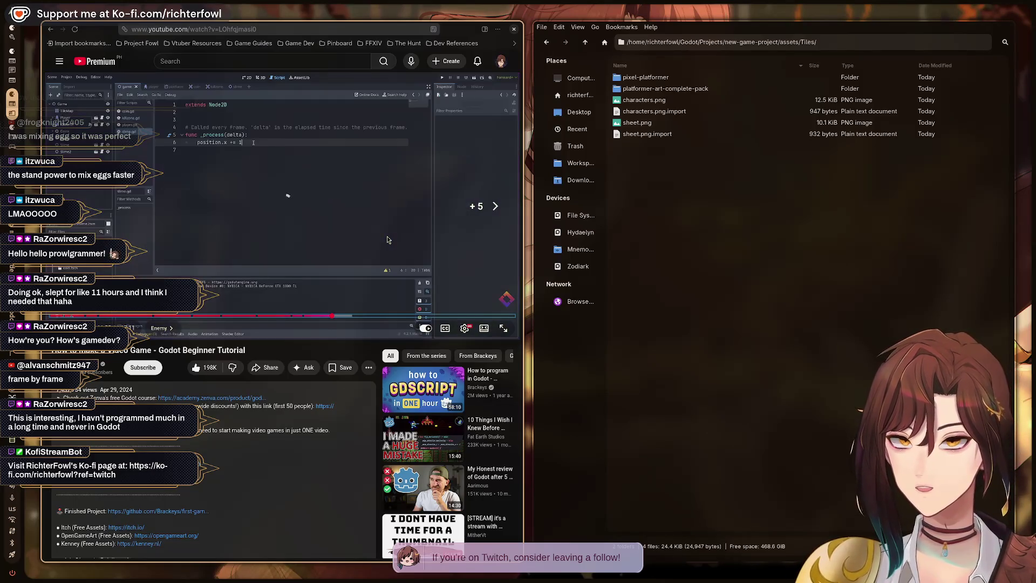
pyautogui.press('Right')
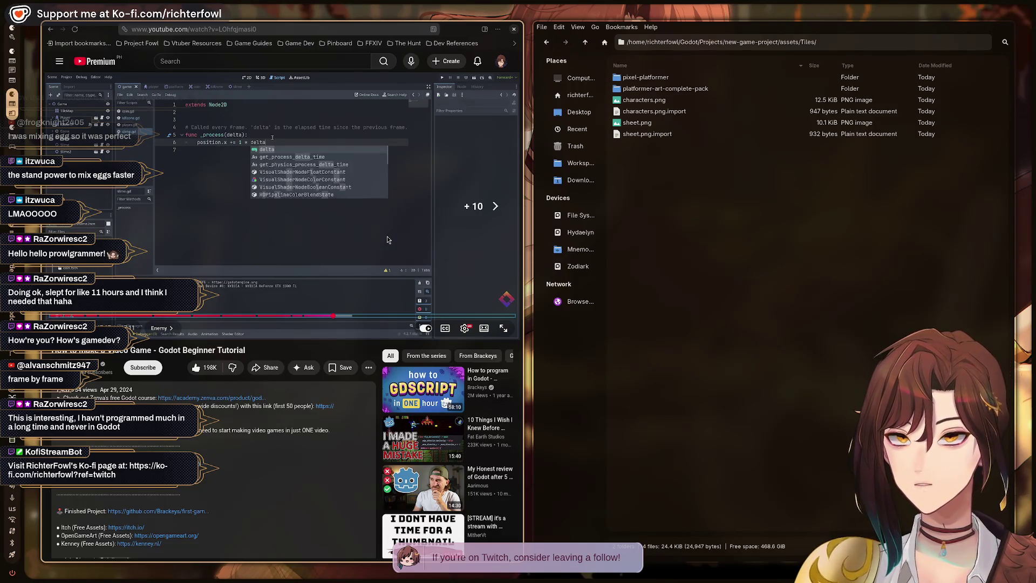
pyautogui.press('Right')
pyautogui.press('Right')
pyautogui.press('Right')
pyautogui.press('Right')
pyautogui.press('Right')
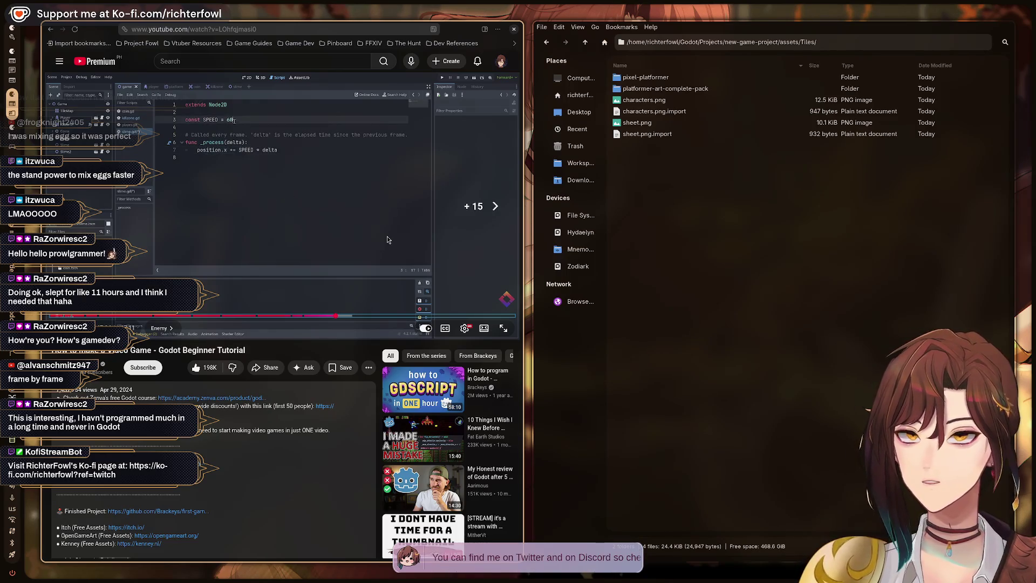
pyautogui.press('Right')
pyautogui.press('Right')
pyautogui.press('Right')
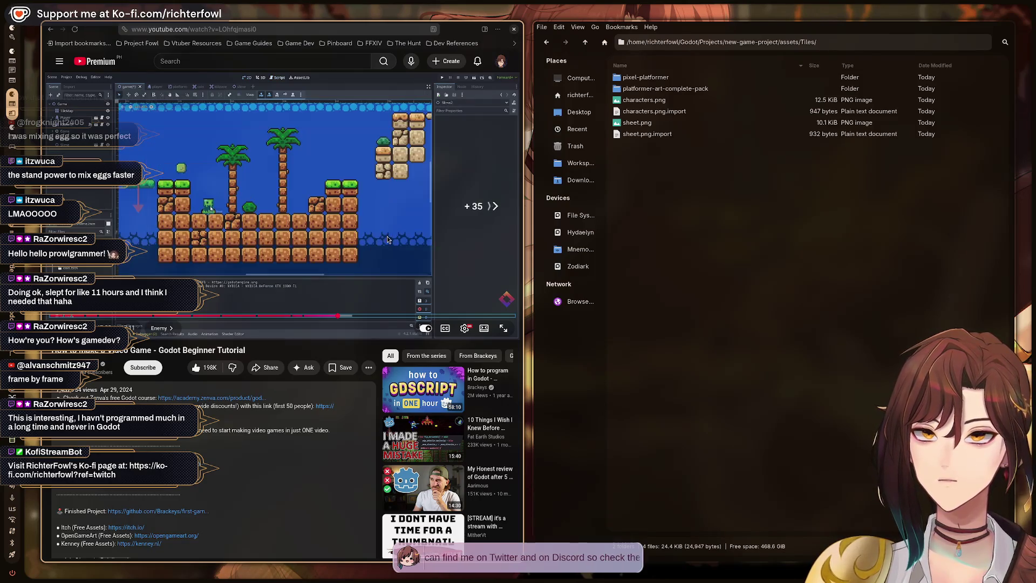
pyautogui.press('Right')
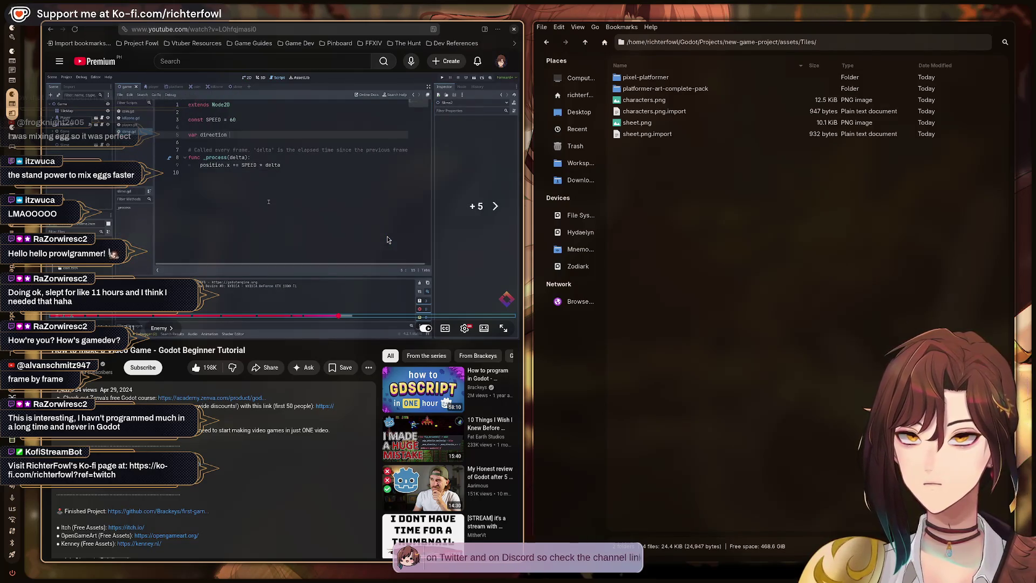
pyautogui.press('Right')
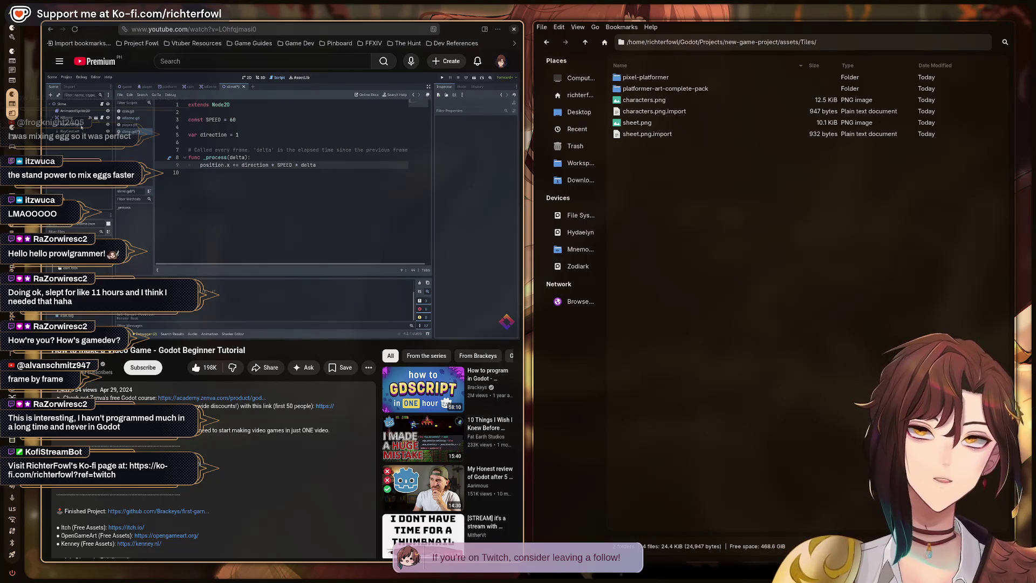
# - Pause the tutorial after the direction * SPEED * delta line and switch back to Godot
pyautogui.click(387, 239)
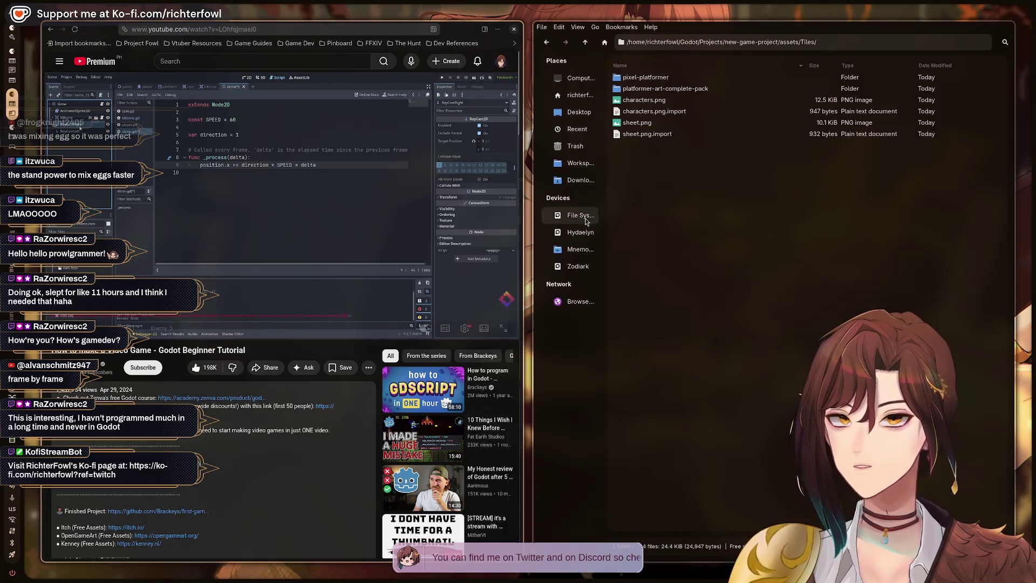
pyautogui.hotkey('alt', 'Tab')
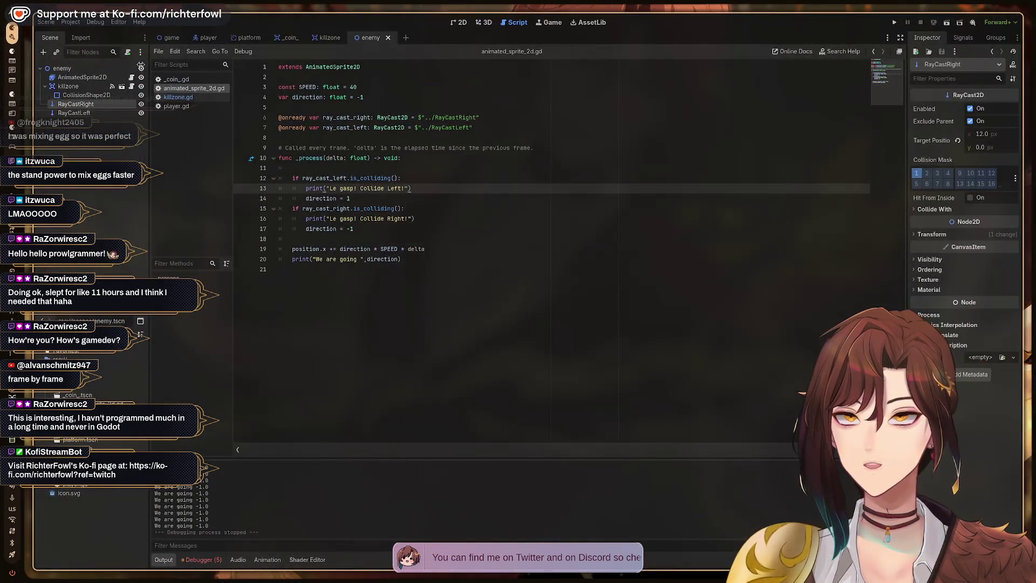
# - Collapse the killzone node in the Scene dock, then resume the tutorial video in the browser
pyautogui.click(46, 87)
pyautogui.hotkey('alt', 'Tab')
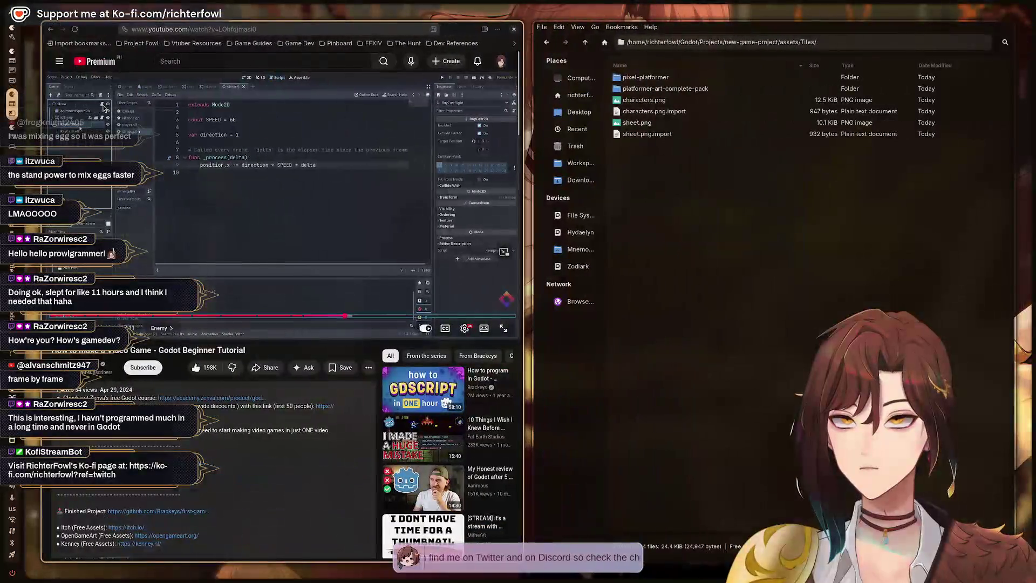
pyautogui.hotkey('alt', 'Tab')
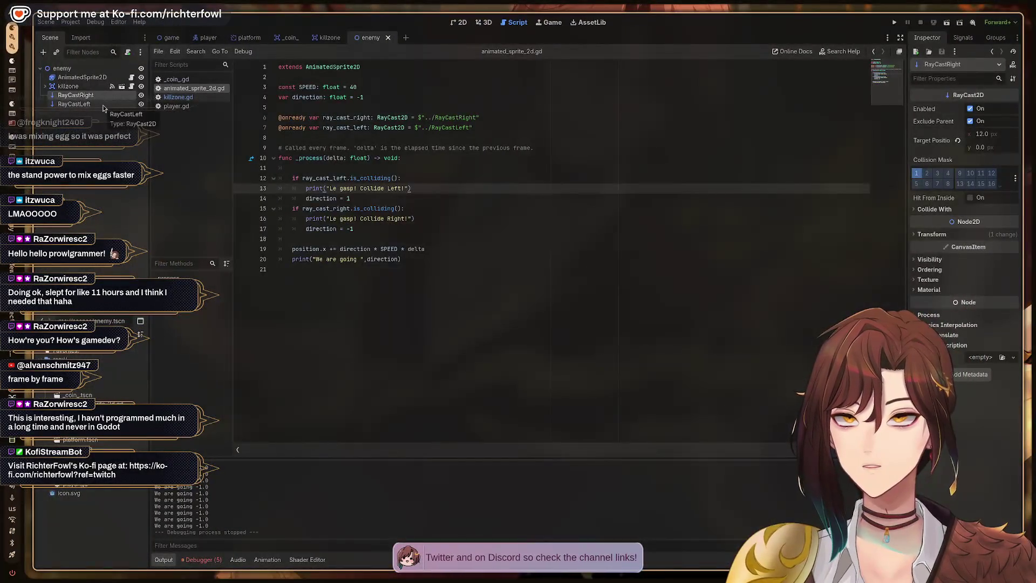
pyautogui.hotkey('alt', 'Tab')
pyautogui.click(263, 186)
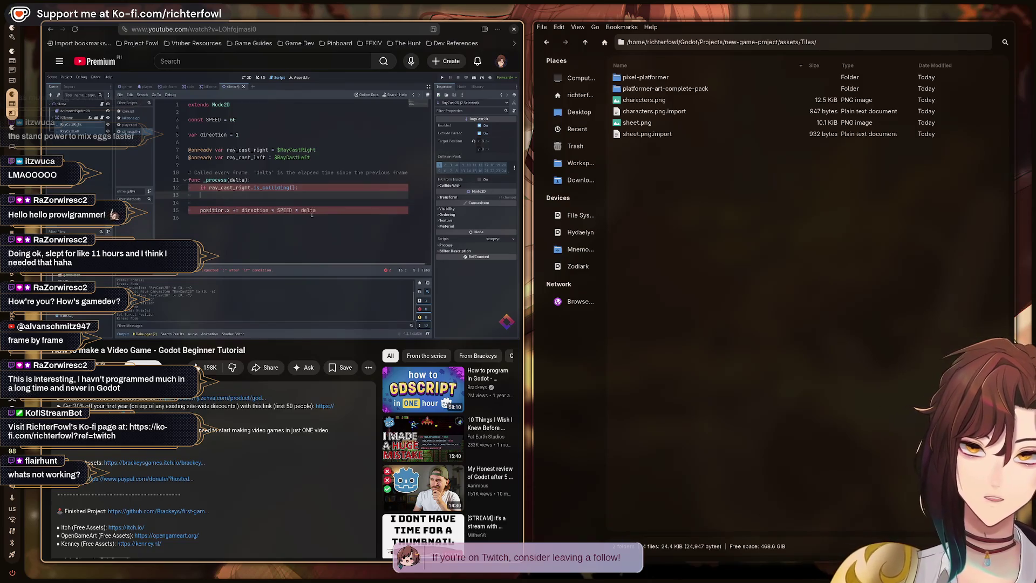
# - Play the tutorial to its ray_cast_right check, then select the raycast if-blocks on lines 12–17 in Godot
pyautogui.click(265, 189)
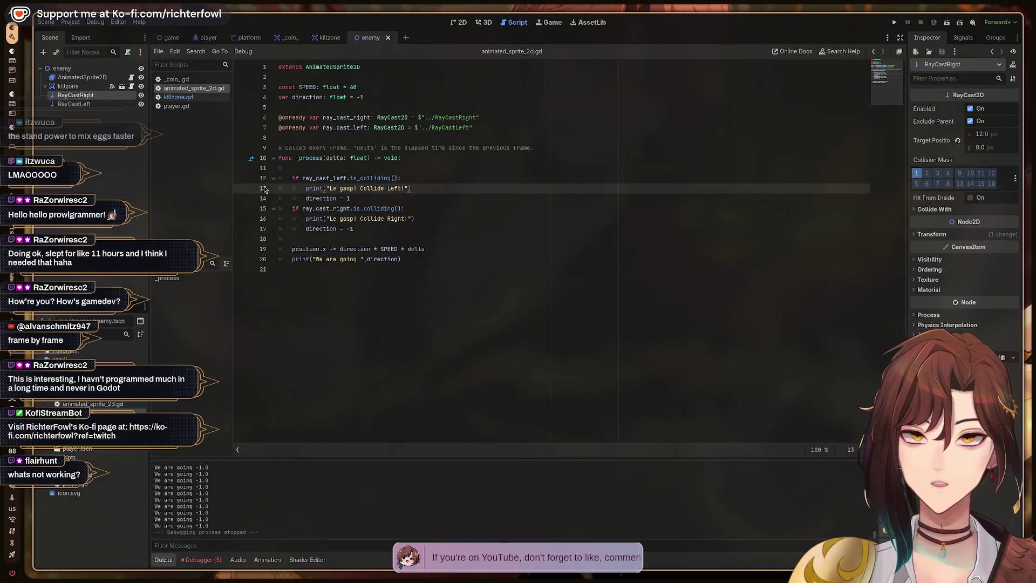
pyautogui.press('super+2')
pyautogui.click(265, 189)
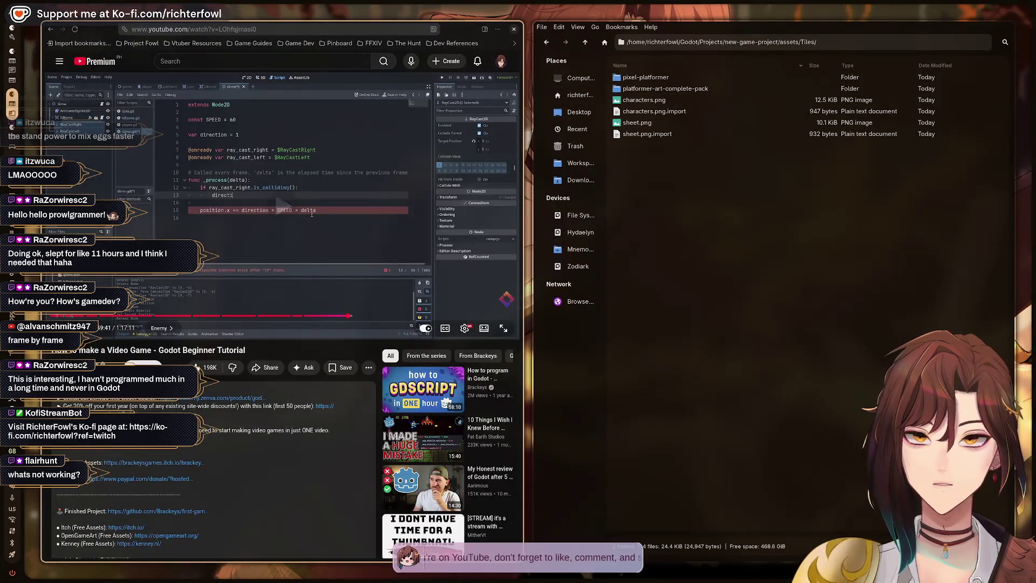
pyautogui.press('super+shift+1')
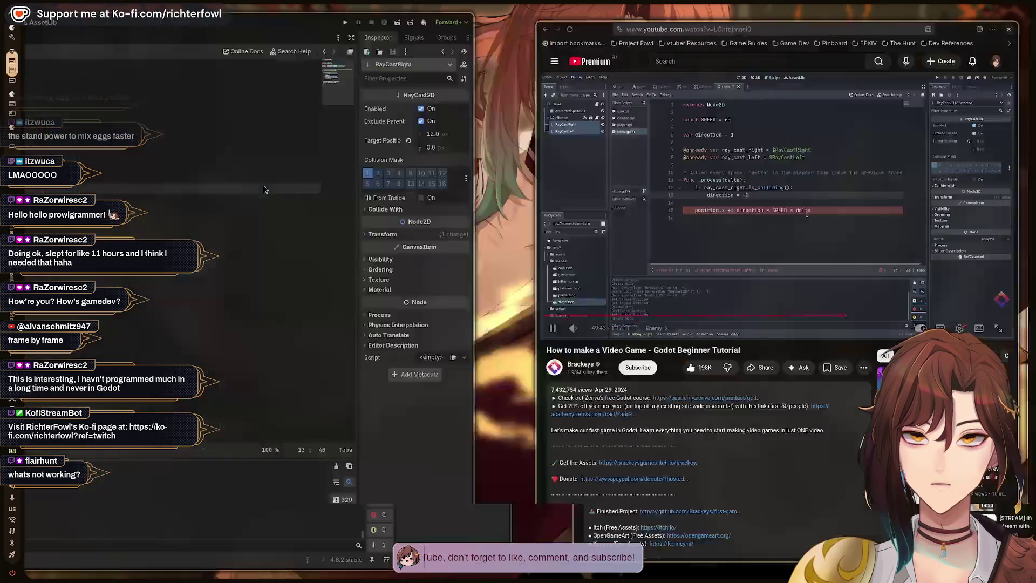
pyautogui.press('super+2')
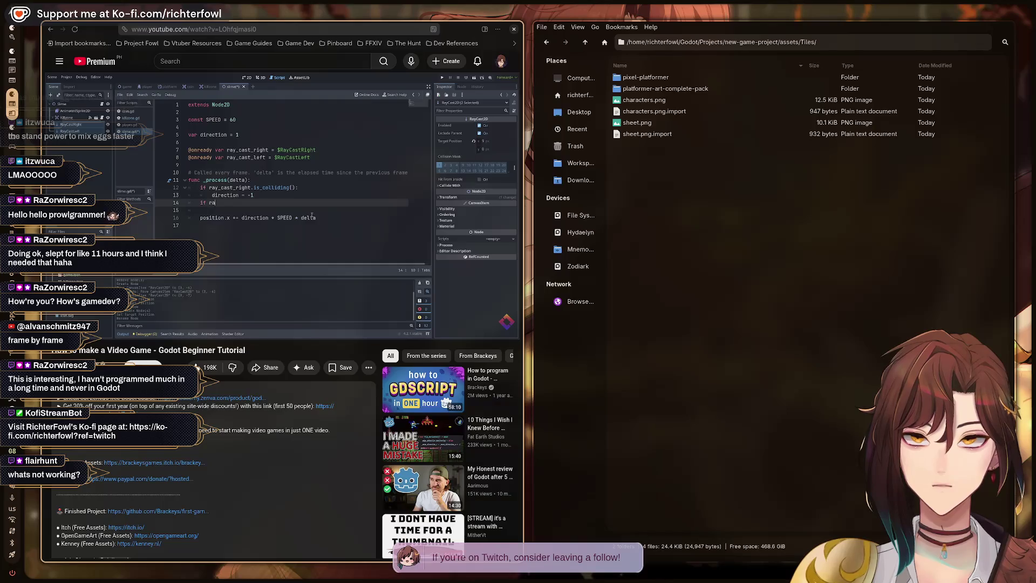
pyautogui.click(312, 215)
pyautogui.press('super+1')
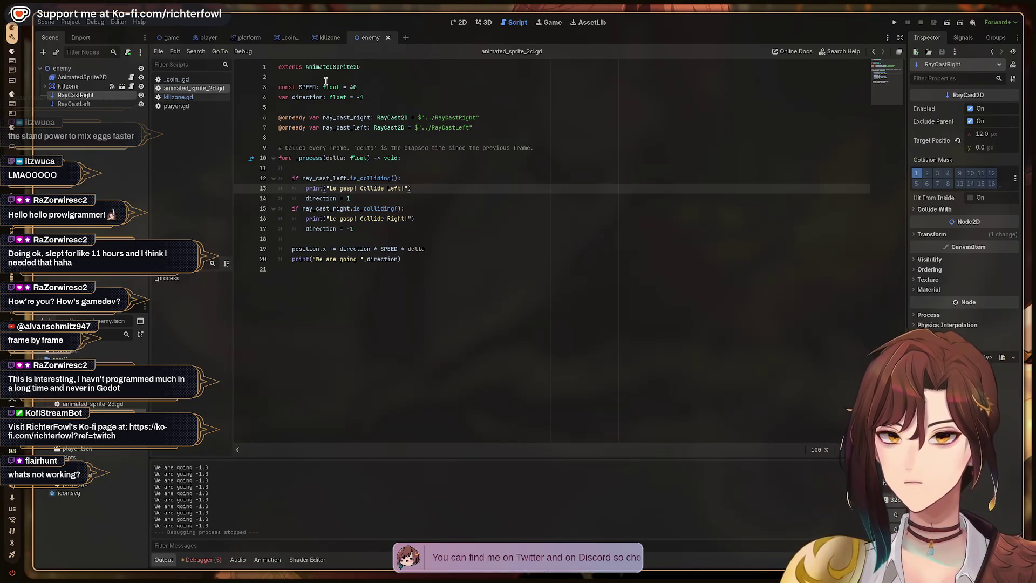
pyautogui.moveTo(378, 231); pyautogui.dragTo(259, 182)
pyautogui.press('Delete')
pyautogui.press('Down')
pyautogui.press('Down')
pyautogui.press('Down')
pyautogui.press('Up')
pyautogui.press('Up')
pyautogui.press('Up')
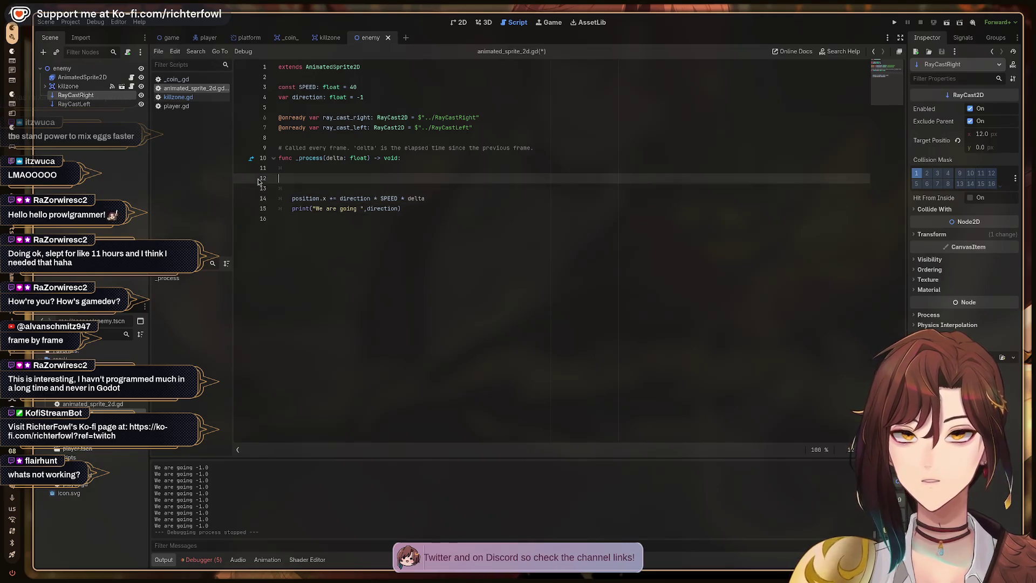
pyautogui.hotkey('shift', 'Down')
pyautogui.hotkey('shift', 'Down')
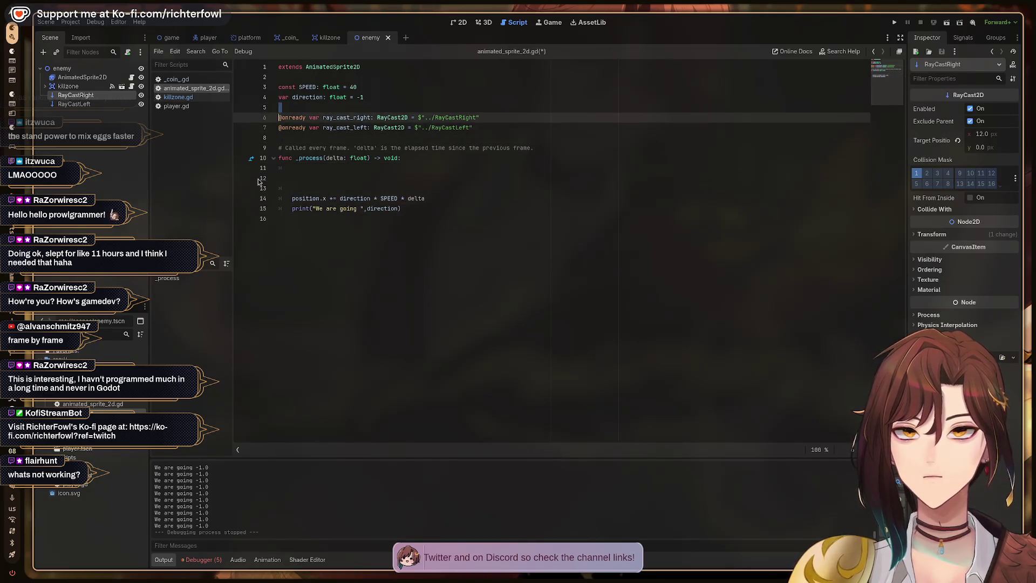
pyautogui.press('Delete')
pyautogui.press('Return')
pyautogui.press('Up')
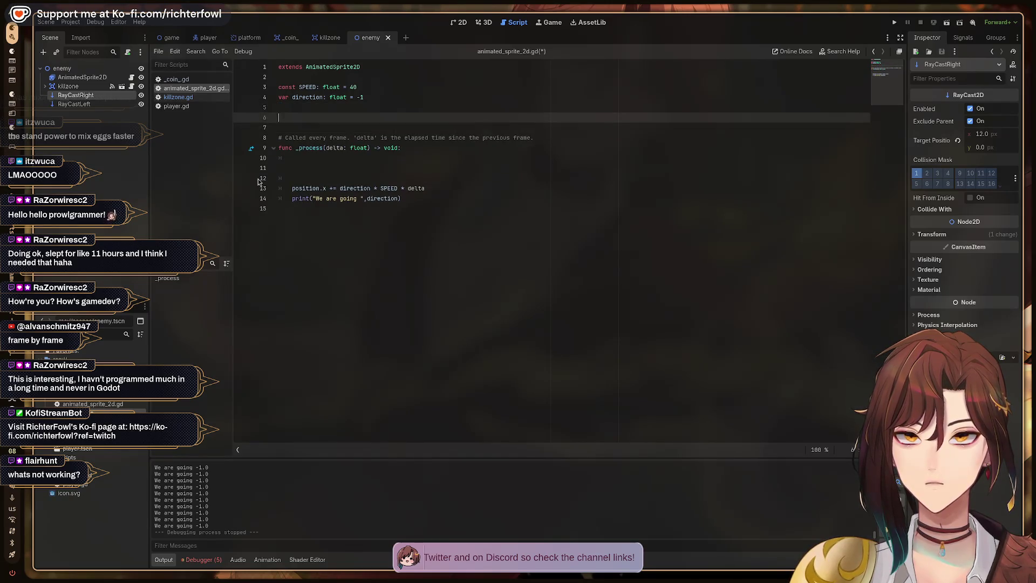
pyautogui.hotkey('ctrl', 's')
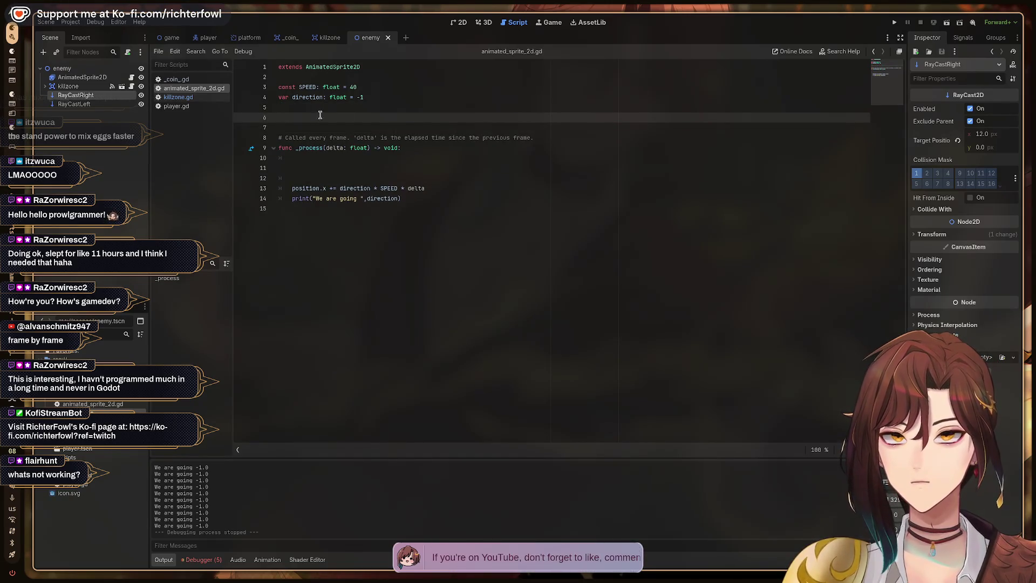
# - Flip between killzone.gd and animated_sprite_2d.gd and locate the enemy script in the FileSystem dock
pyautogui.click(365, 98)
pyautogui.click(314, 118)
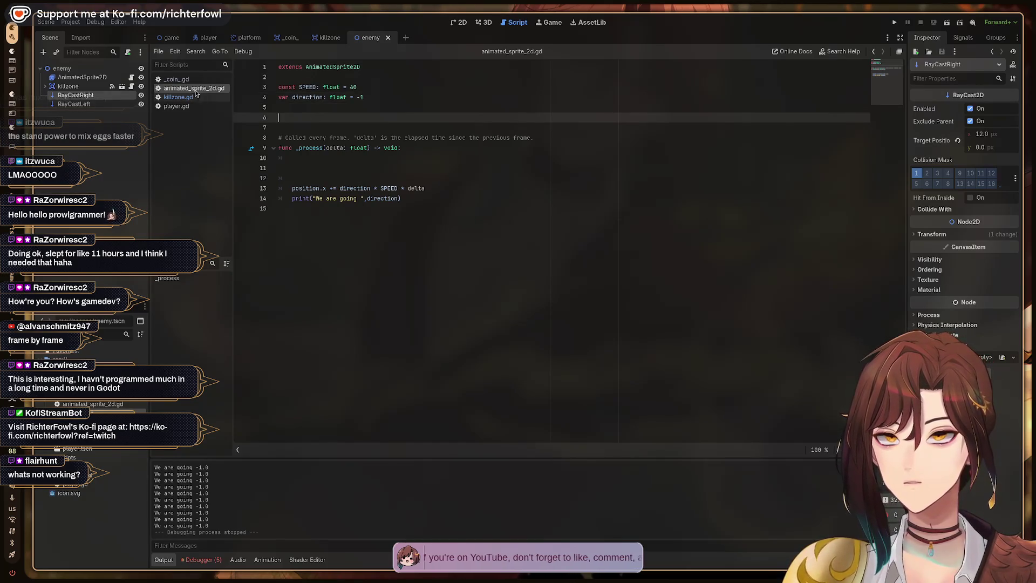
pyautogui.click(178, 98)
pyautogui.click(179, 89)
pyautogui.click(179, 97)
pyautogui.click(178, 90)
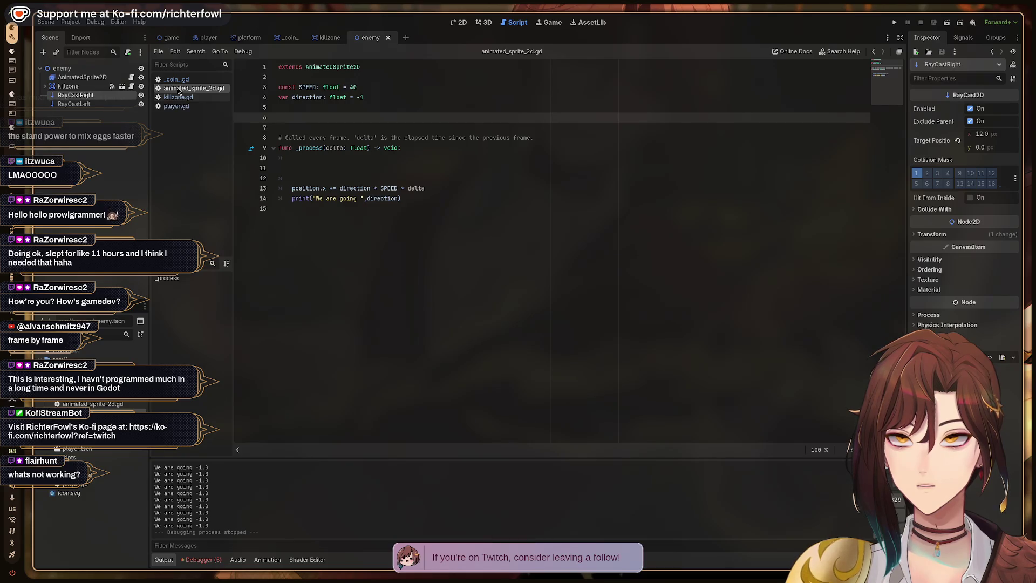
pyautogui.rightClick(179, 90)
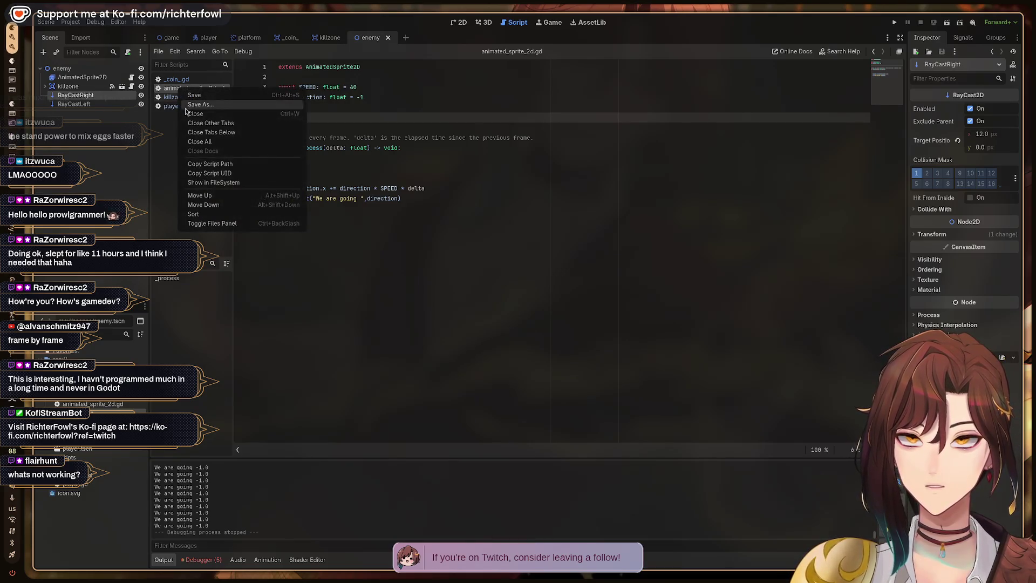
pyautogui.click(172, 89)
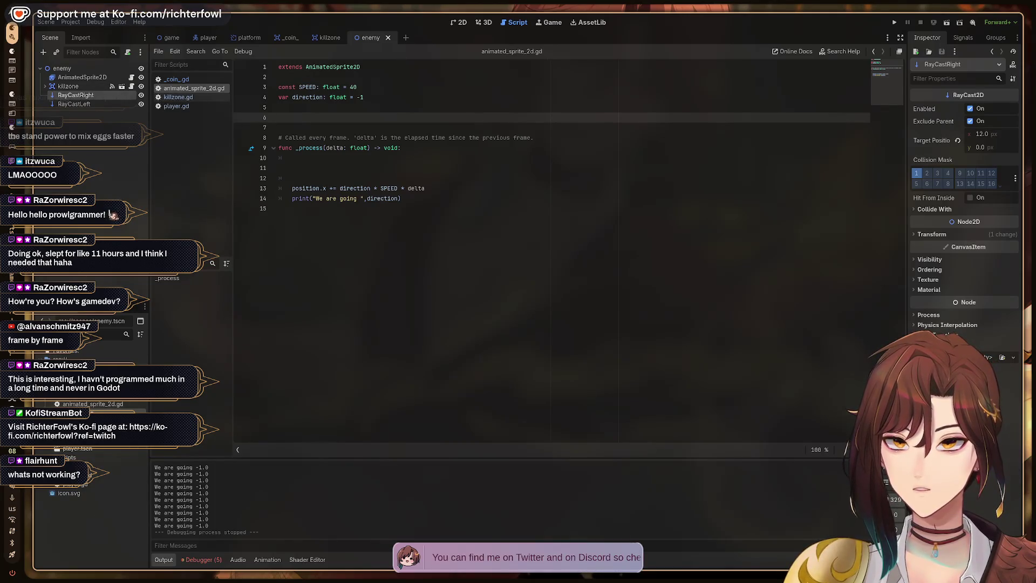
pyautogui.click(95, 406)
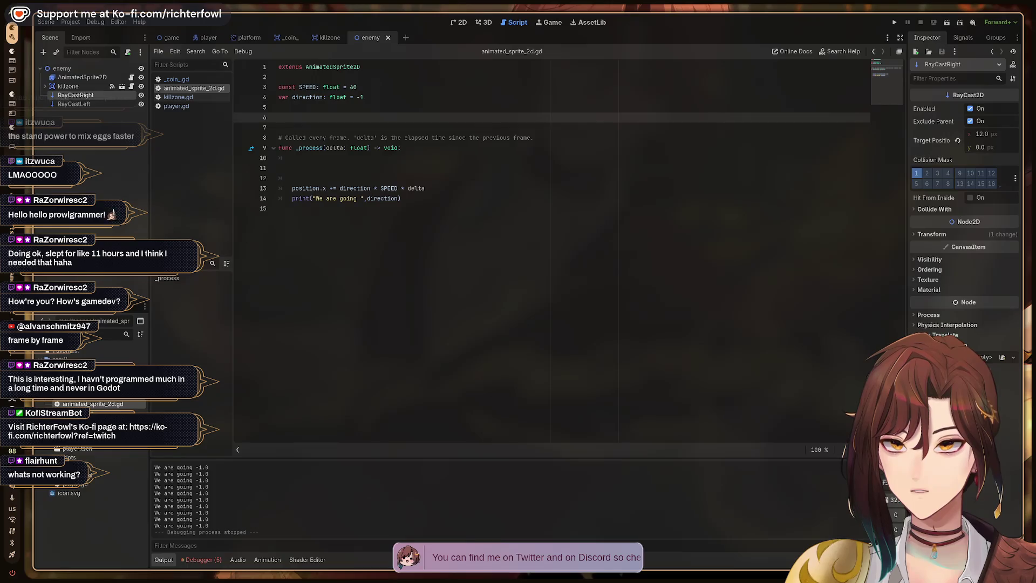
# - Select all the enemy code, then delete animated_sprite_2d.gd from the project
pyautogui.click(372, 199)
pyautogui.hotkey('ctrl', 'a')
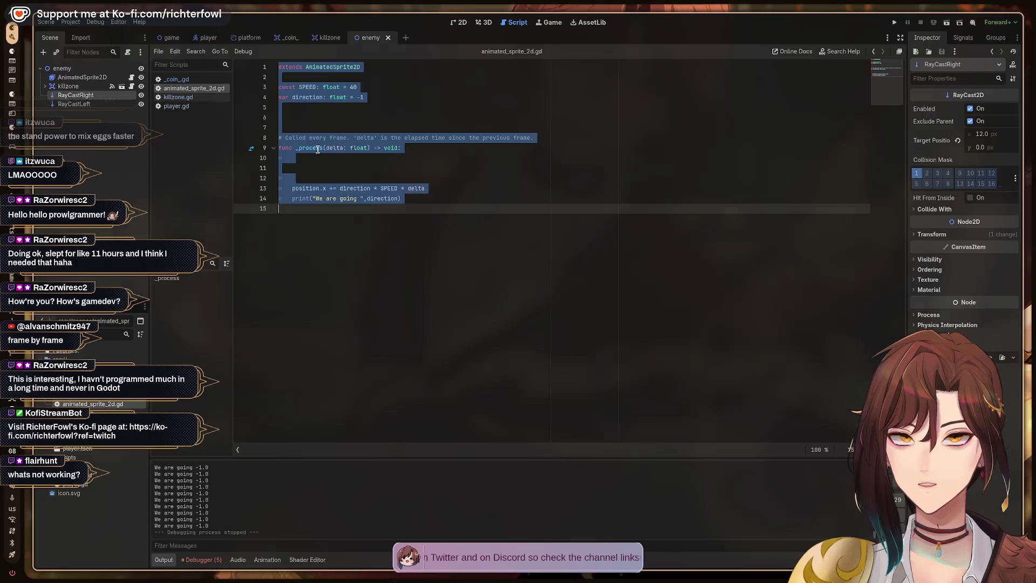
pyautogui.rightClick(90, 407)
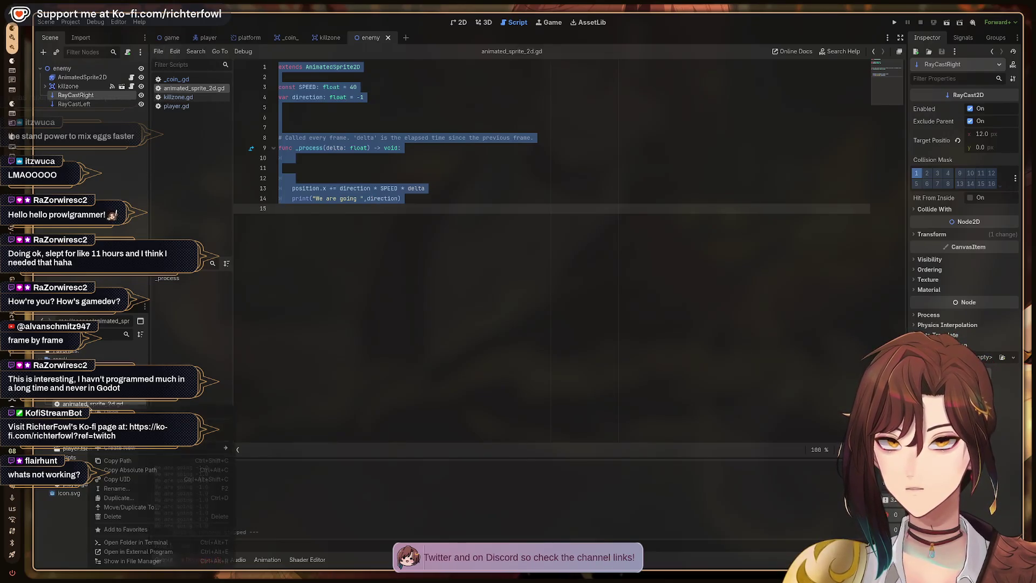
pyautogui.click(122, 517)
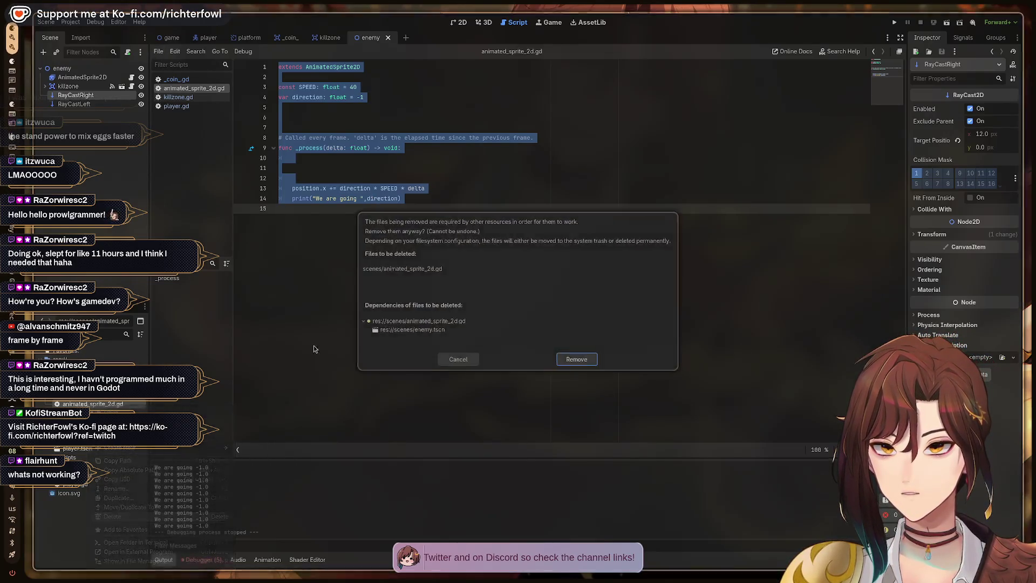
pyautogui.click(578, 362)
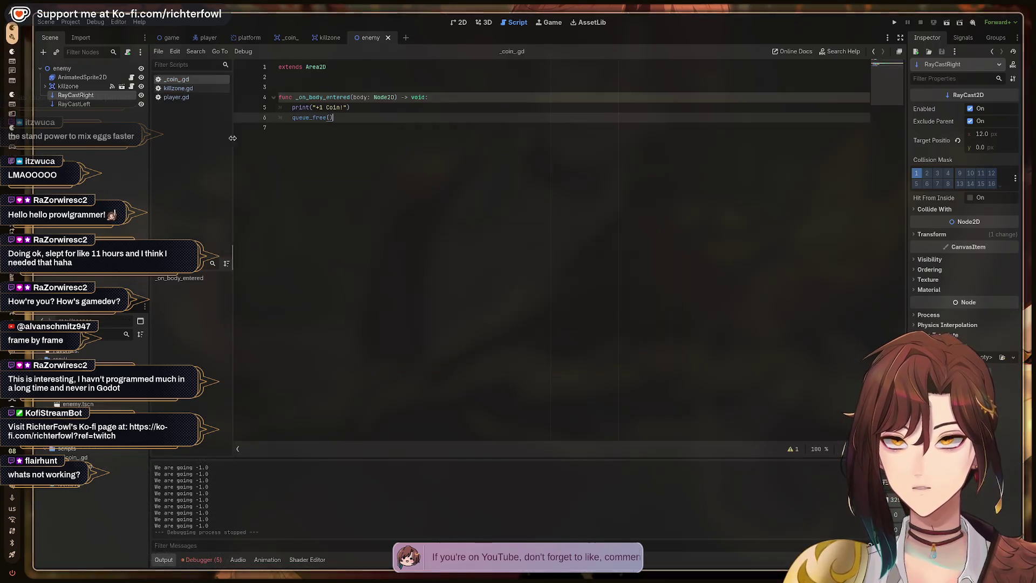
pyautogui.click(71, 69)
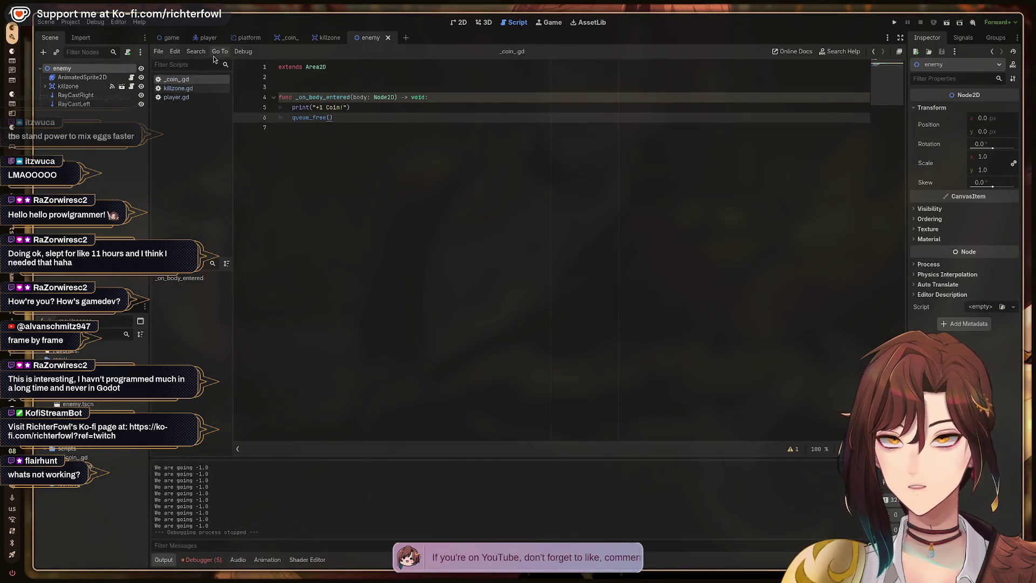
# - Attach a new script at res://scripts/enemy.gd to the enemy node
pyautogui.click(128, 52)
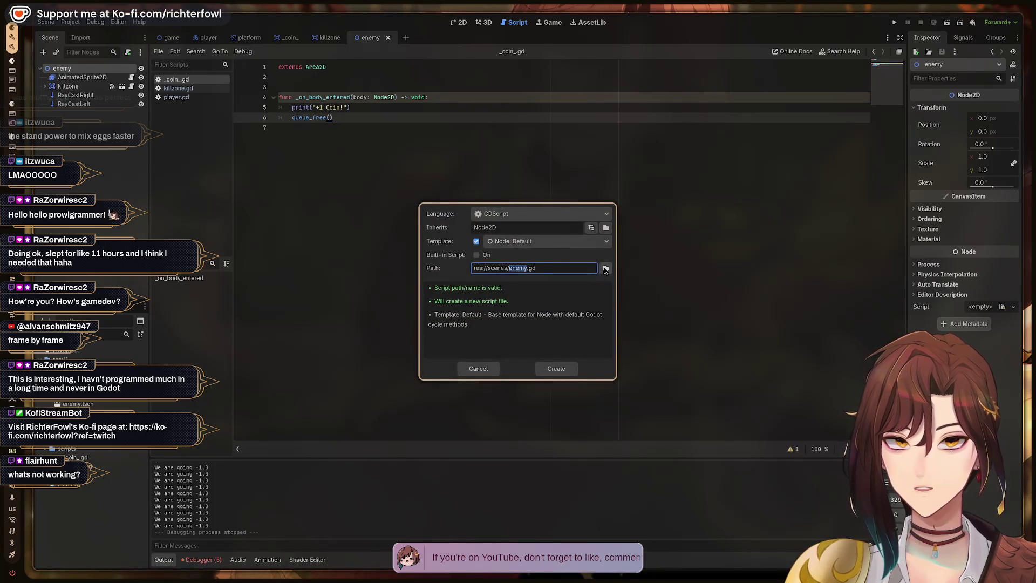
pyautogui.click(605, 269)
pyautogui.click(331, 326)
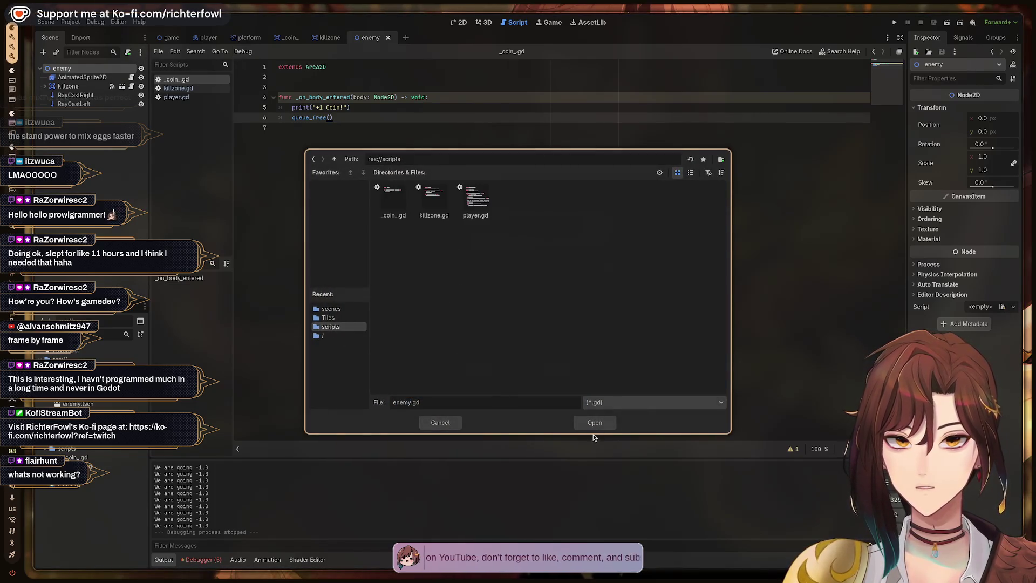
pyautogui.click(594, 423)
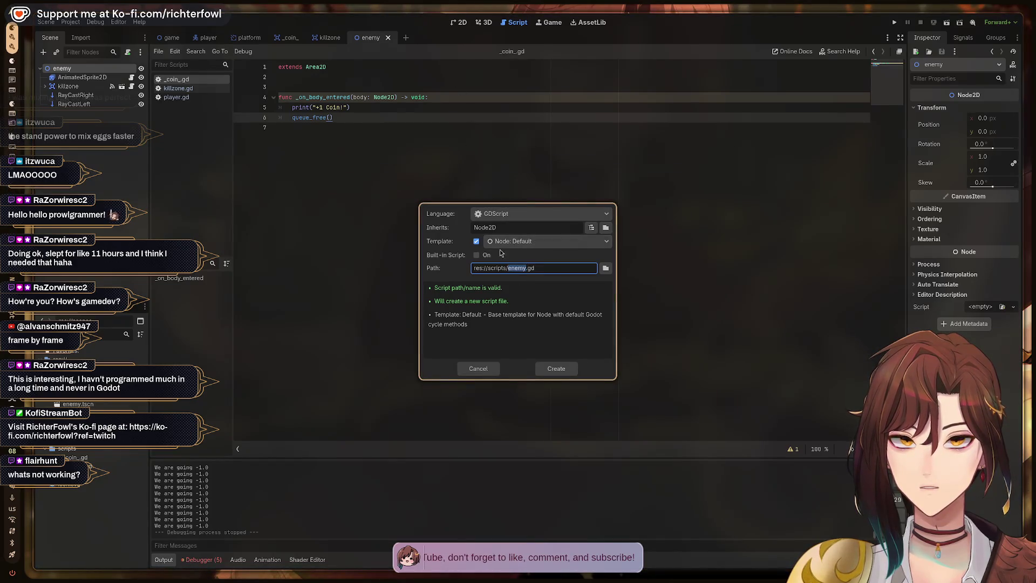
pyautogui.click(556, 370)
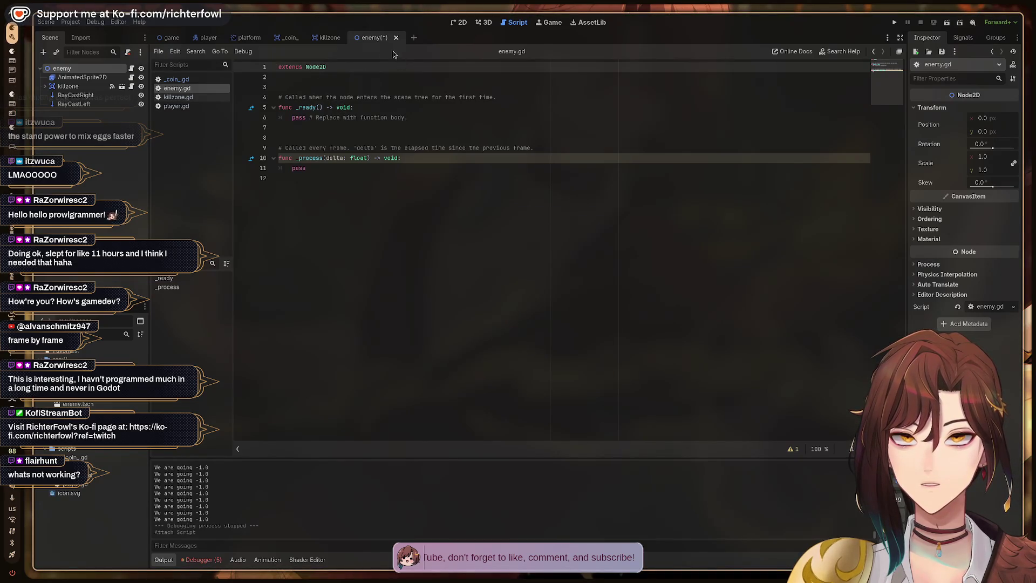
# - Try pasting the movement code, undo back to the default template, and save it
pyautogui.click(318, 197)
pyautogui.hotkey('ctrl', 'a')
pyautogui.hotkey('ctrl', 'v')
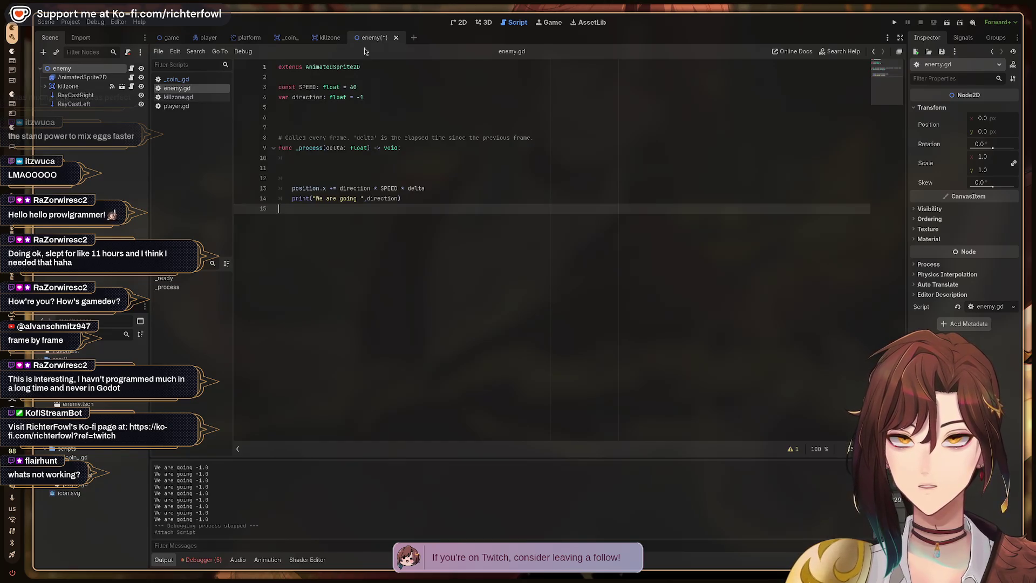
pyautogui.doubleClick(324, 67)
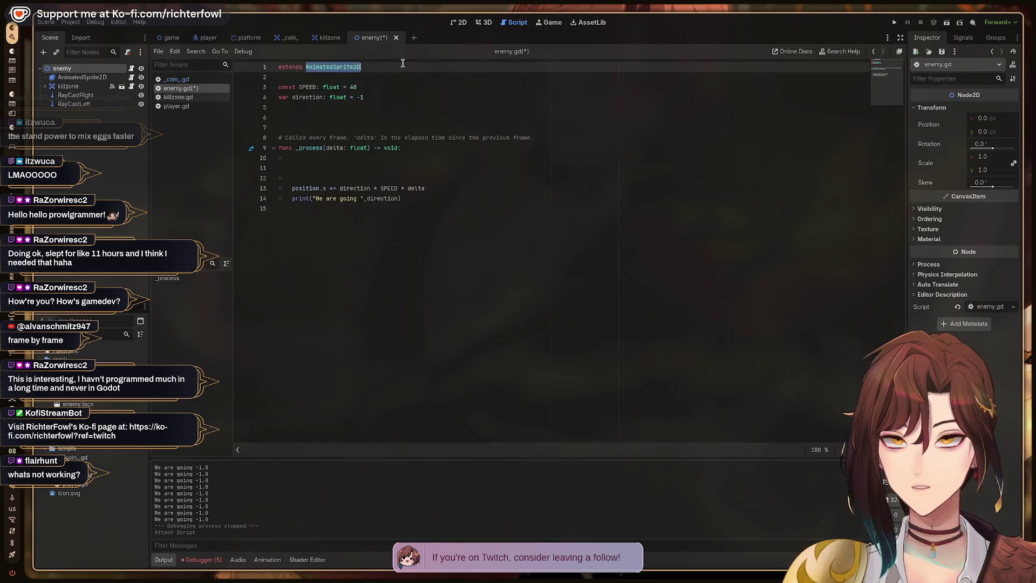
pyautogui.write('enemy')
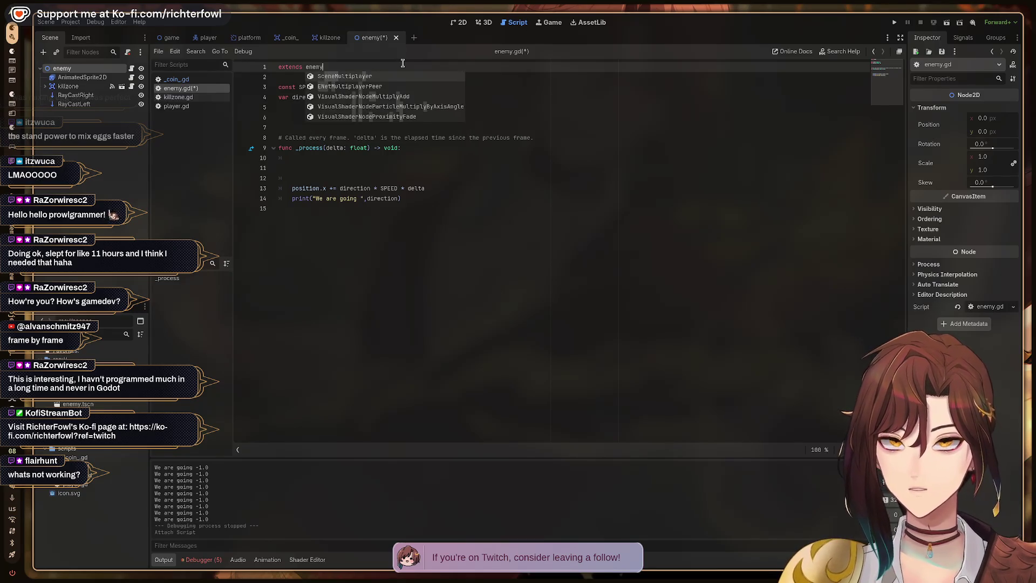
pyautogui.press('Escape')
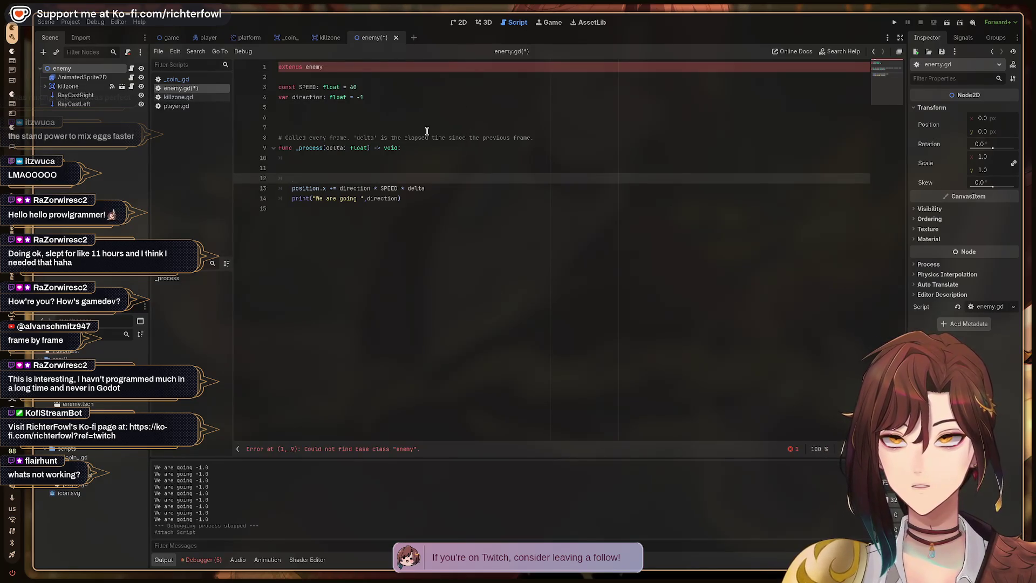
pyautogui.click(354, 110)
pyautogui.hotkey('ctrl', 'z')
pyautogui.hotkey('ctrl', 'z')
pyautogui.hotkey('ctrl', 'z')
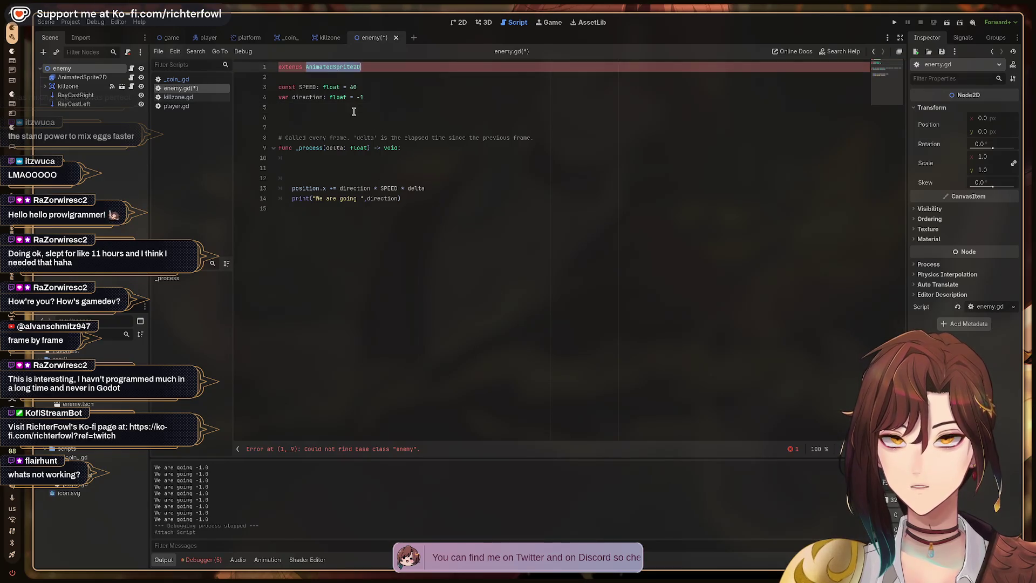
pyautogui.click(364, 172)
pyautogui.hotkey('ctrl', 's')
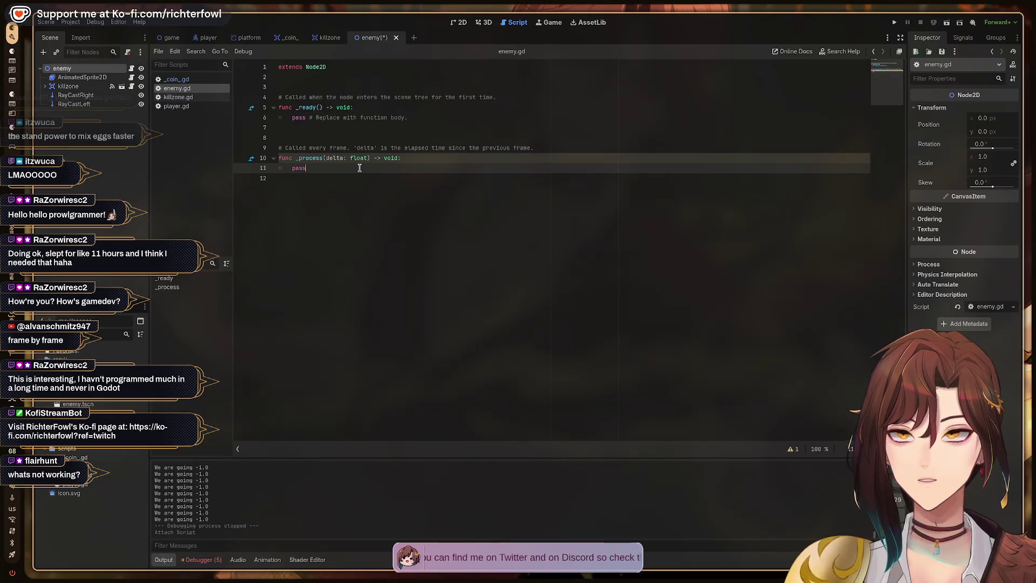
# - Paste the movement code below extends Node2D, delete the duplicate extends line, and save
pyautogui.moveTo(330, 173)
pyautogui.mouseDown()
pyautogui.moveTo(302, 159)
pyautogui.moveTo(275, 79)
pyautogui.mouseUp()
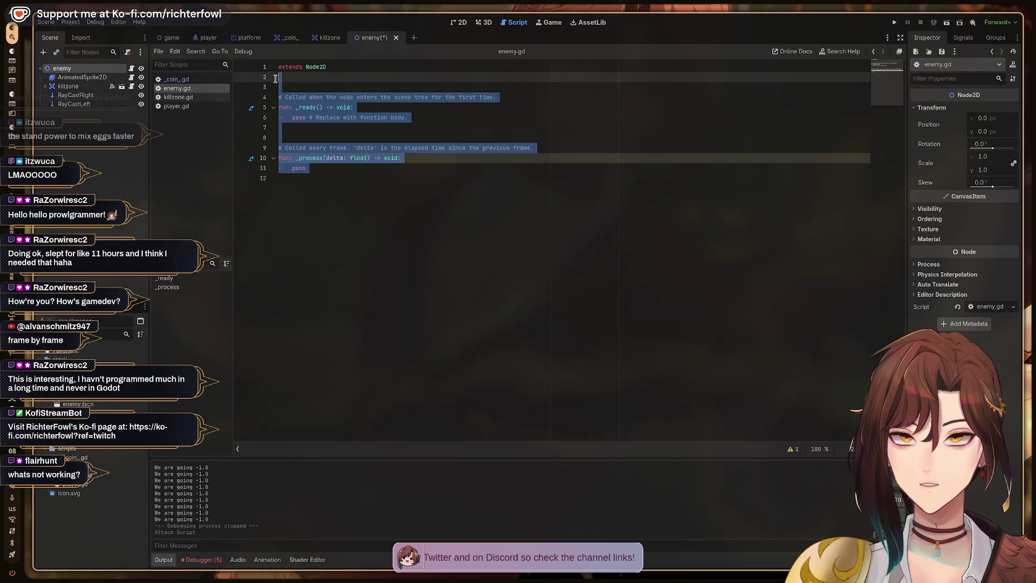
pyautogui.hotkey('ctrl', 'v')
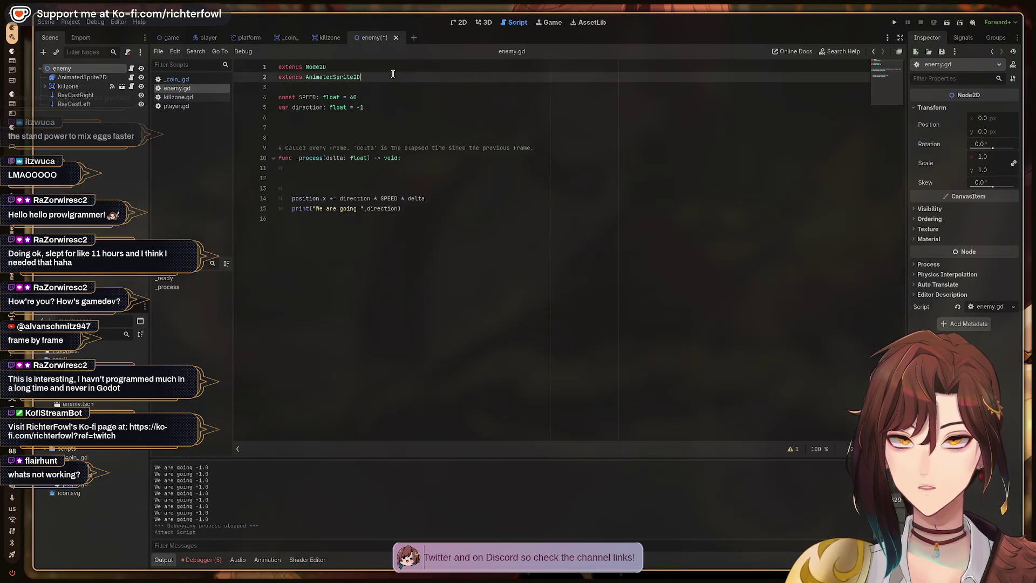
pyautogui.tripleClick(393, 74)
pyautogui.press('BackSpace')
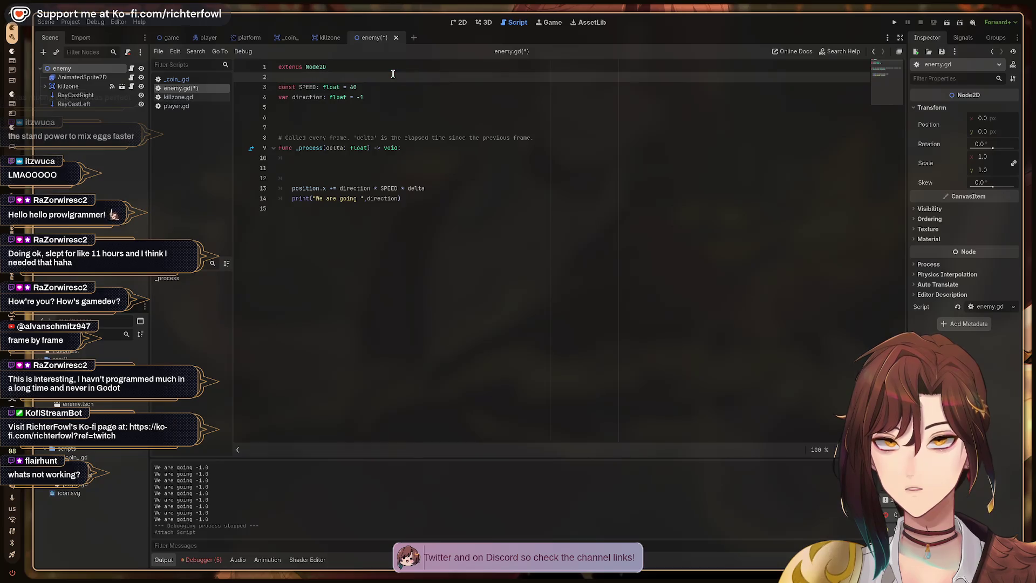
pyautogui.press('Down')
pyautogui.press('Down')
pyautogui.press('Down')
pyautogui.press('Down')
pyautogui.press('Up')
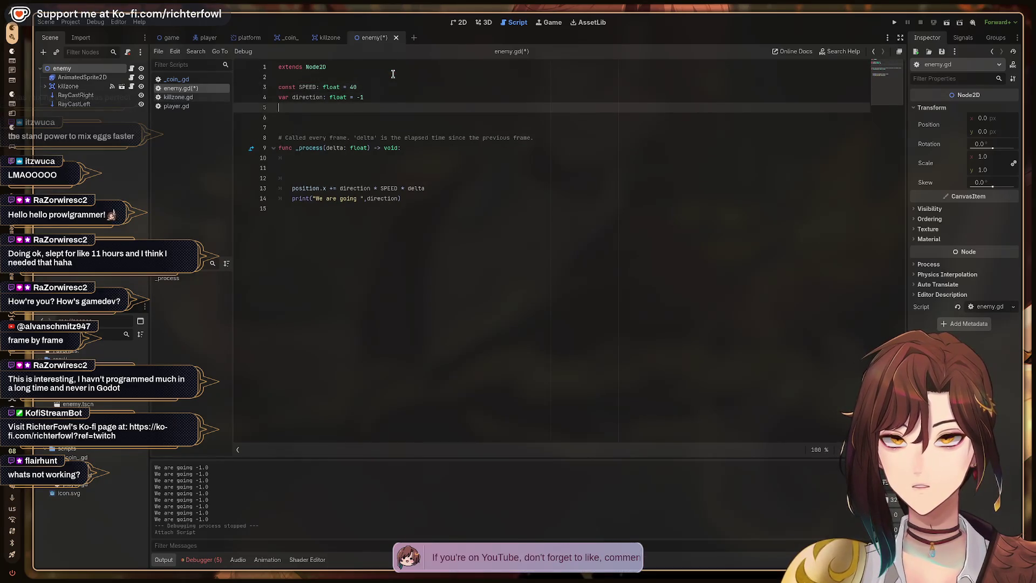
pyautogui.press('Down')
pyautogui.hotkey('ctrl', 's')
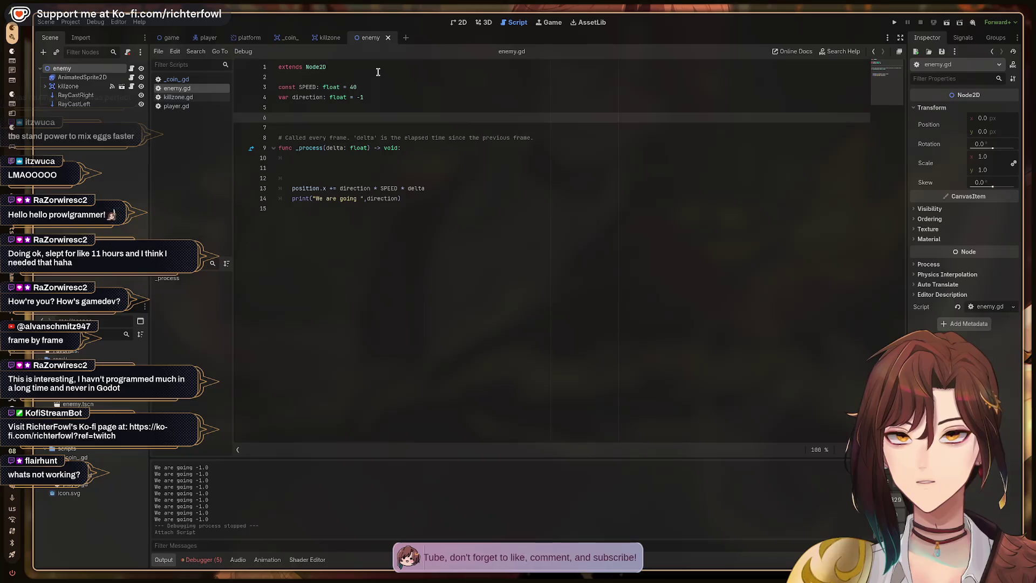
# - Delete the old RayCastRight and RayCastLeft nodes from the enemy
pyautogui.click(79, 96)
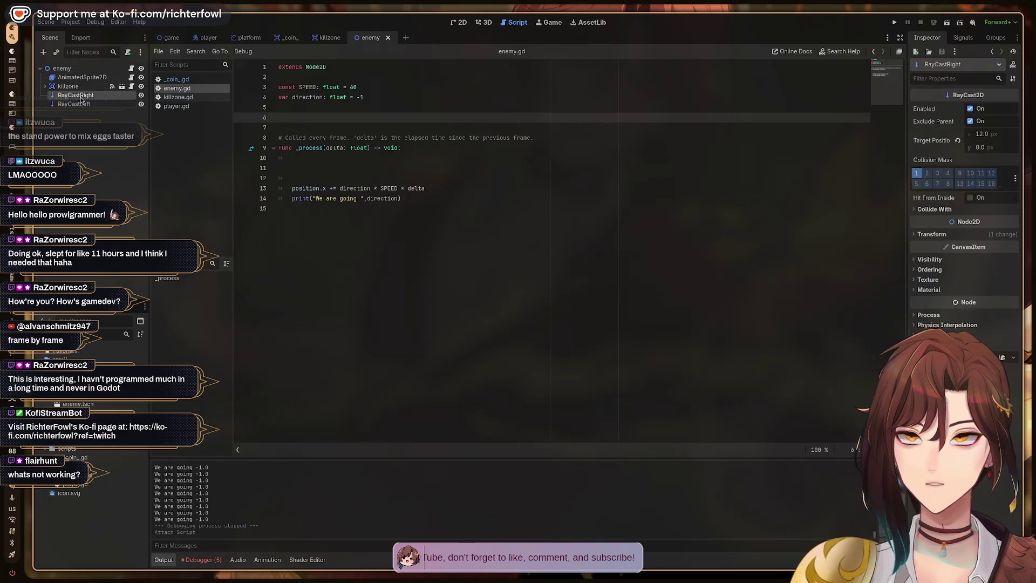
pyautogui.press('Delete')
pyautogui.press('Return')
pyautogui.press('Delete')
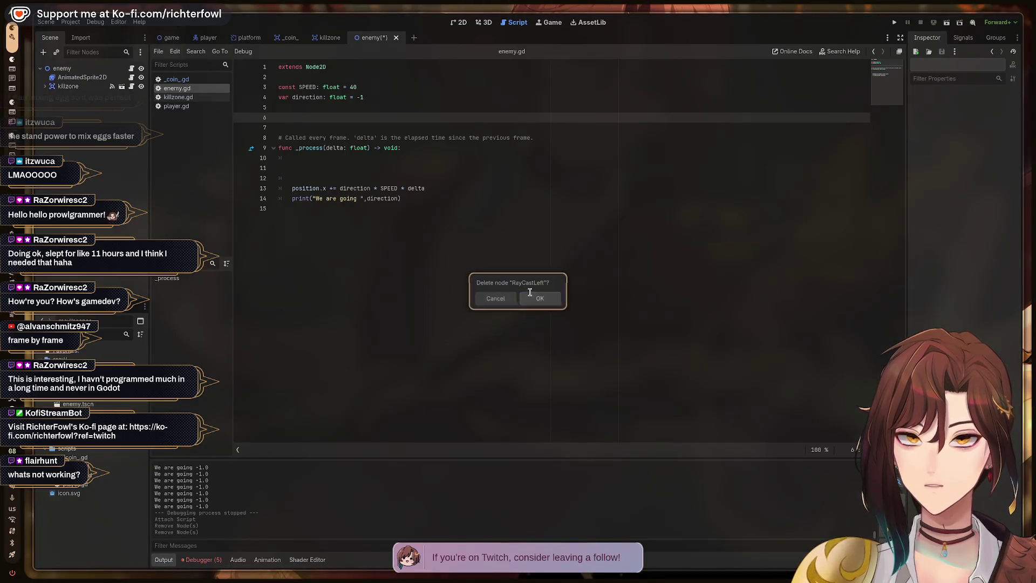
pyautogui.click(540, 299)
# - Add a RayCast2D nudged down 8 px, pointing left, named RayCastLeft
pyautogui.click(459, 23)
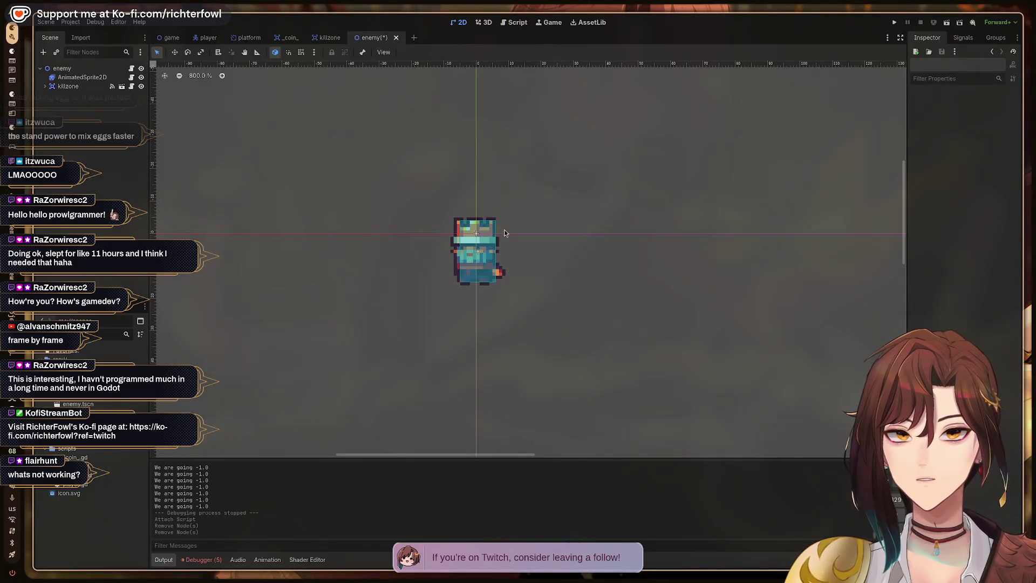
pyautogui.hotkey('ctrl', 'a')
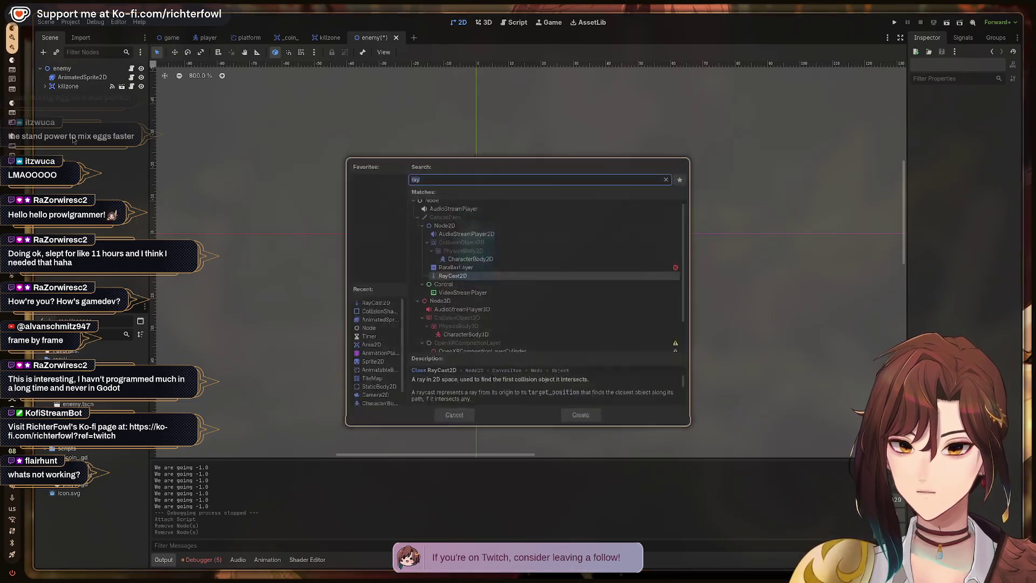
pyautogui.write('raycas')
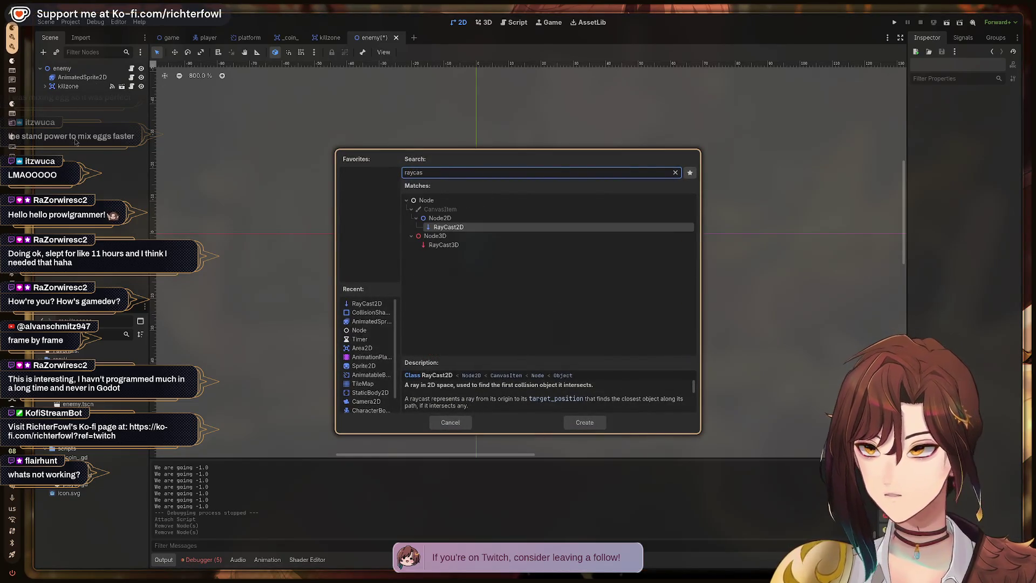
pyautogui.click(586, 423)
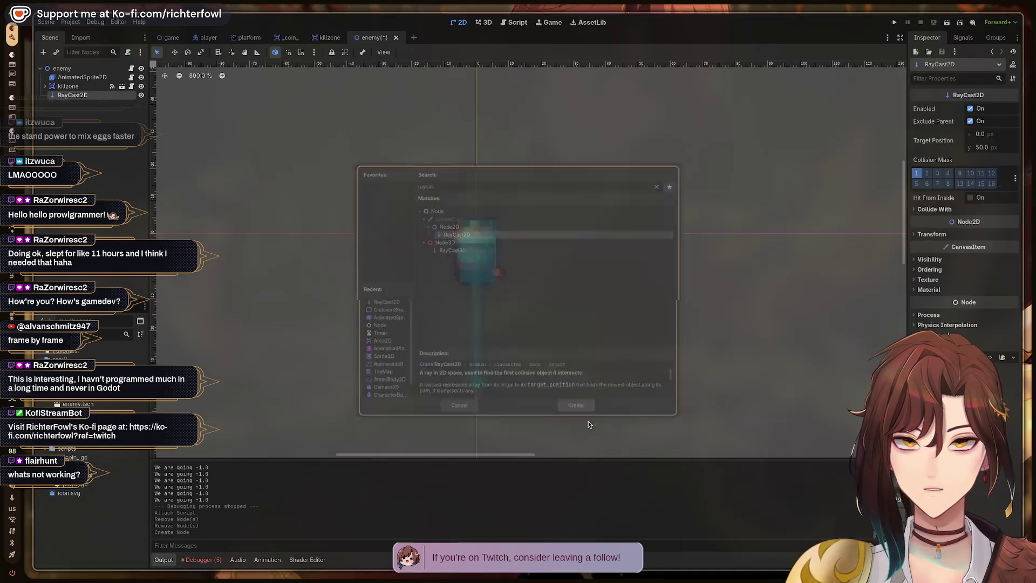
pyautogui.moveTo(477, 239)
pyautogui.mouseDown()
pyautogui.moveTo(477, 264)
pyautogui.moveTo(477, 255)
pyautogui.mouseUp()
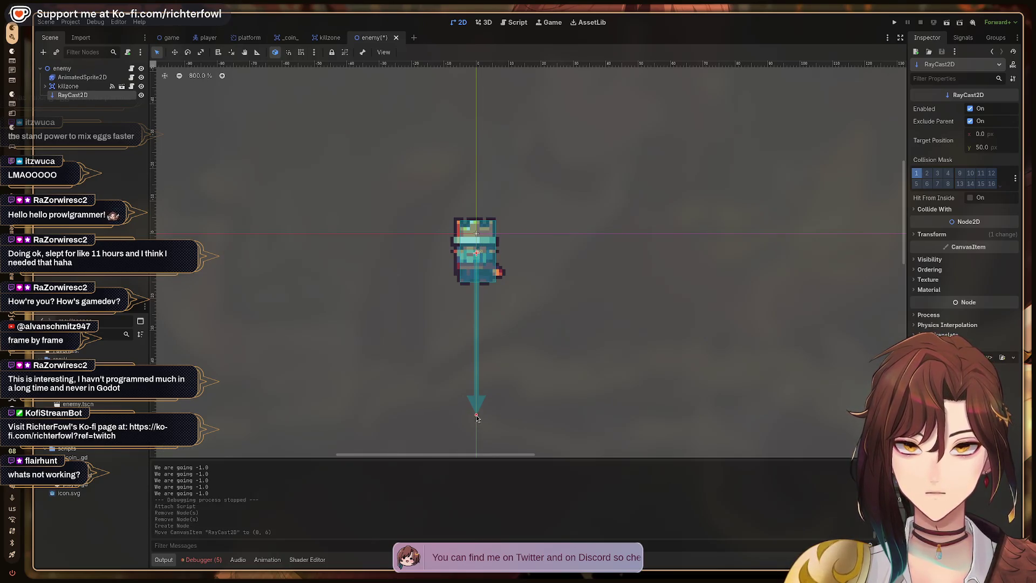
pyautogui.moveTo(476, 416); pyautogui.dragTo(437, 253)
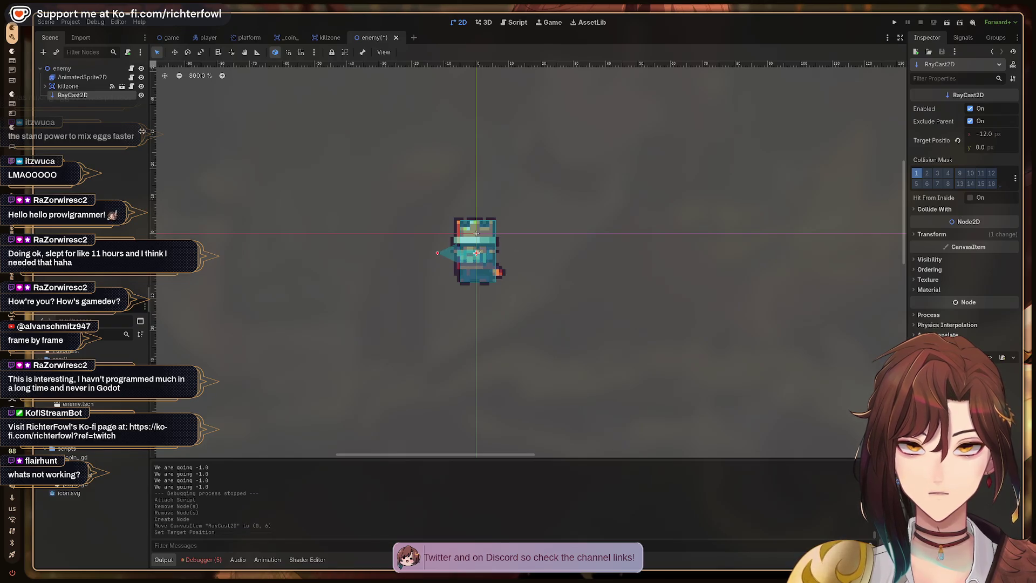
pyautogui.doubleClick(84, 95)
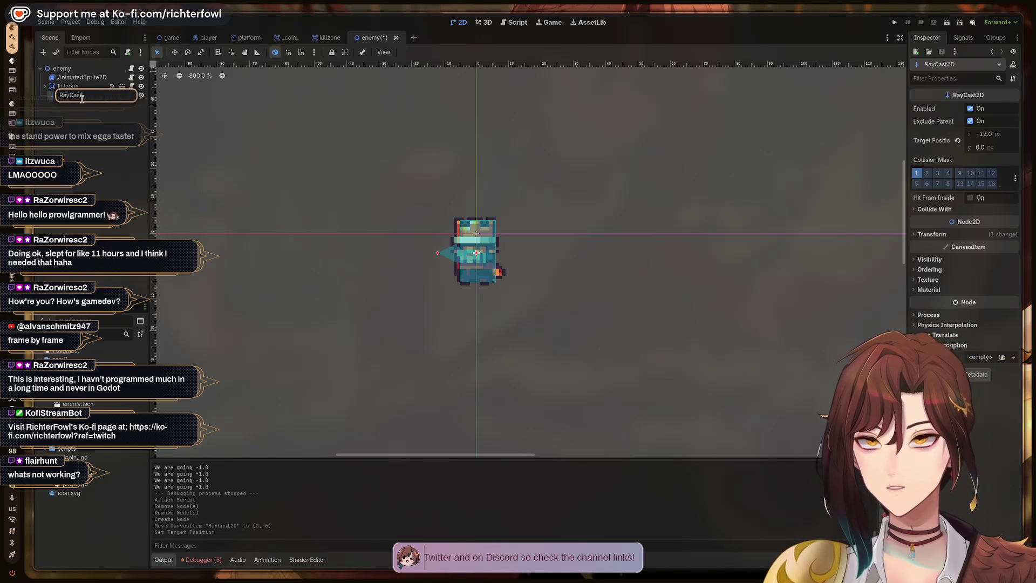
pyautogui.write('Left')
pyautogui.press('Return')
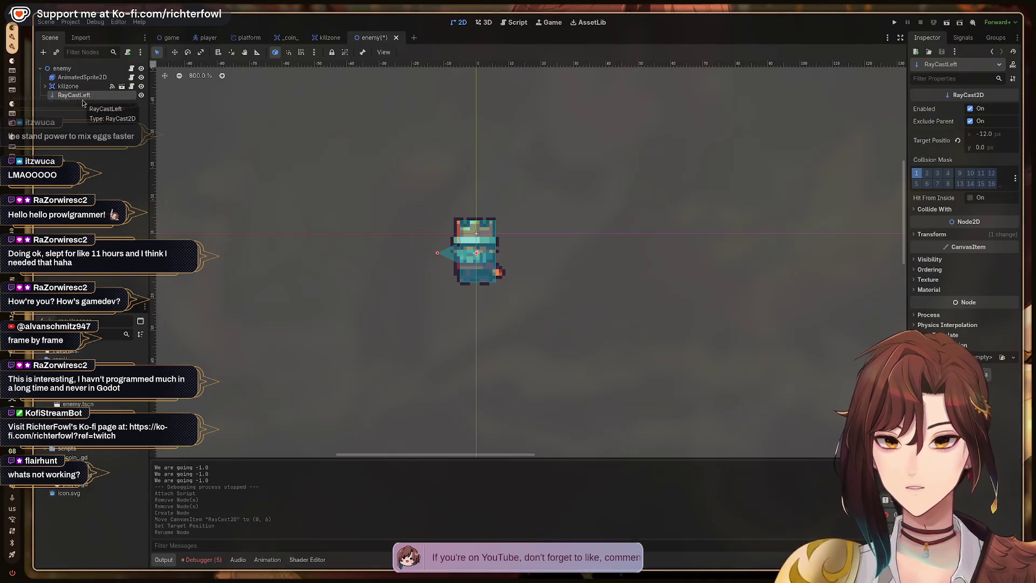
# - Duplicate it as a sibling RayCastRight aimed right at (11, 0)
pyautogui.hotkey('ctrl', 'c')
pyautogui.hotkey('ctrl', 'v')
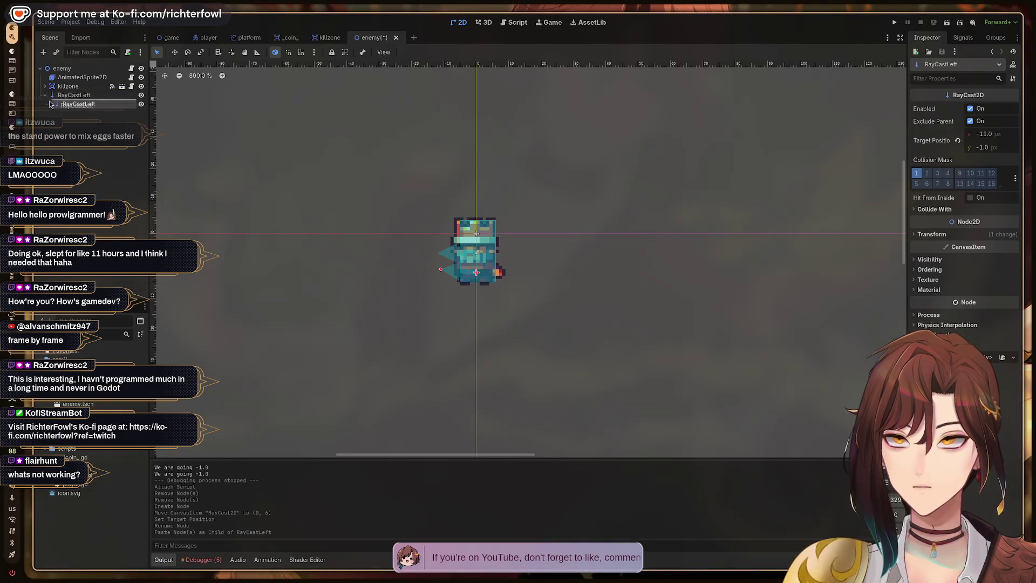
pyautogui.moveTo(70, 106); pyautogui.dragTo(78, 95)
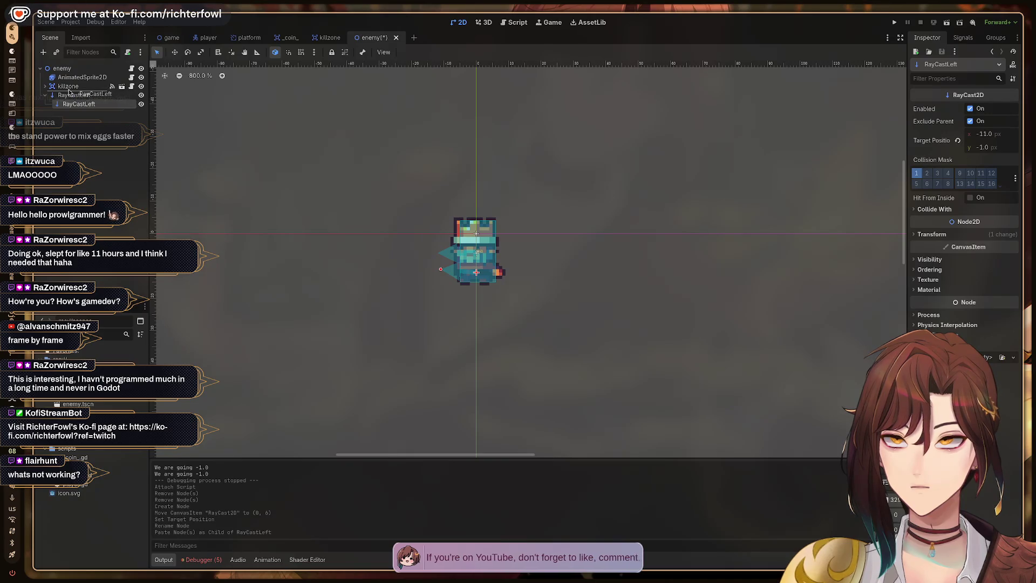
pyautogui.doubleClick(80, 96)
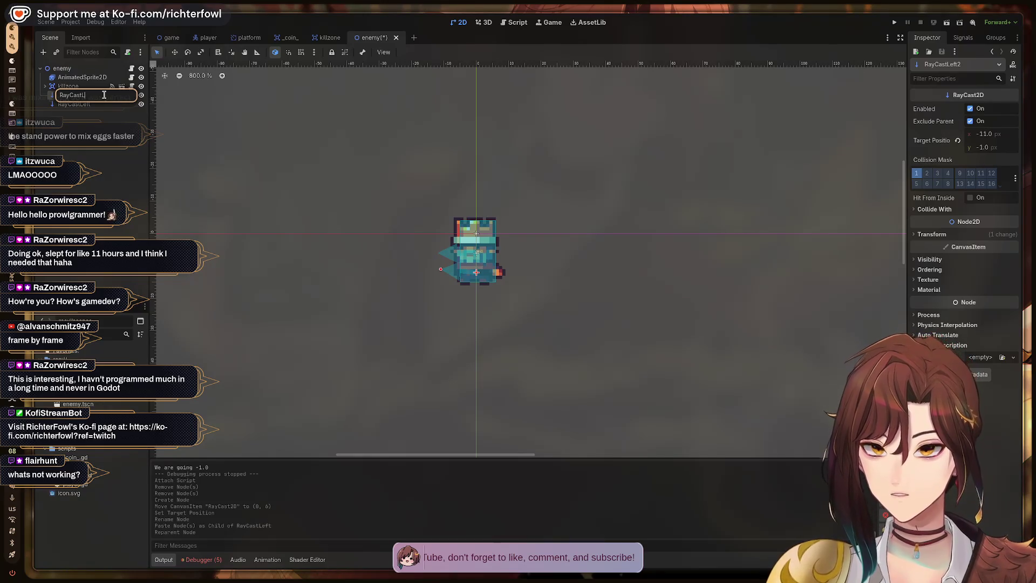
pyautogui.write('Right')
pyautogui.press('Return')
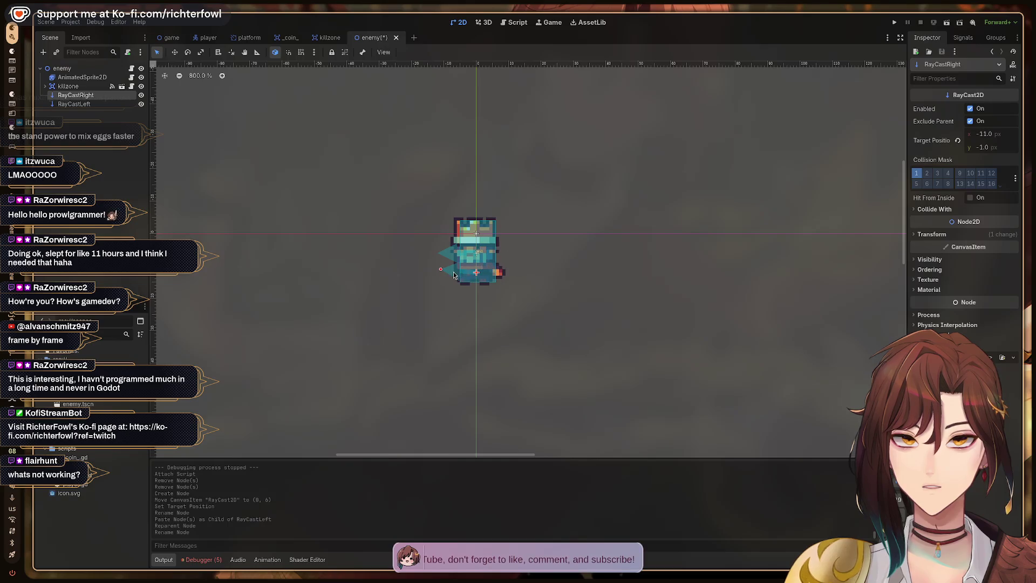
pyautogui.moveTo(440, 269)
pyautogui.mouseDown()
pyautogui.moveTo(513, 276)
pyautogui.moveTo(476, 268)
pyautogui.moveTo(476, 255)
pyautogui.mouseUp()
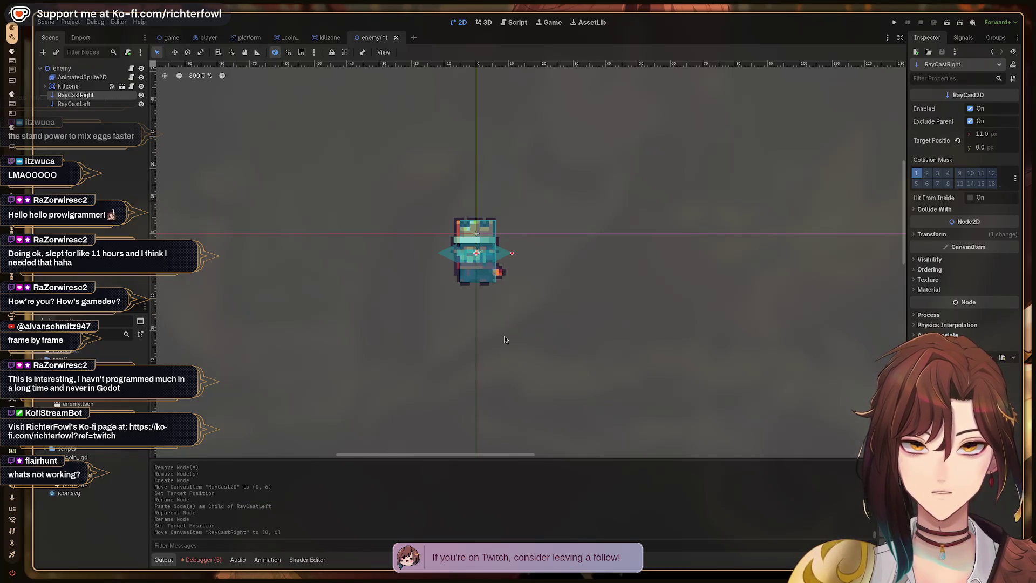
pyautogui.click(504, 339)
# - Move RayCastRight below RayCastLeft in the scene tree and return to the script
pyautogui.moveTo(76, 95); pyautogui.dragTo(91, 114)
pyautogui.click(84, 124)
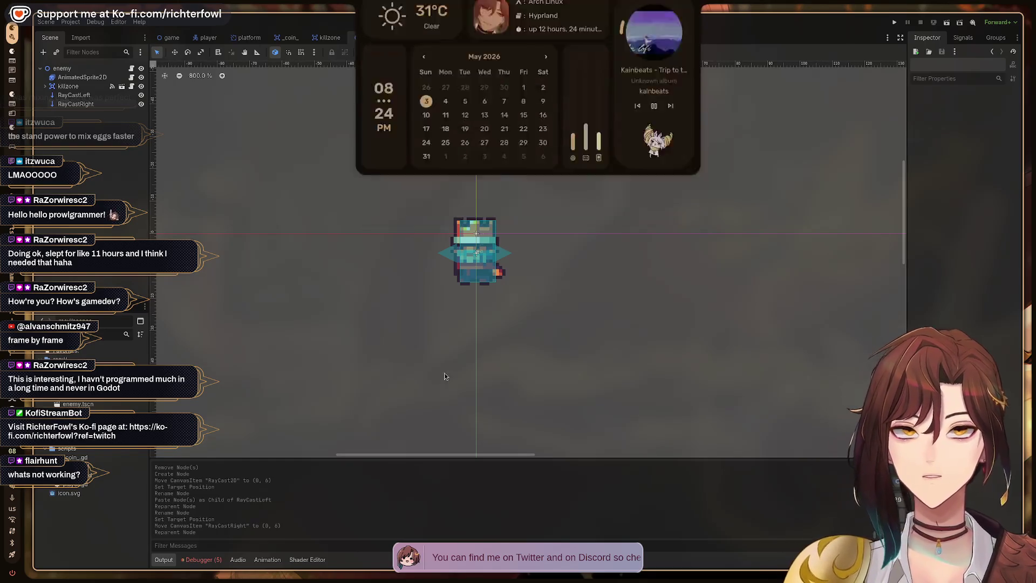
pyautogui.click(516, 23)
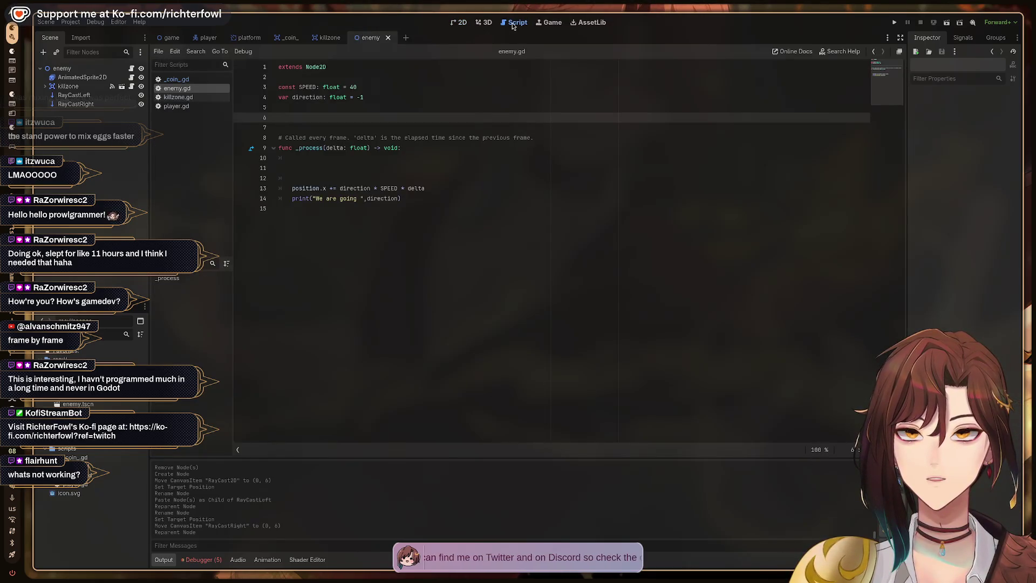
pyautogui.click(76, 104)
pyautogui.keyDown('ctrl'); pyautogui.click(74, 96); pyautogui.keyUp('ctrl')
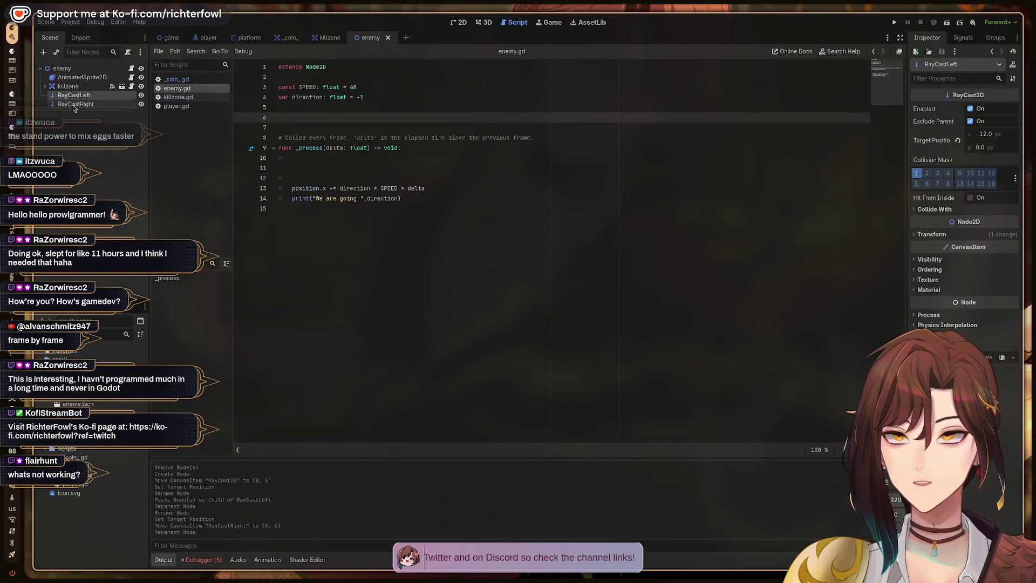
pyautogui.moveTo(80, 104)
pyautogui.mouseDown()
pyautogui.moveTo(108, 116)
pyautogui.moveTo(318, 107)
pyautogui.moveTo(317, 118)
pyautogui.mouseUp()
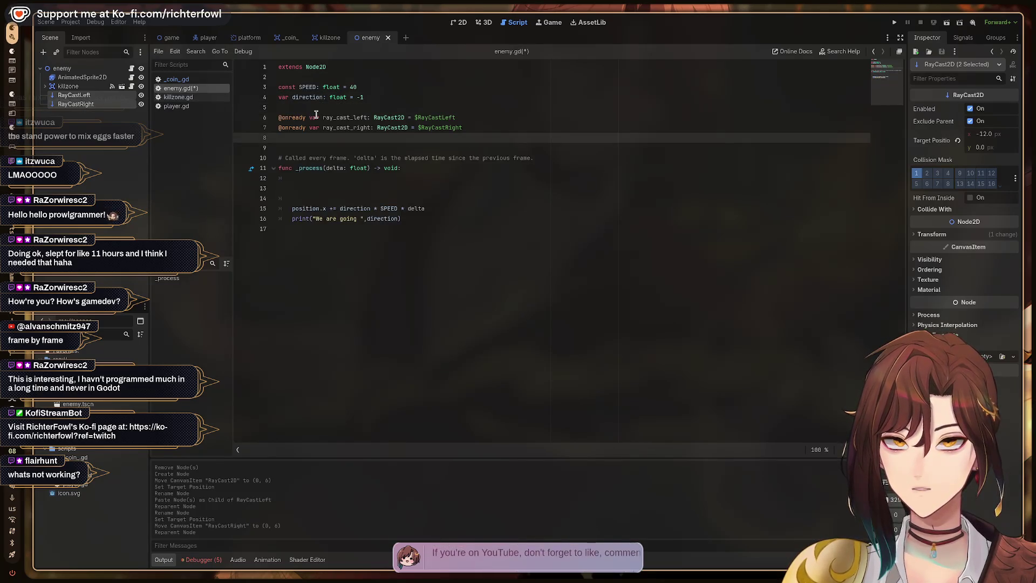
pyautogui.press('Delete')
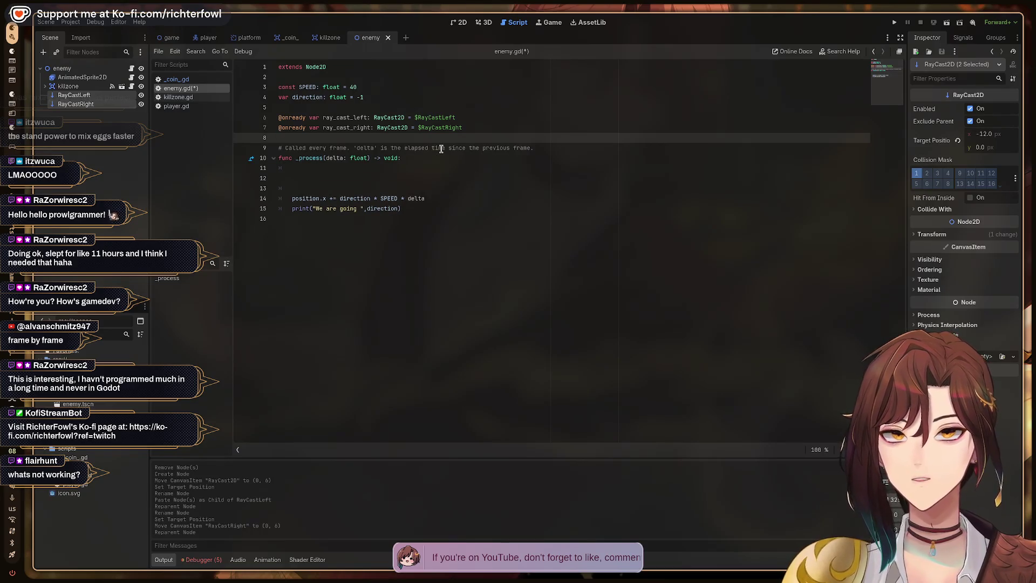
pyautogui.press('Up')
pyautogui.press('Up')
pyautogui.press('Up')
pyautogui.press('Down')
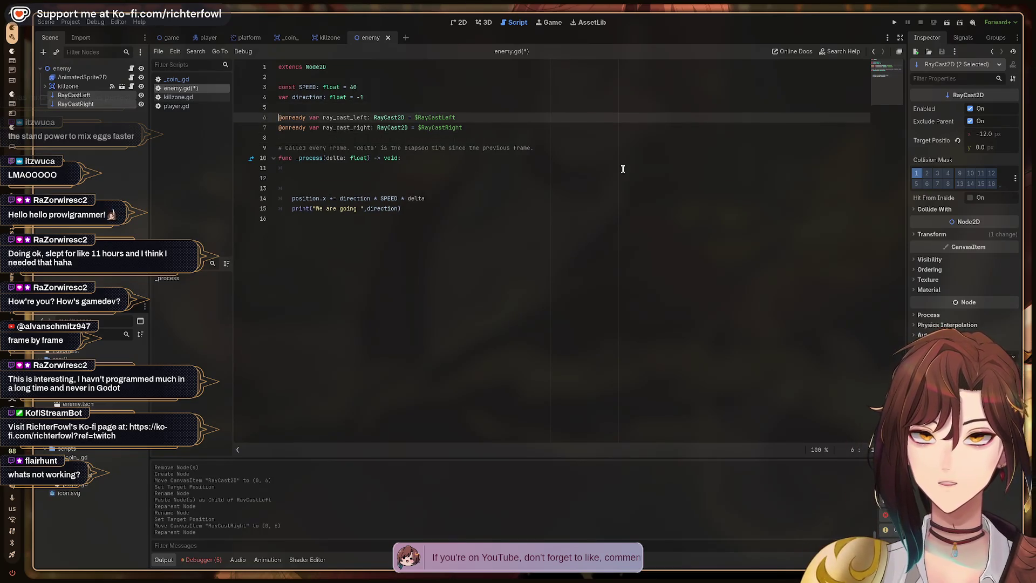
pyautogui.press('Down')
pyautogui.press('Down')
pyautogui.press('Up')
pyautogui.hotkey('ctrl', 's')
pyautogui.press('Down')
pyautogui.press('Down')
pyautogui.press('Down')
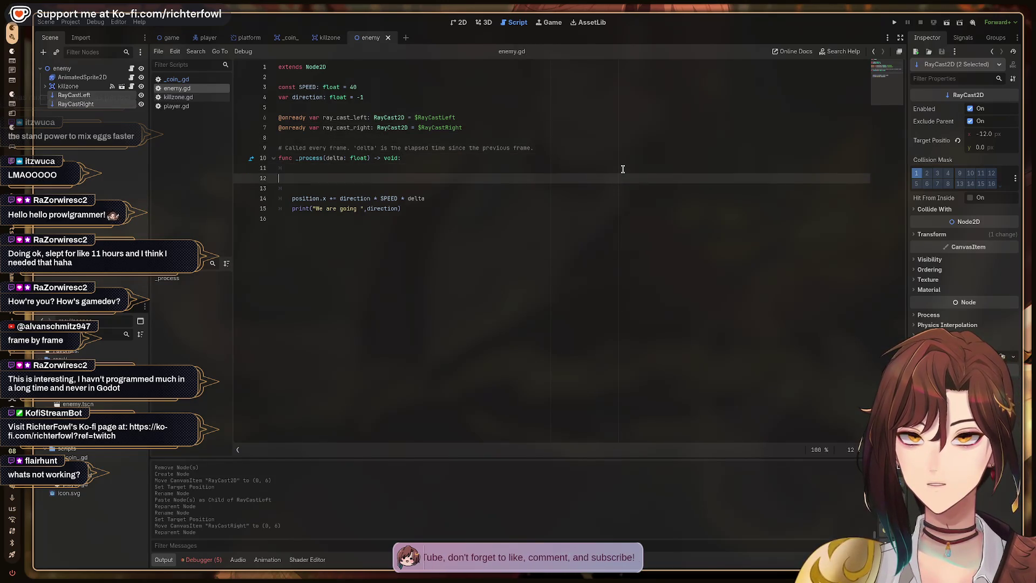
# - In _process, set direction to 1 when ray_cast_left.is_colliding()
pyautogui.press('Tab')
pyautogui.press('Tab')
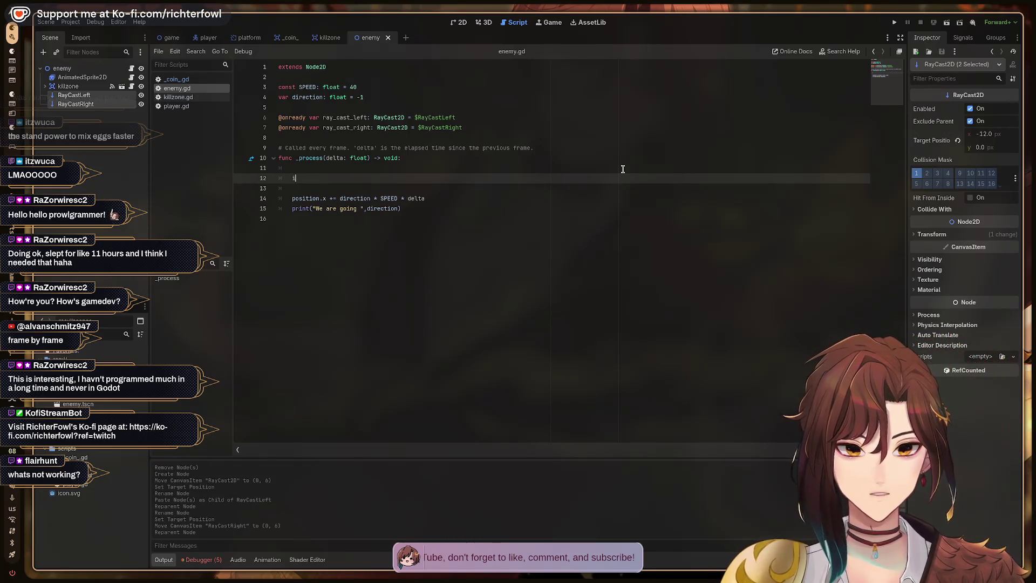
pyautogui.write('f')
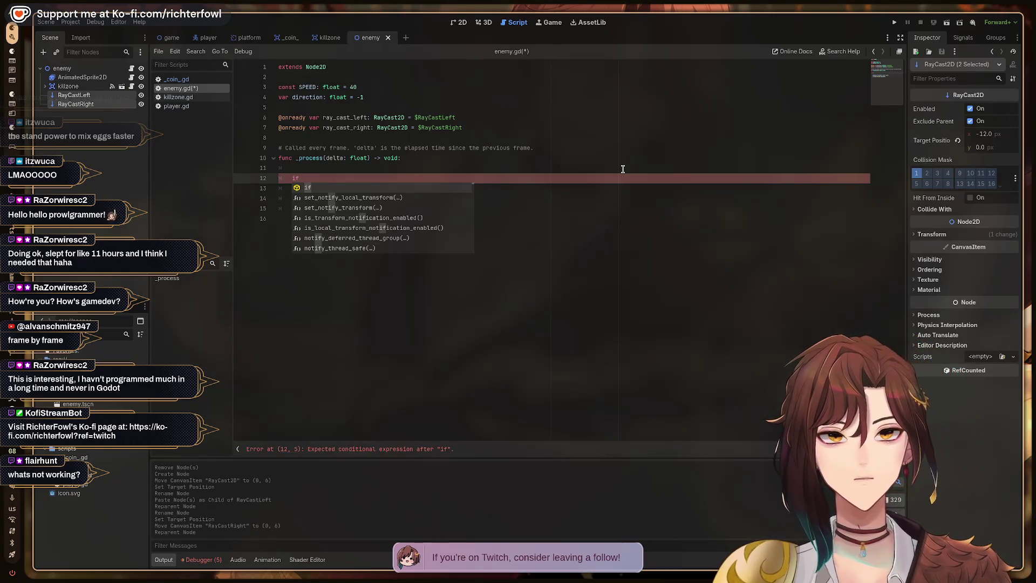
pyautogui.write(' ray')
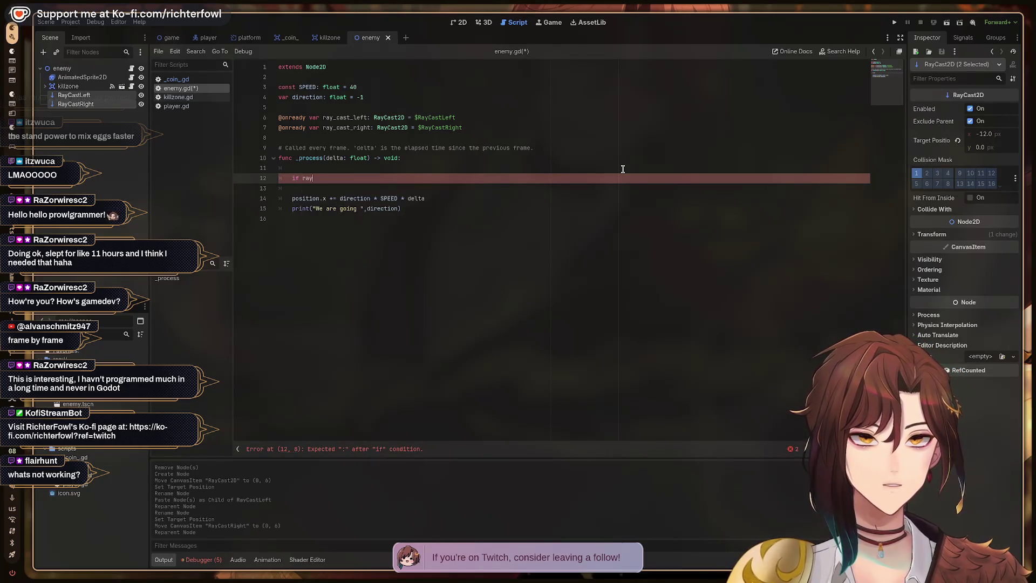
pyautogui.write('_')
pyautogui.press('Return')
pyautogui.write('.is_coll')
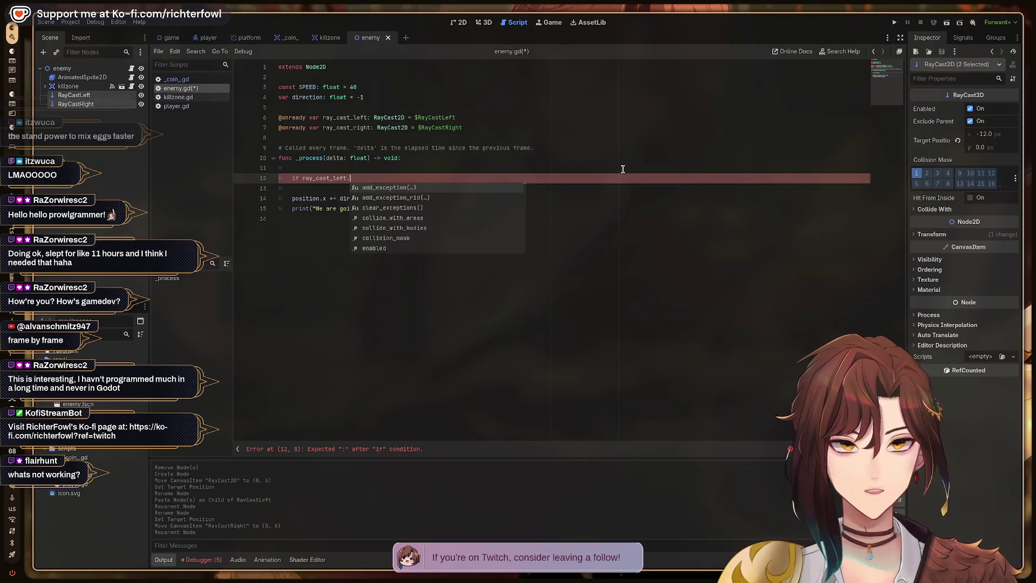
pyautogui.press('Return')
pyautogui.write(':')
pyautogui.press('Return')
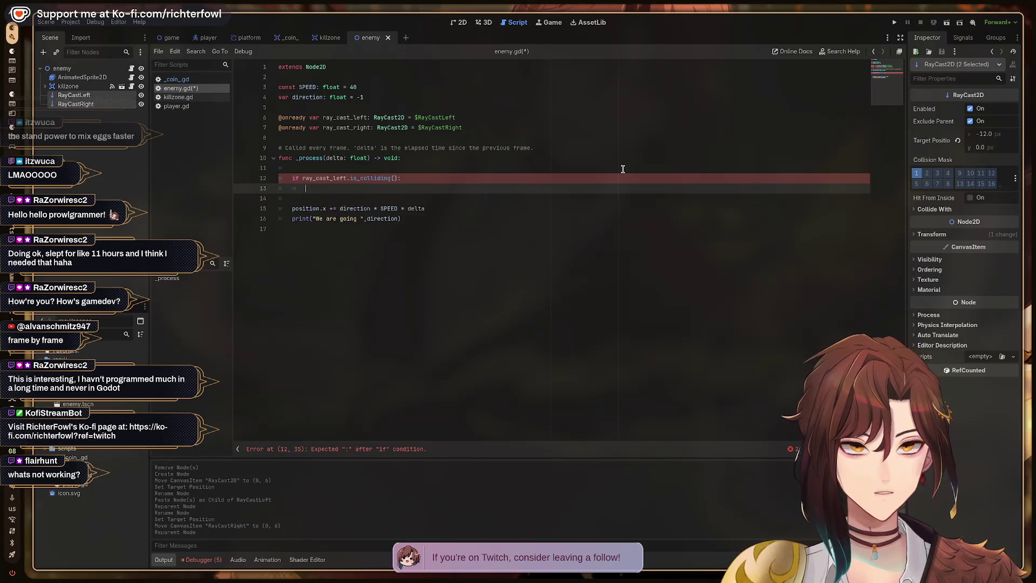
pyautogui.write('di')
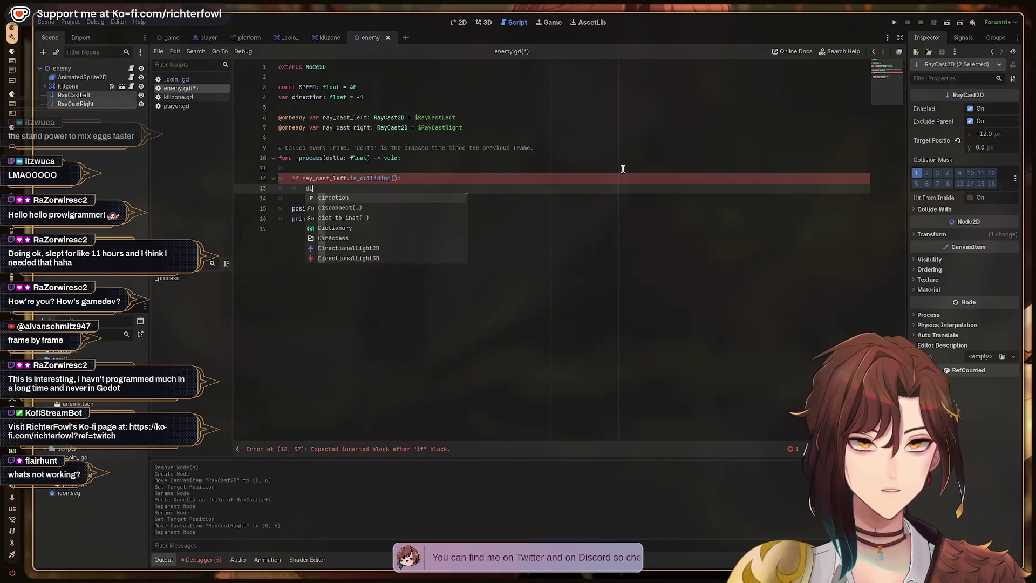
pyautogui.write('rectio')
pyautogui.press('Return')
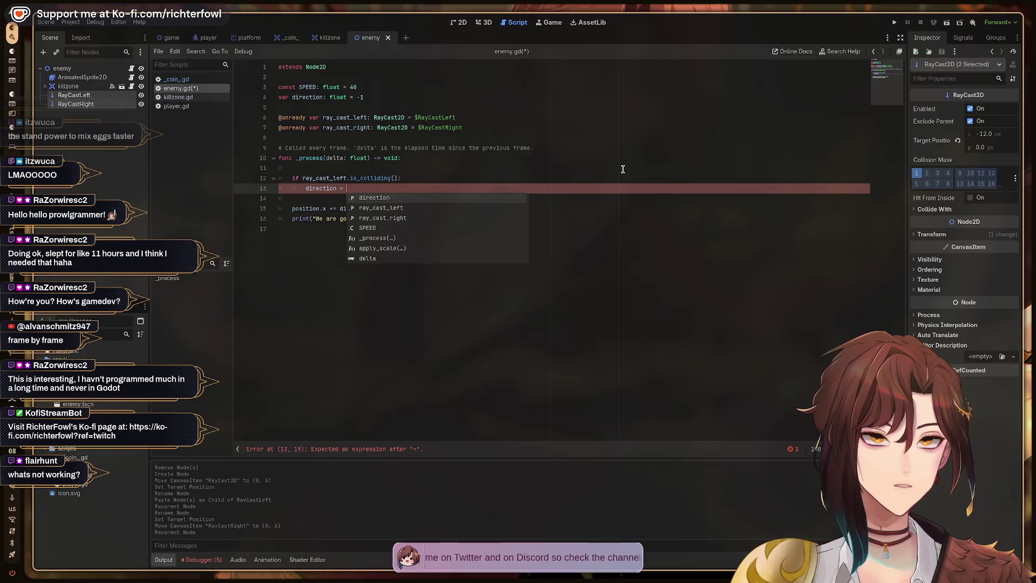
pyautogui.write('11')
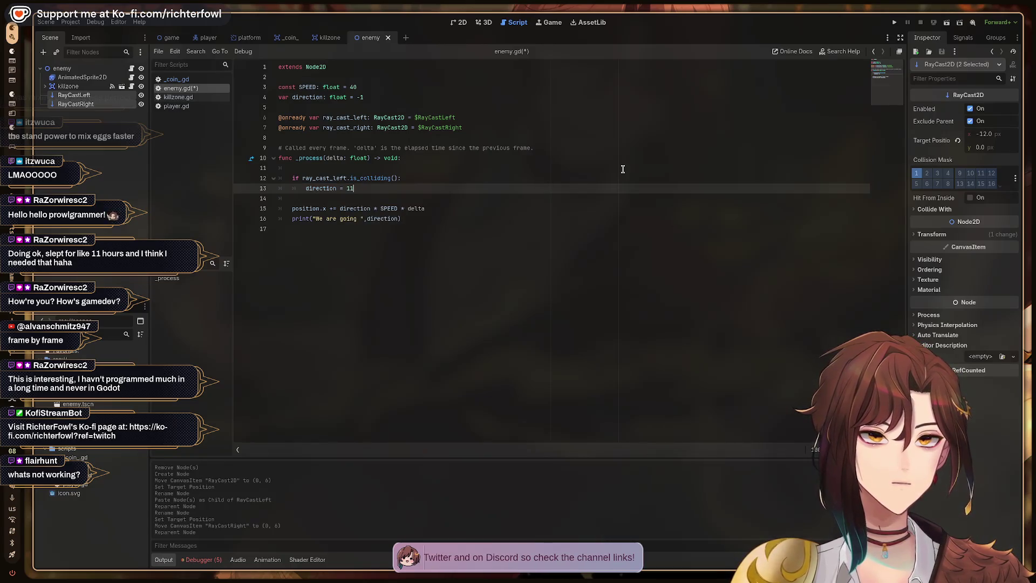
pyautogui.press('Down')
# - Set direction to -1 when ray_cast_right.is_colliding(), save, and return to the game scene
pyautogui.press('Return')
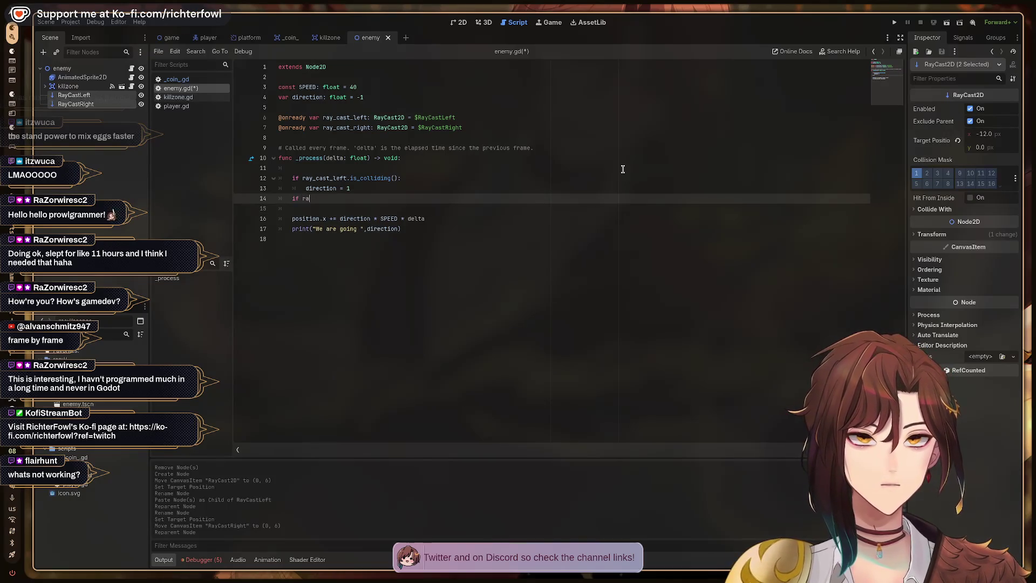
pyautogui.press('Down')
pyautogui.press('Return')
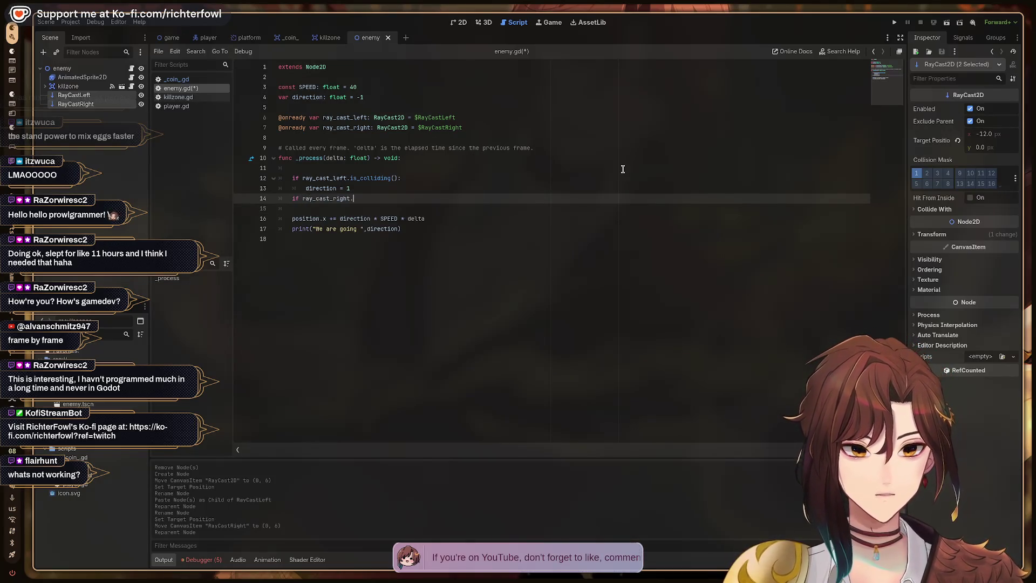
pyautogui.press('Return')
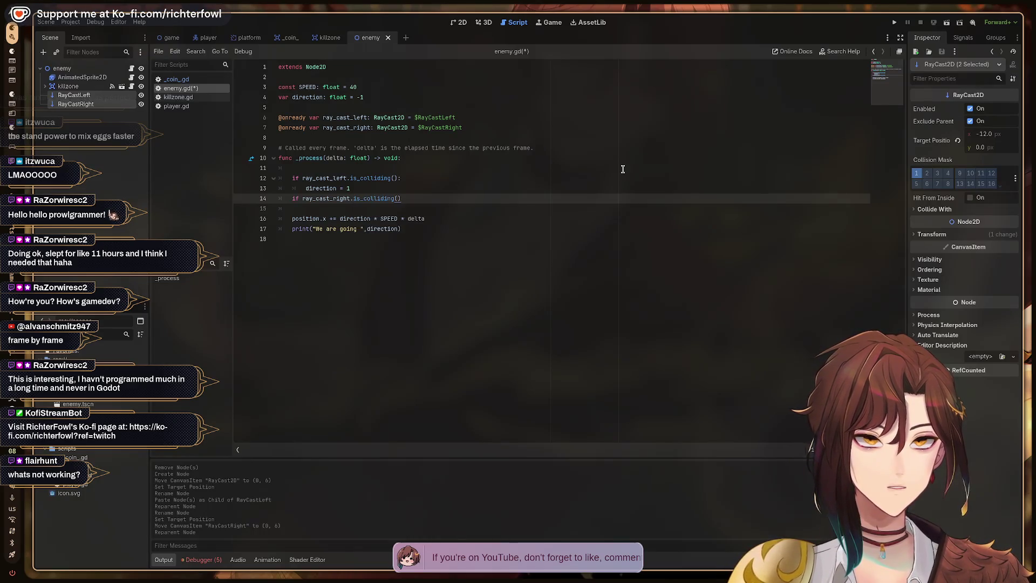
pyautogui.press('Return')
pyautogui.write('direc')
pyautogui.press('Return')
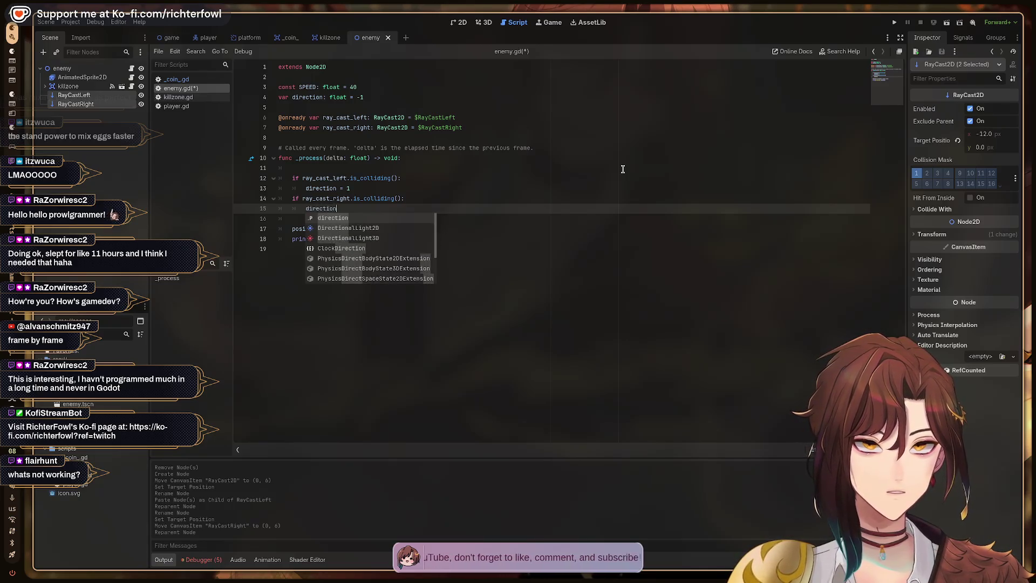
pyautogui.write('= -1')
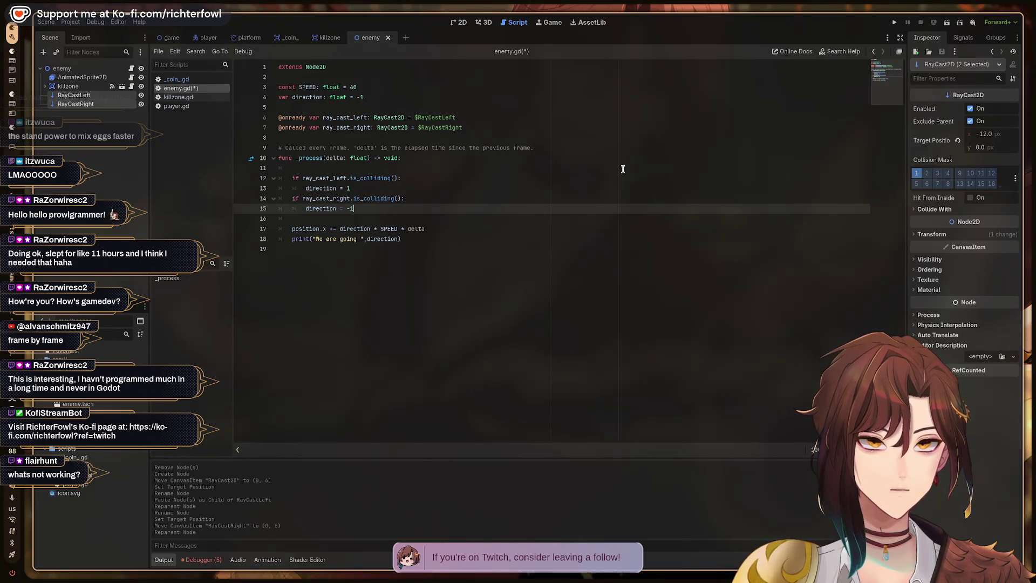
pyautogui.hotkey('ctrl', 's')
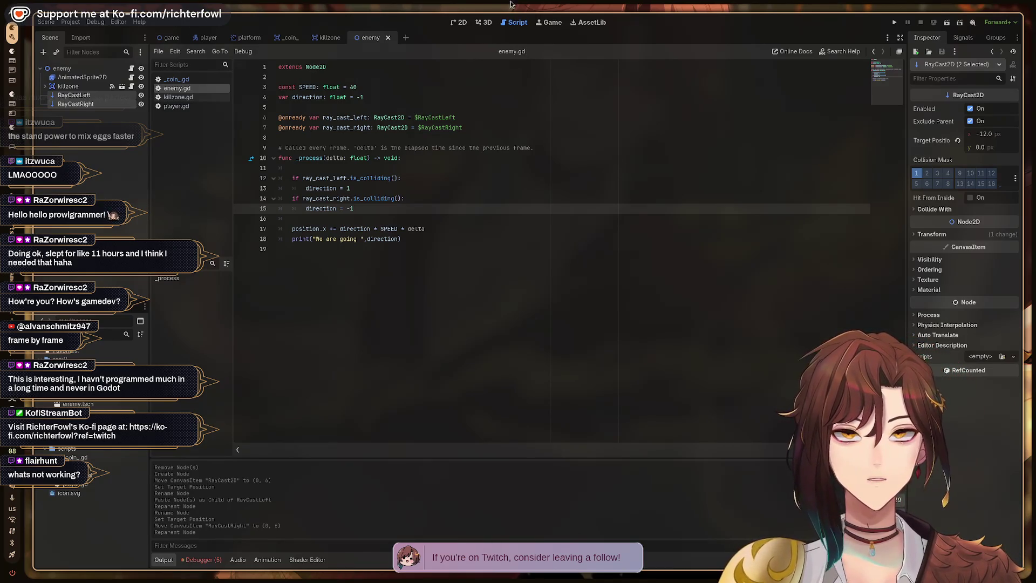
pyautogui.click(171, 38)
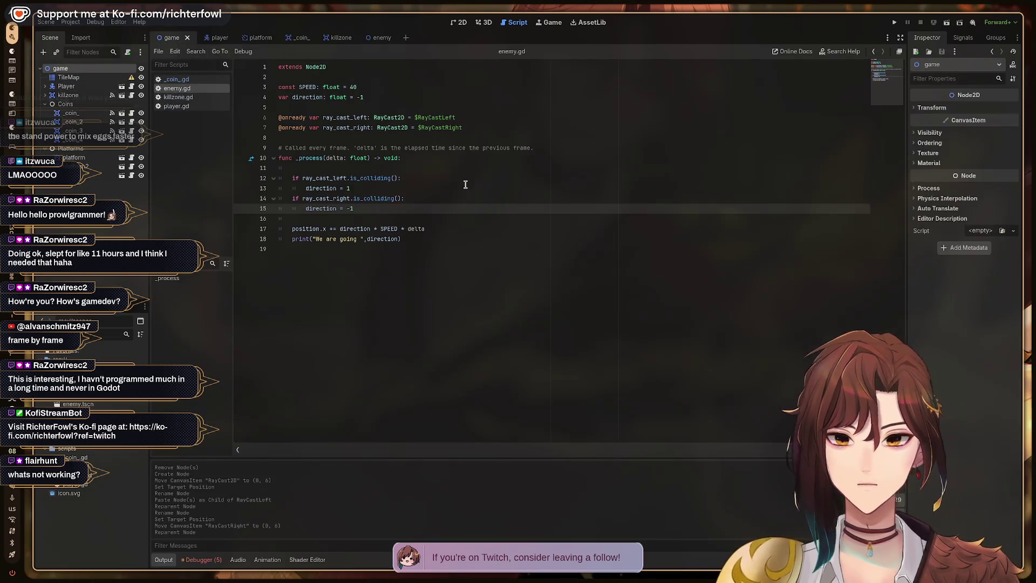
# - Run the game, walk the player left, and stop it after direction flips between 1.0 and -1.0
pyautogui.press('F5')
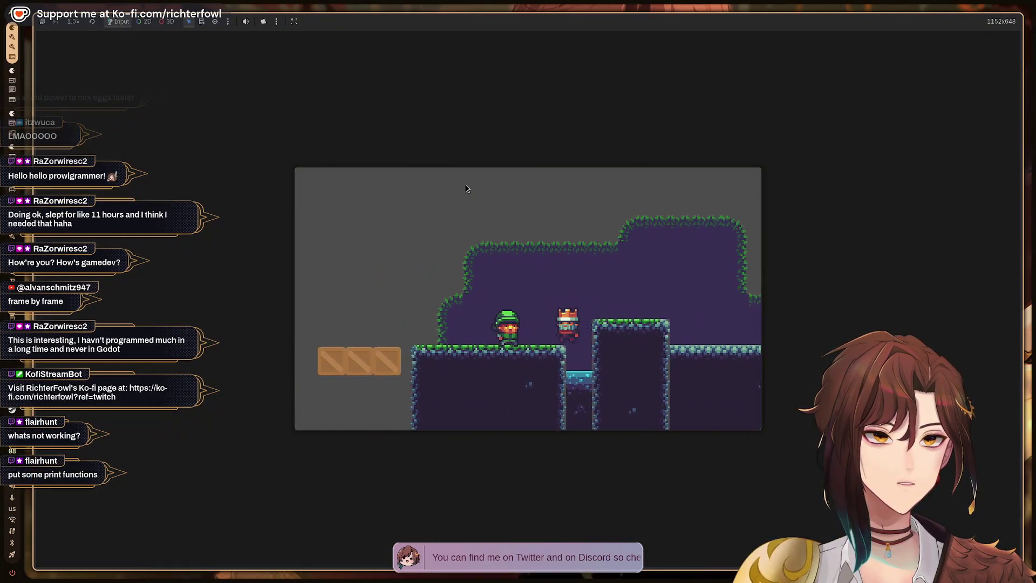
pyautogui.press('Left')
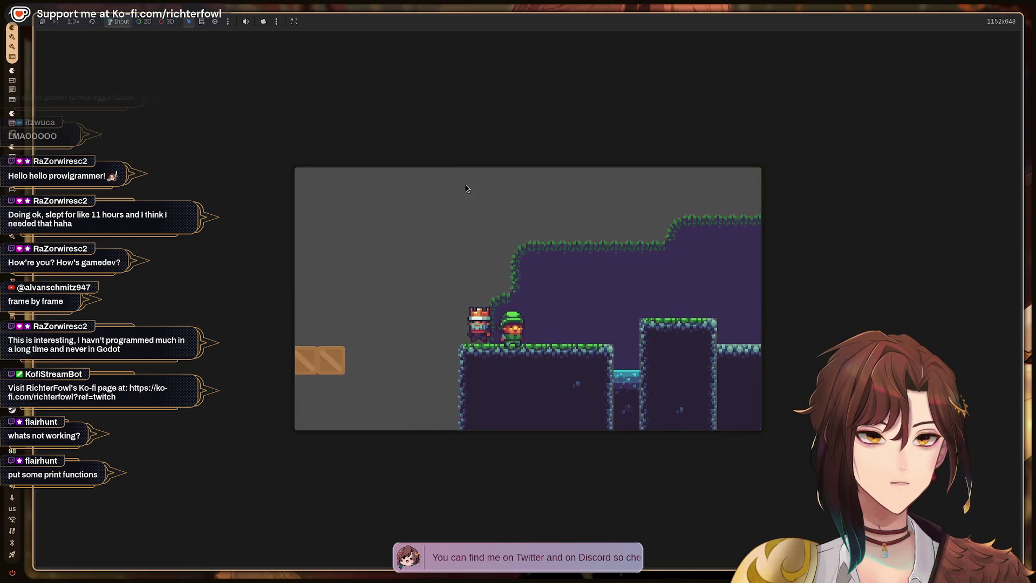
pyautogui.press('Left')
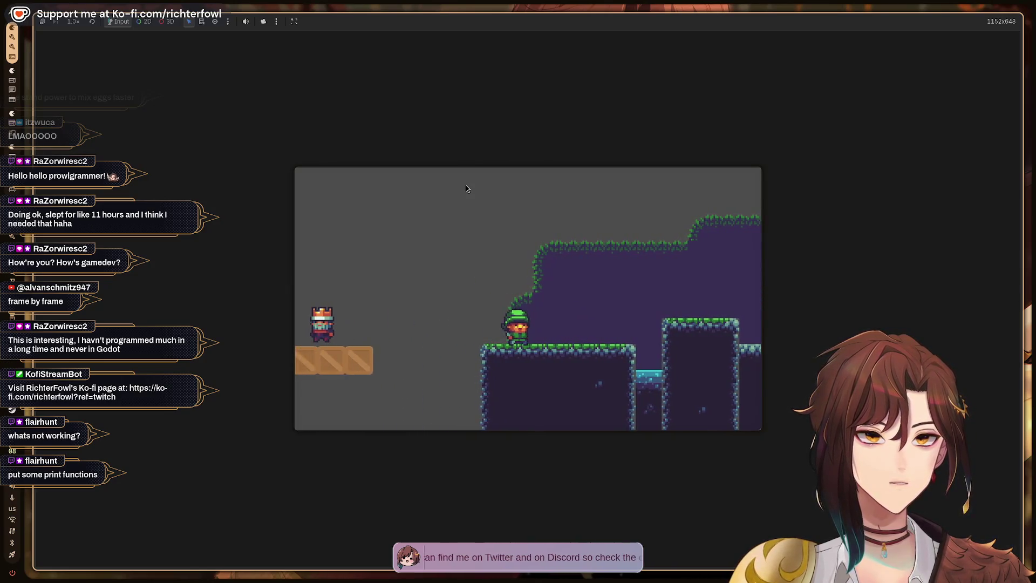
pyautogui.press('Left')
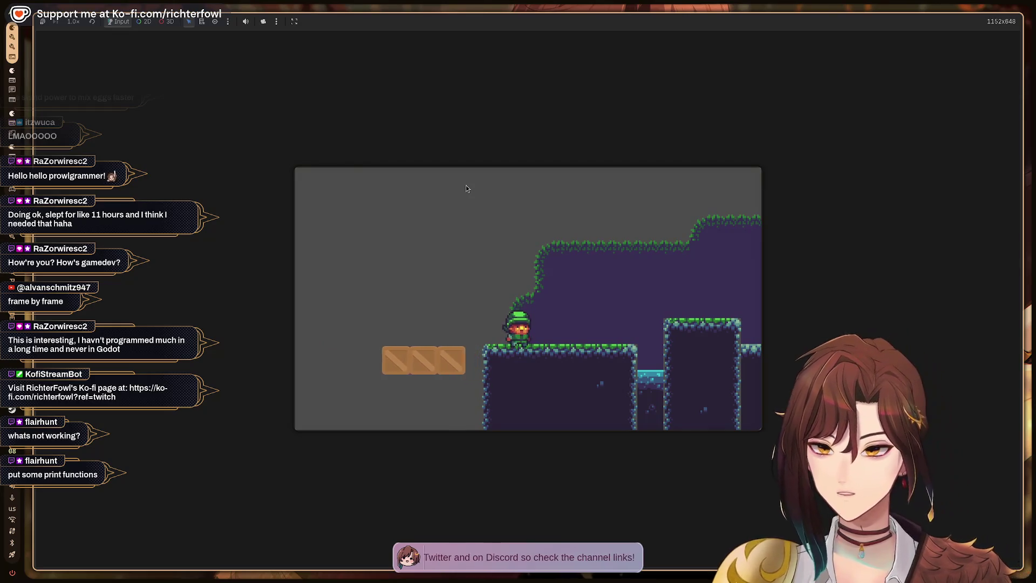
pyautogui.press('F8')
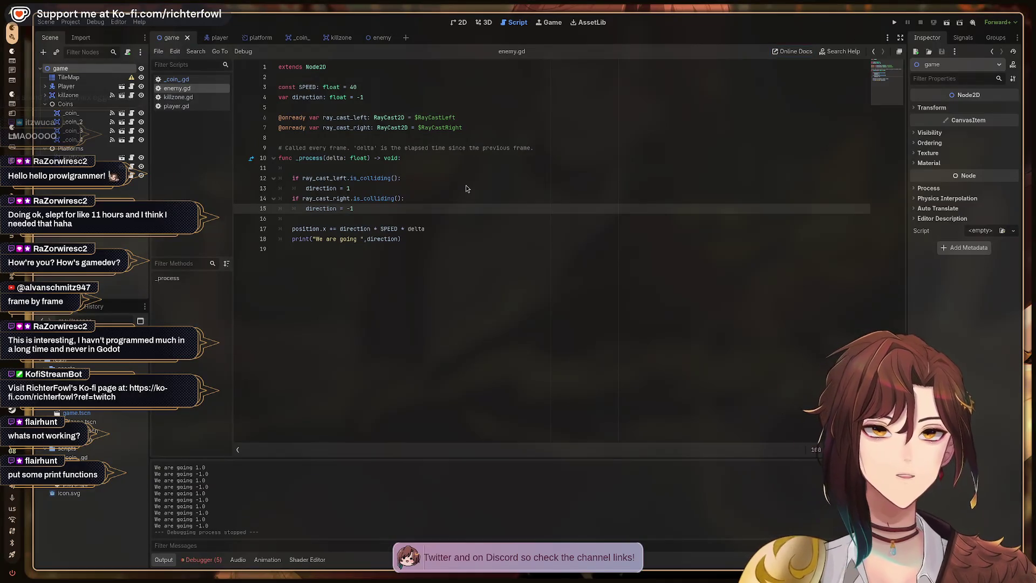
# - Open the enemy scene and toggle the raycasts' mask layer 2 on and off, leaving it unchanged
pyautogui.click(417, 178)
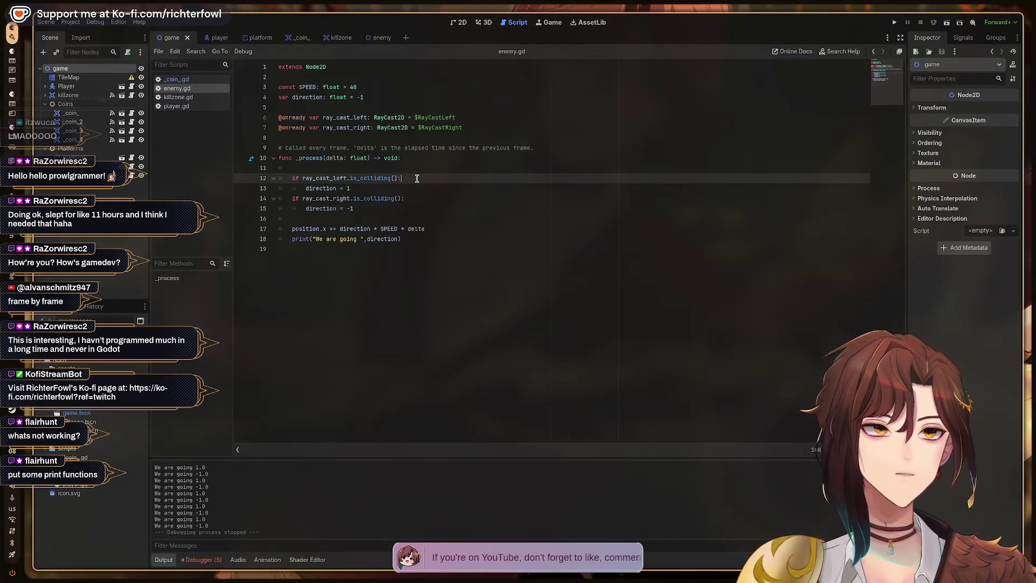
pyautogui.click(383, 38)
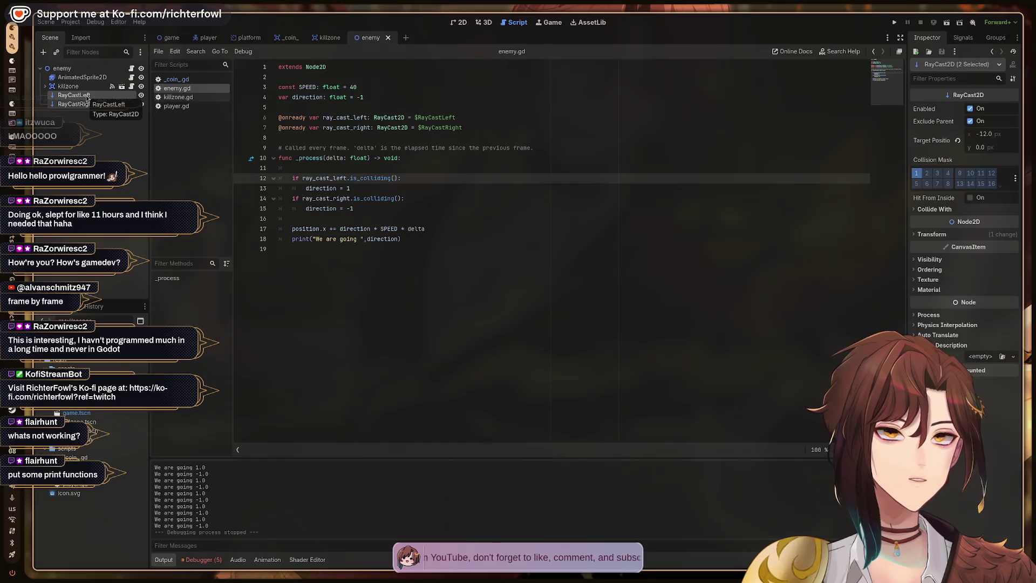
pyautogui.click(927, 173)
pyautogui.click(923, 176)
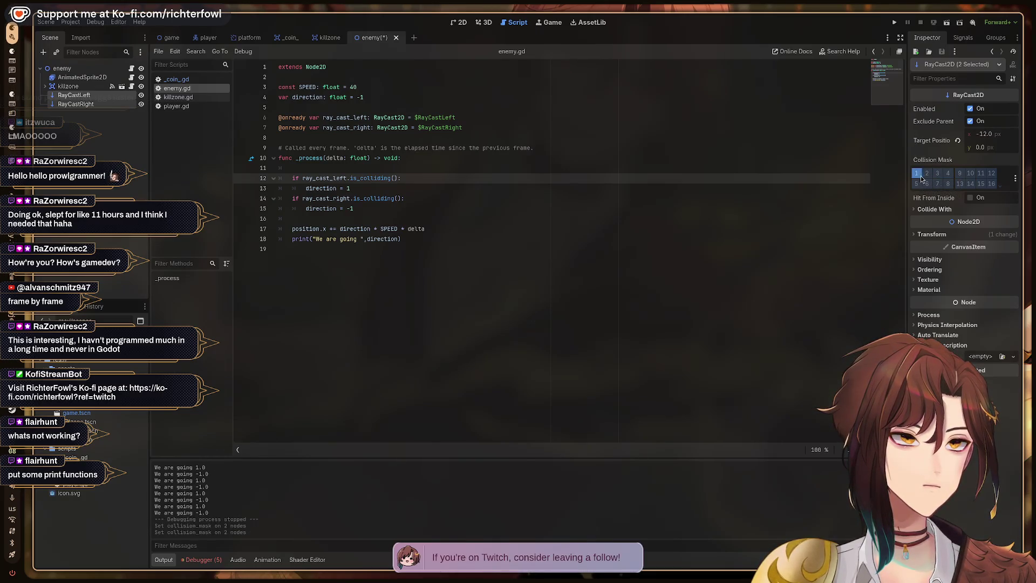
pyautogui.click(927, 174)
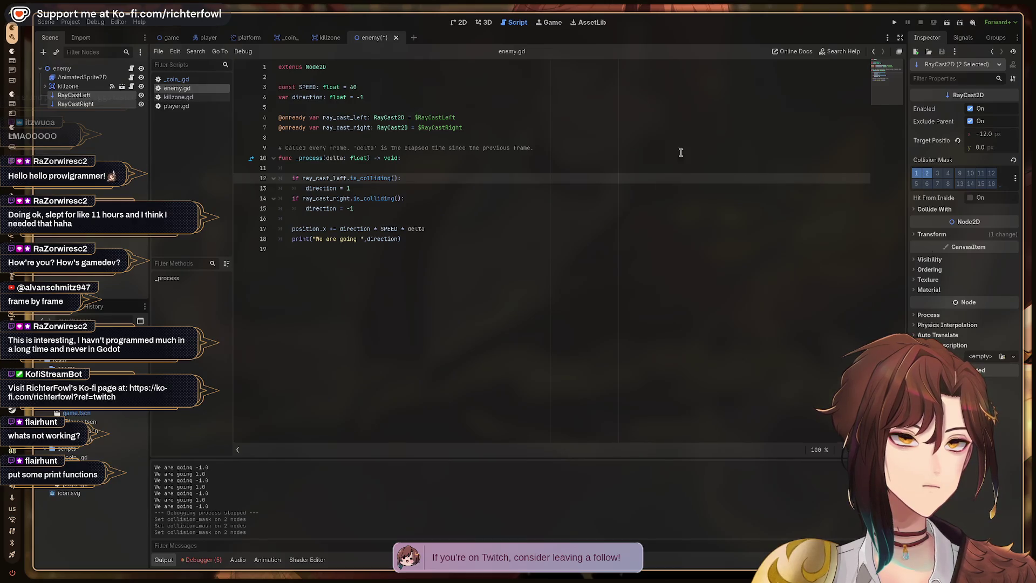
pyautogui.click(927, 176)
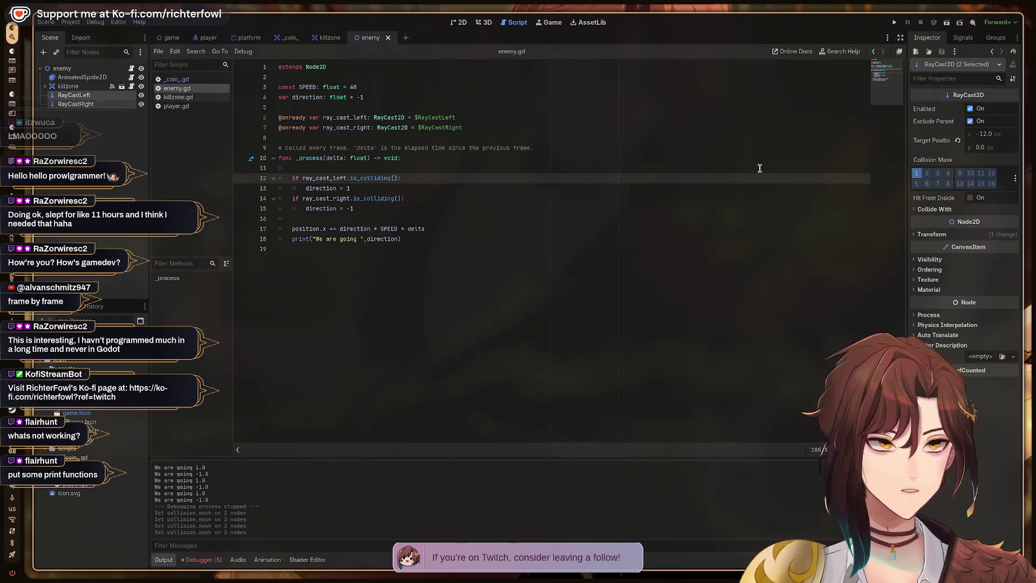
# - Inspect the killzone's collision shape and its collision layer 1 and mask 2
pyautogui.click(78, 77)
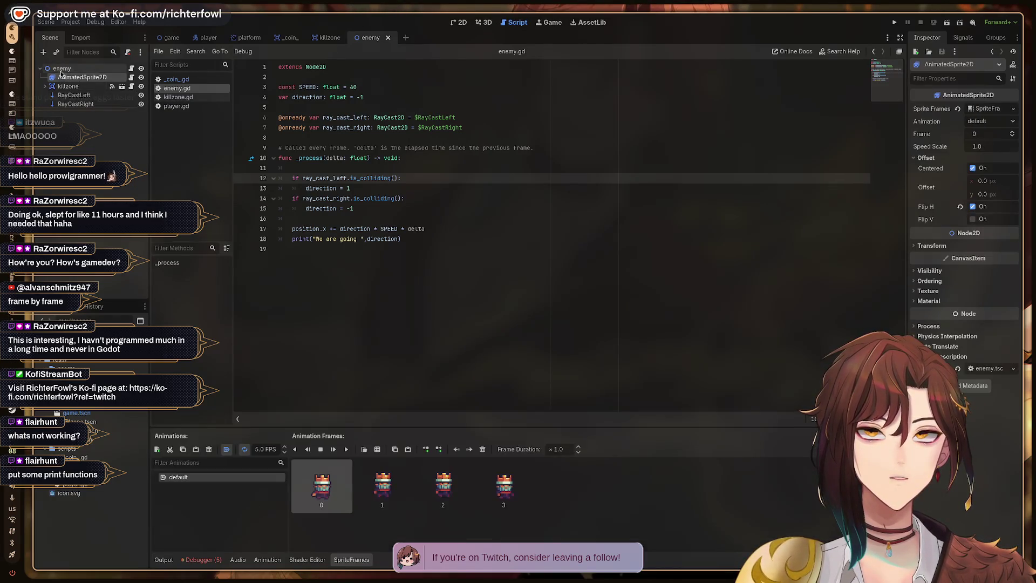
pyautogui.click(60, 68)
pyautogui.click(45, 87)
pyautogui.click(81, 96)
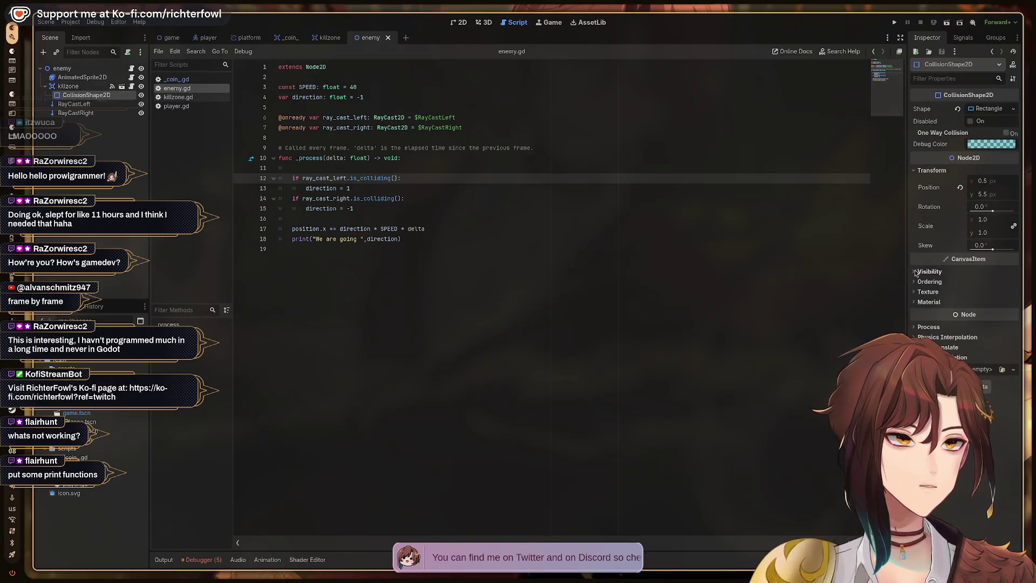
pyautogui.click(936, 171)
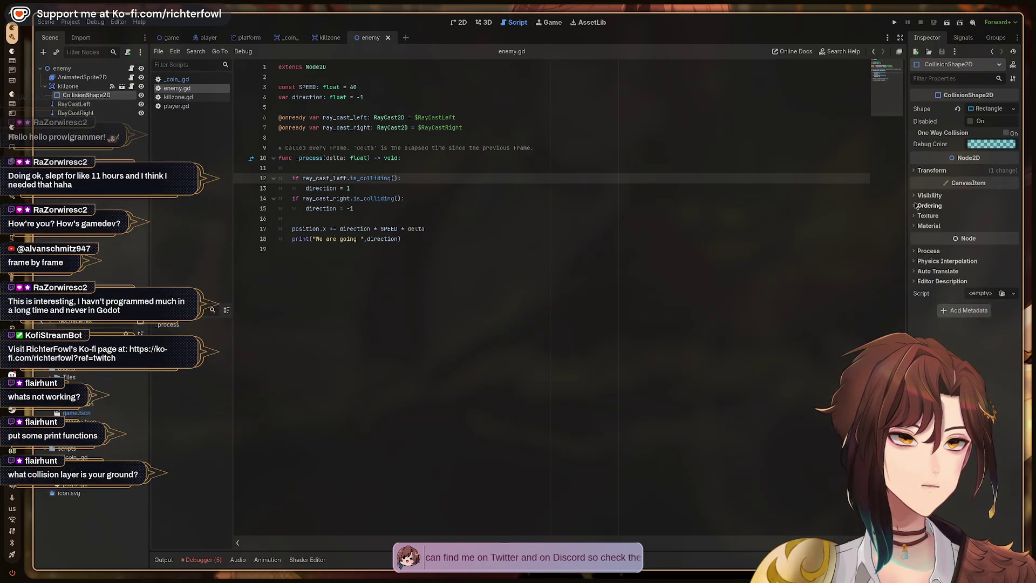
pyautogui.click(68, 86)
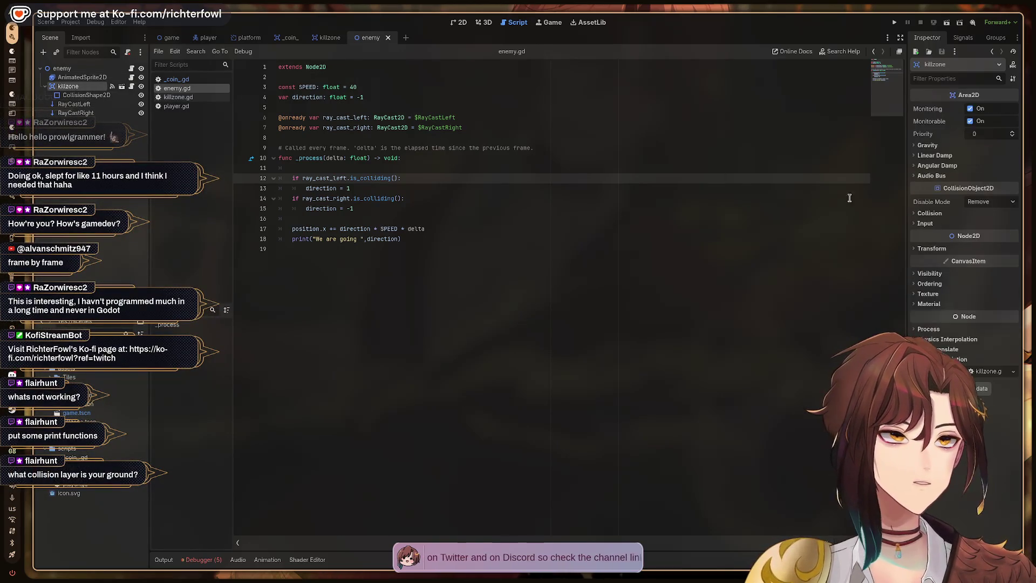
pyautogui.click(916, 214)
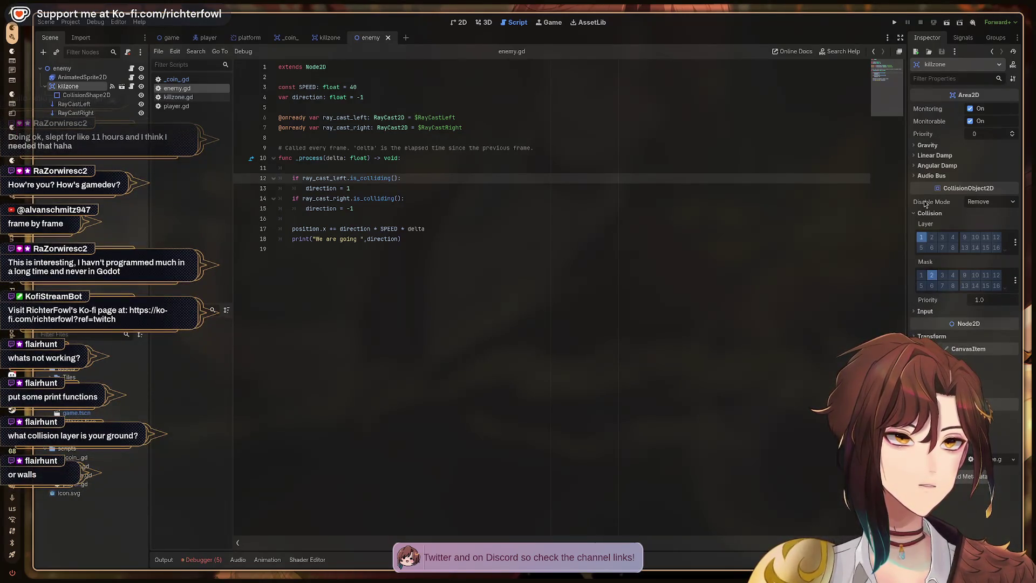
pyautogui.click(921, 214)
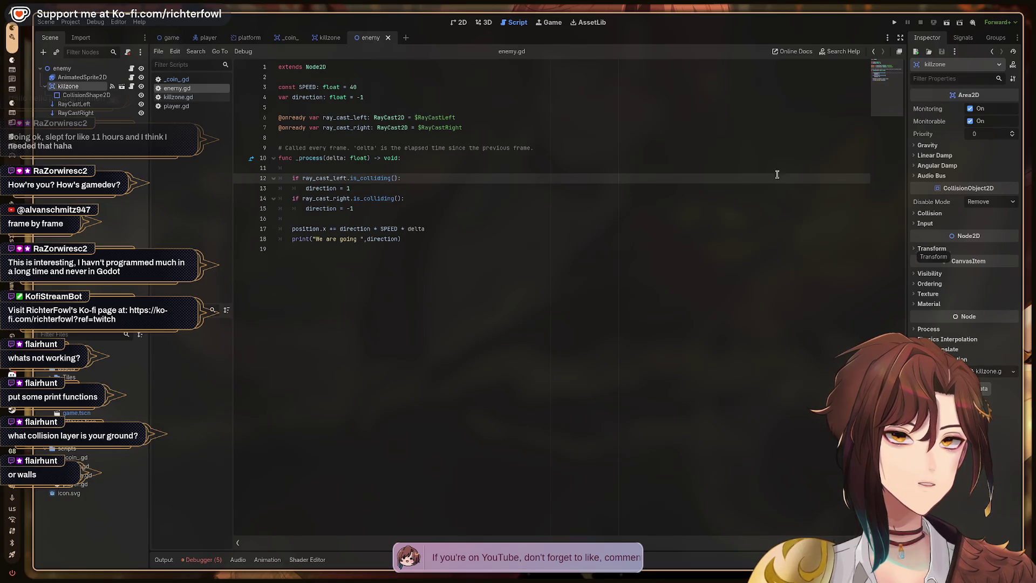
pyautogui.click(435, 188)
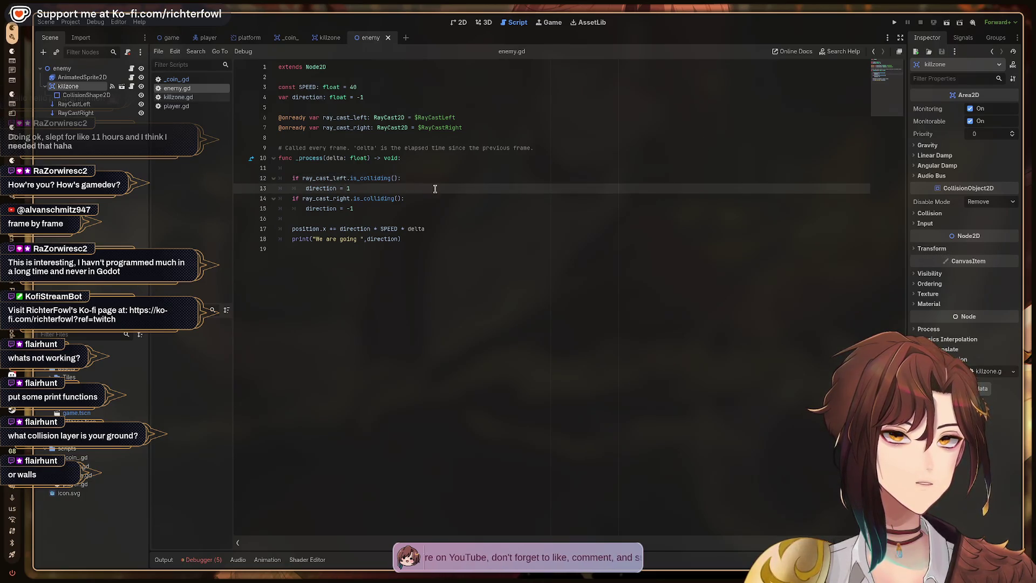
# - Add a print of "We are going " with direction under direction = 1
pyautogui.press('Up')
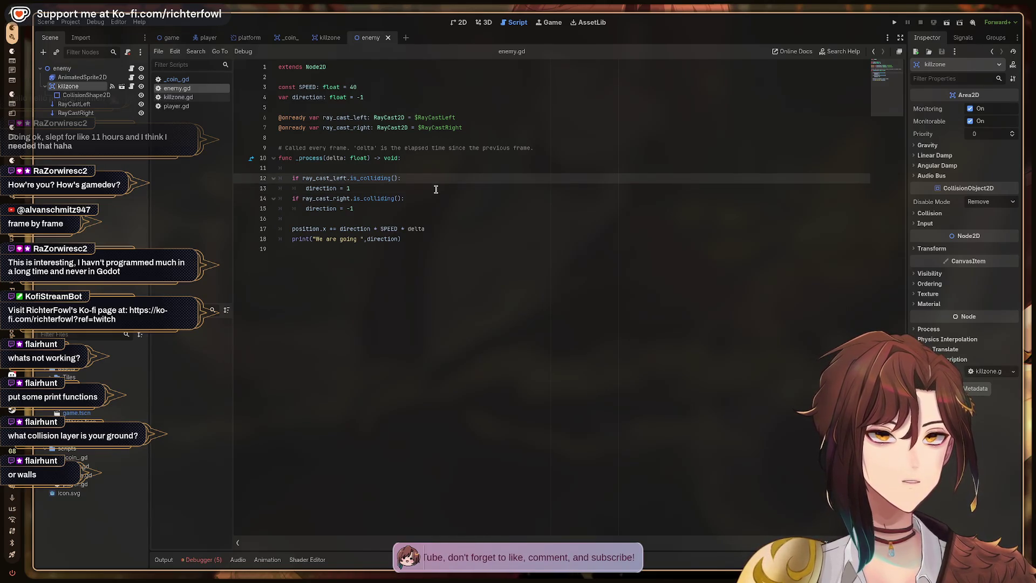
pyautogui.press('Down')
pyautogui.press('Return')
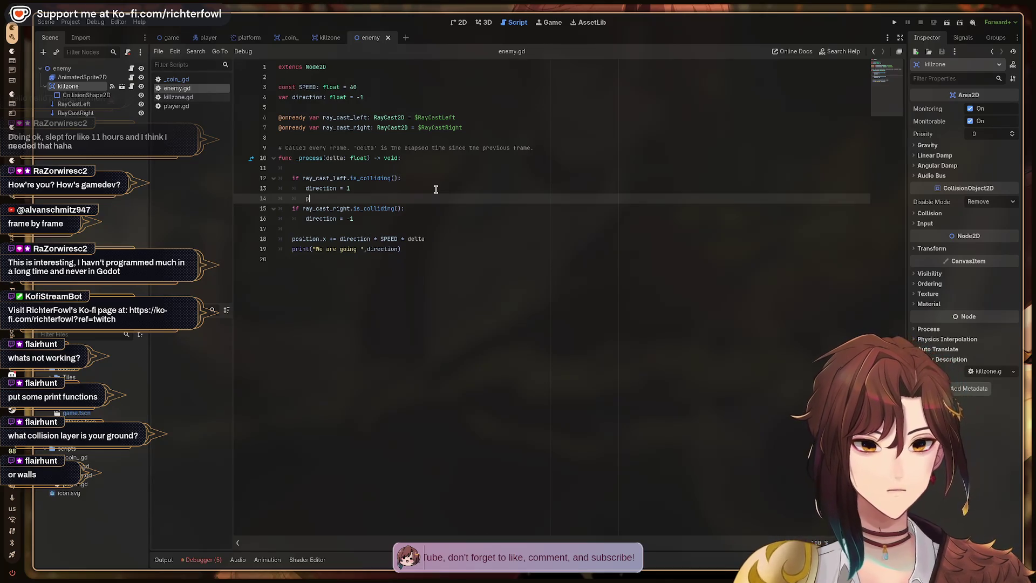
pyautogui.press('Return')
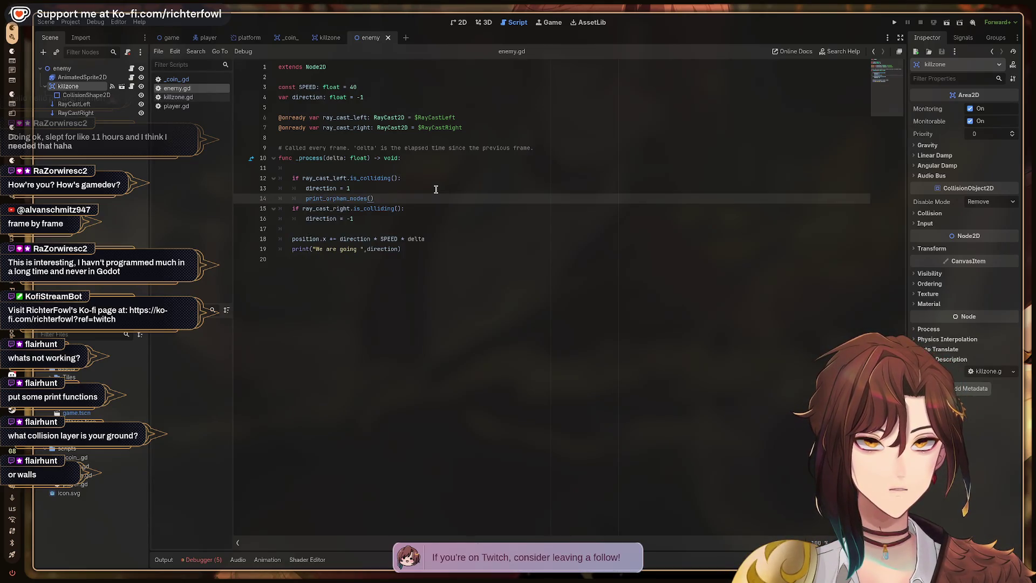
pyautogui.write('"We are going, ",')
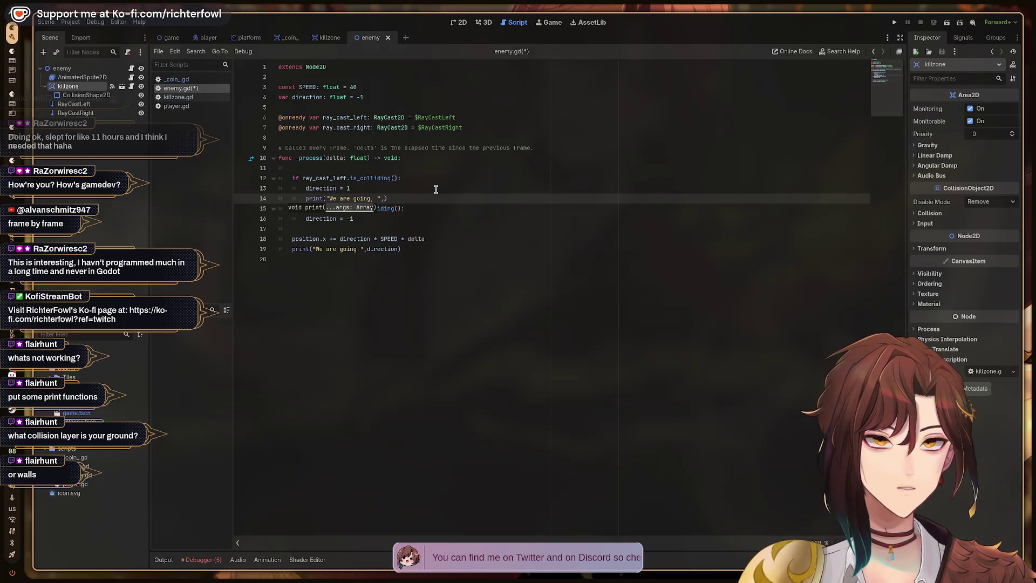
pyautogui.press('BackSpace')
pyautogui.press('End')
pyautogui.write('direction')
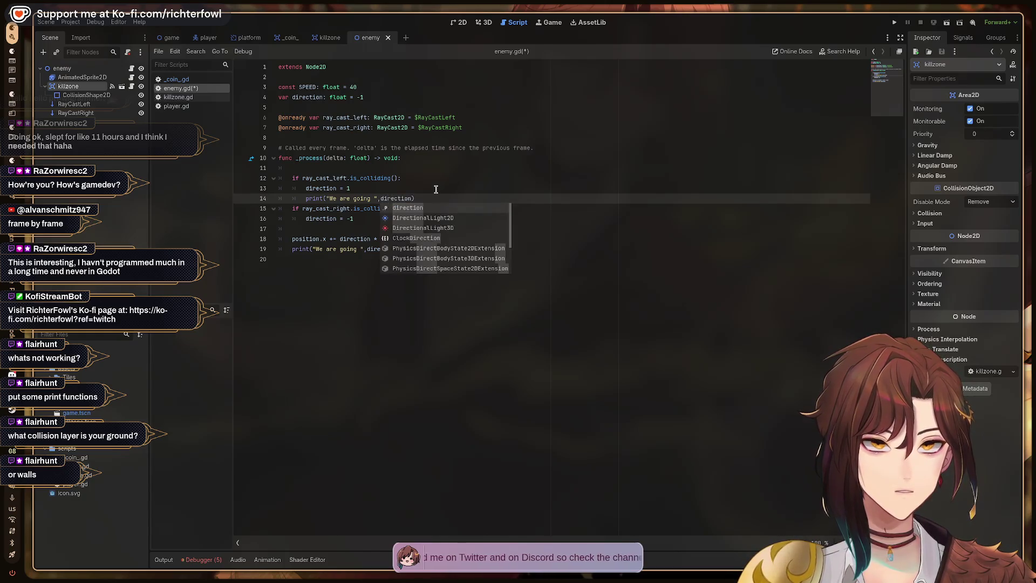
pyautogui.write(',')
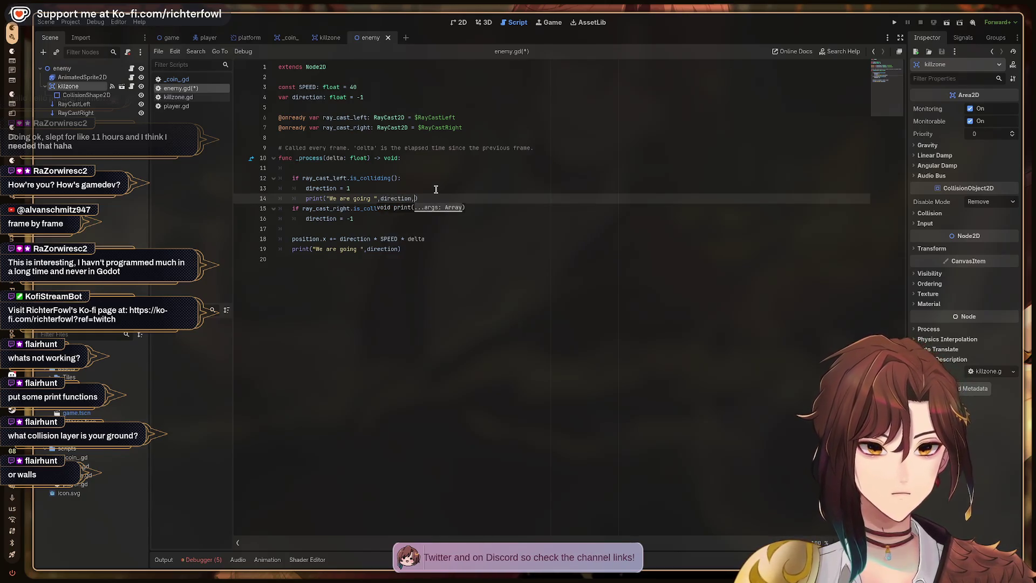
# - Add print("We are going ",direction,"!") under direction = -1, then run the game and walk right
pyautogui.press('Down')
pyautogui.press('Down')
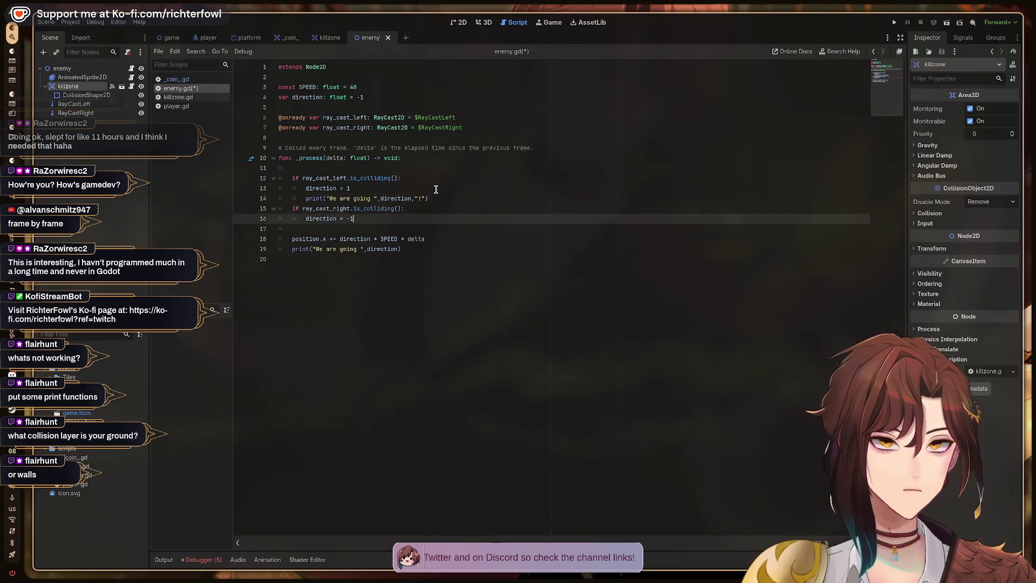
pyautogui.press('Return')
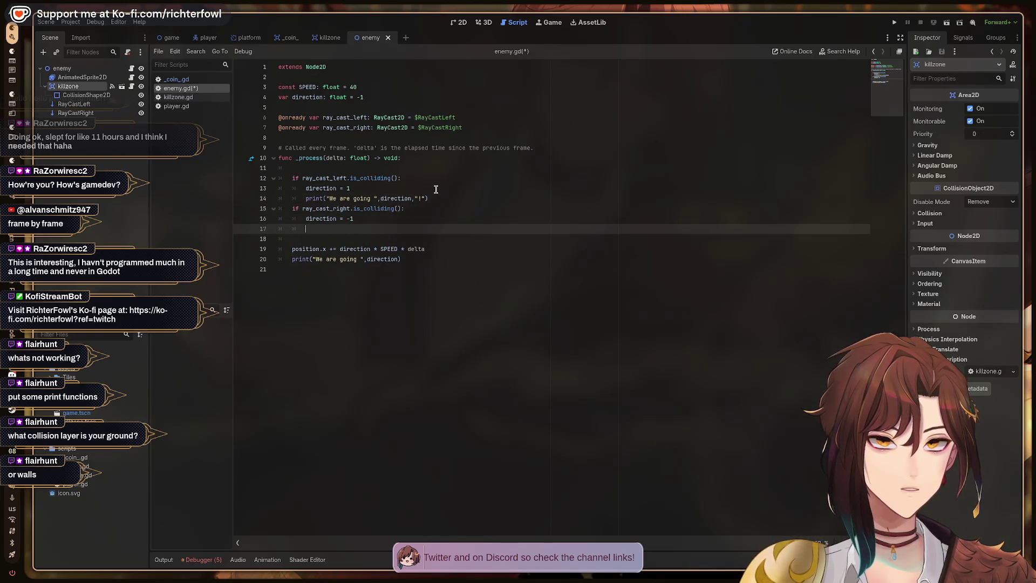
pyautogui.write('print("We a')
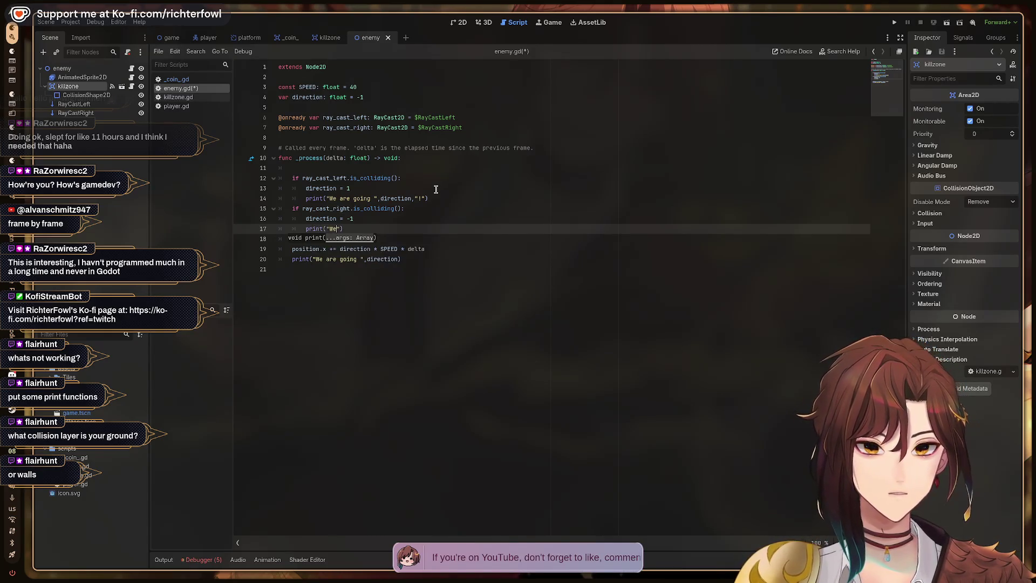
pyautogui.write('re going "')
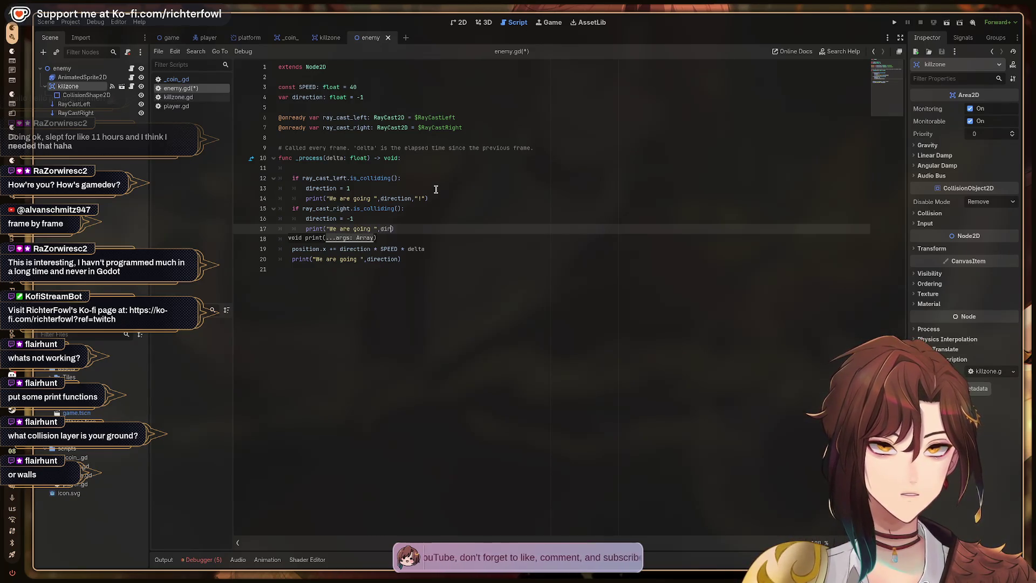
pyautogui.write(',direction,"!"')
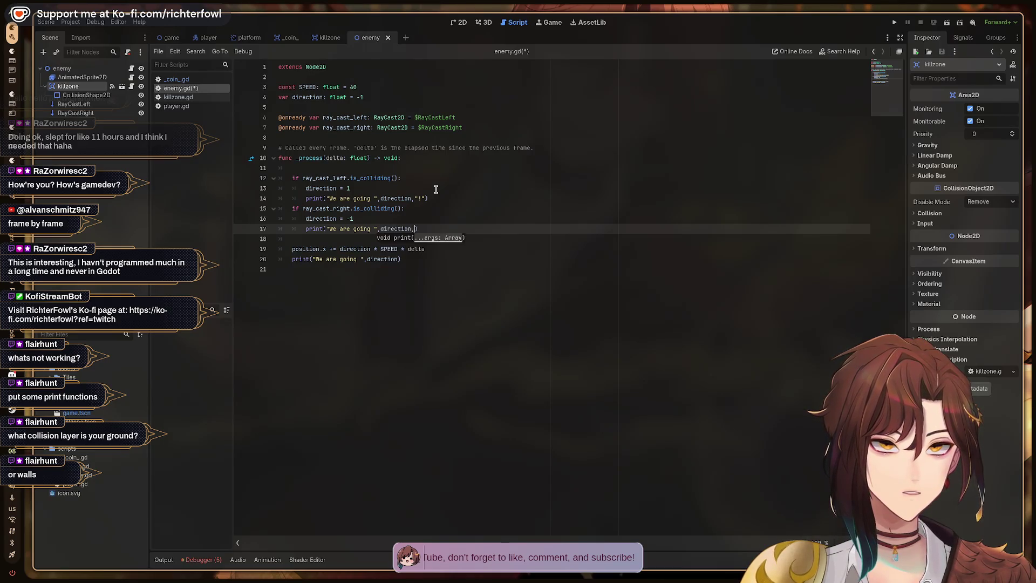
pyautogui.write(')')
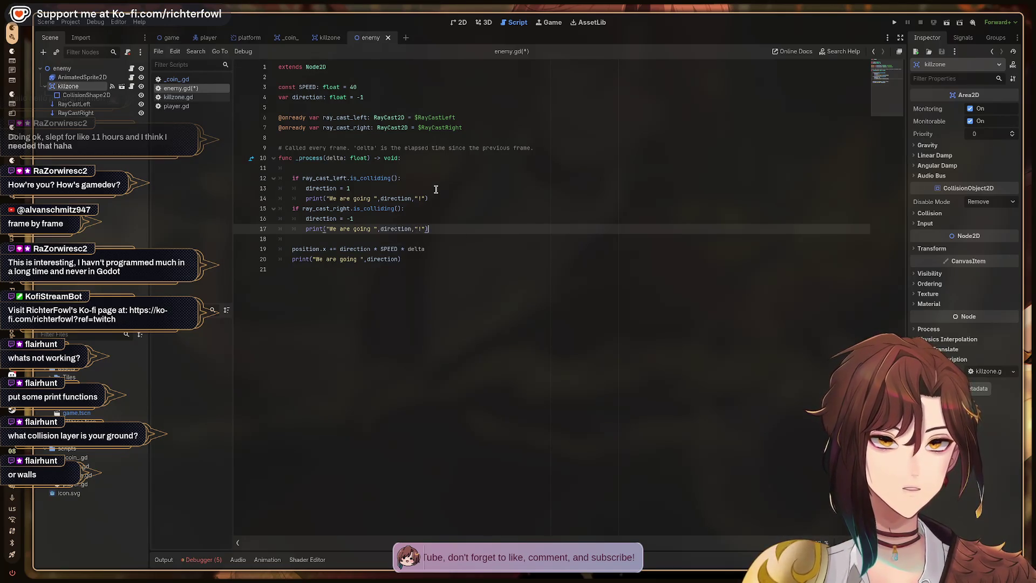
pyautogui.press('F5')
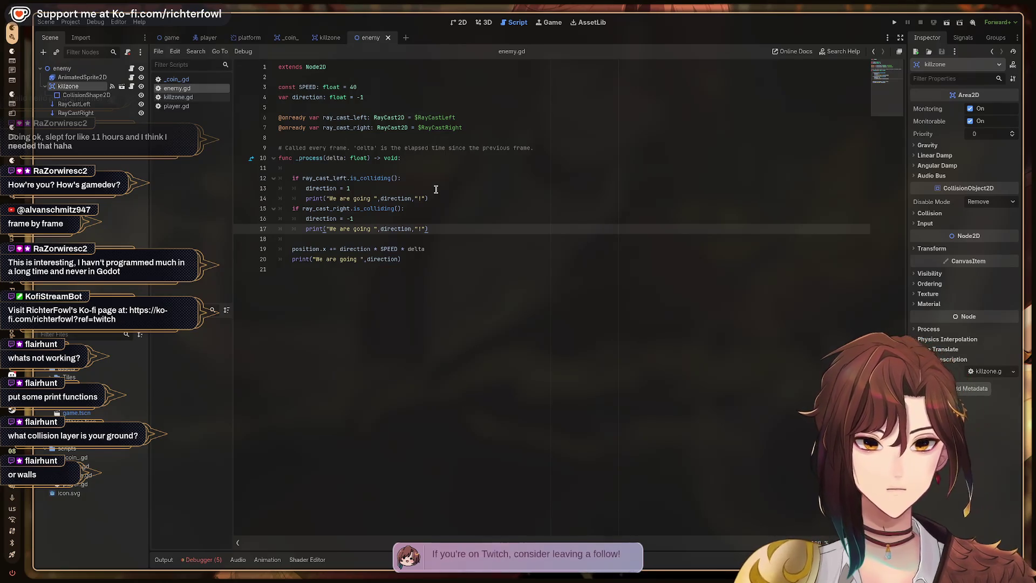
pyautogui.press('Right')
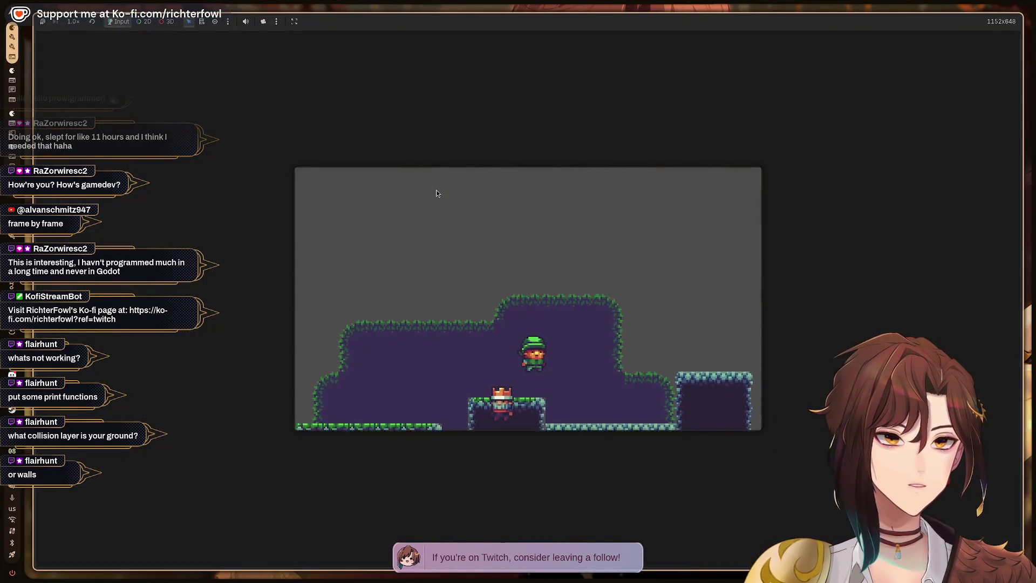
# - Walk the player left, then stop the game with the output repeating "We are going -1.0"
pyautogui.press('Left')
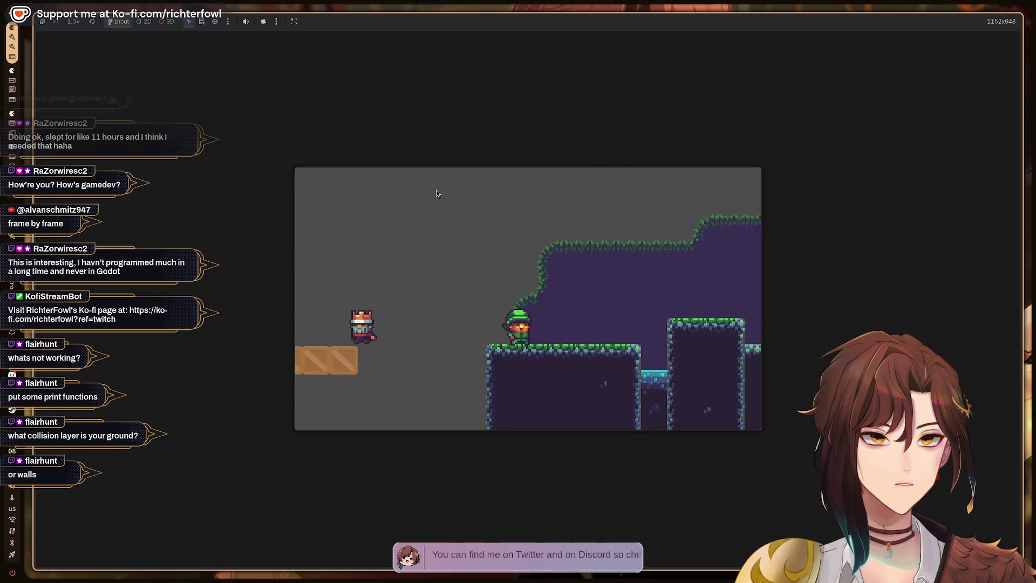
pyautogui.press('F8')
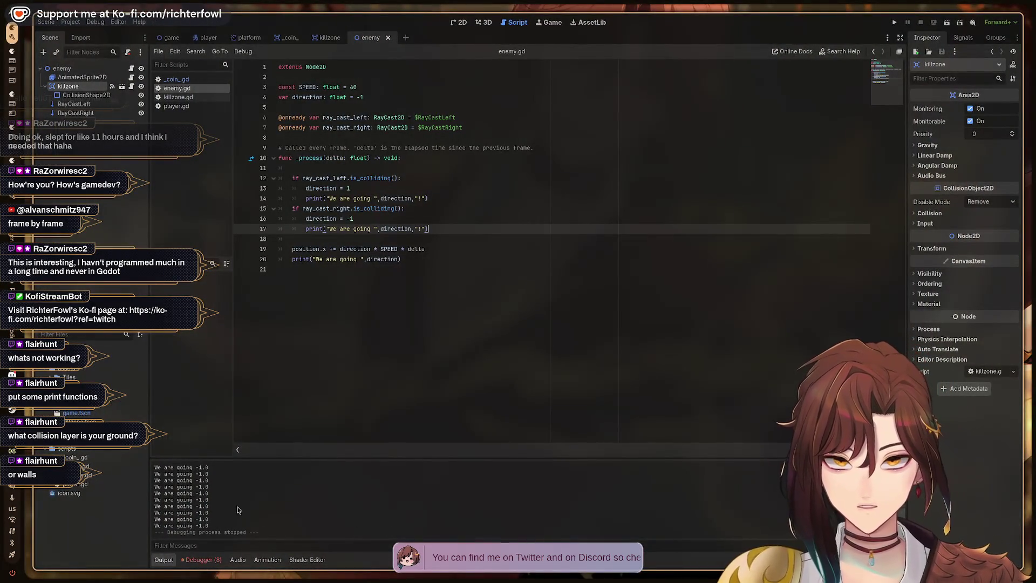
pyautogui.scroll(1, 240, 498)
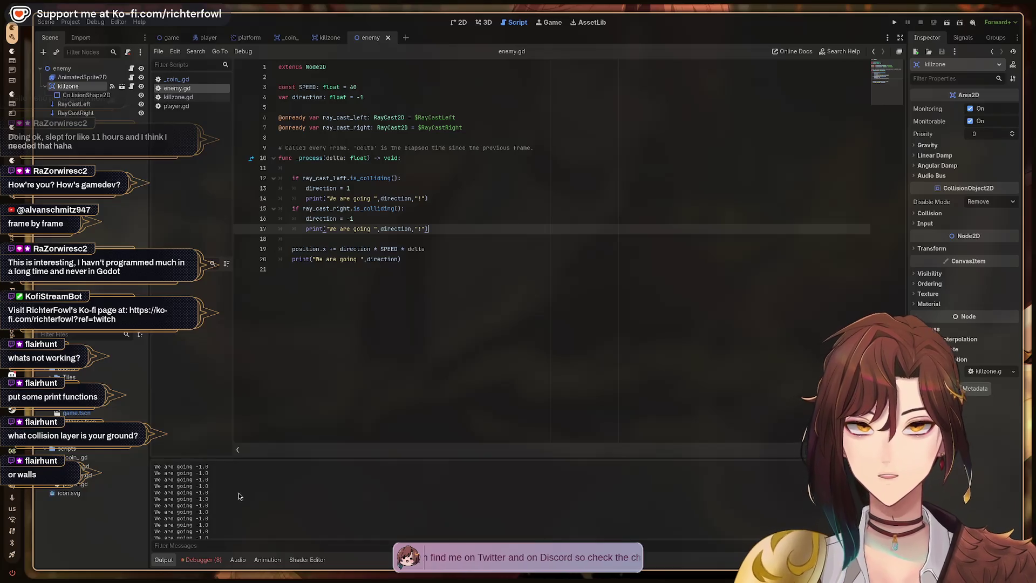
pyautogui.scroll(-1, 241, 498)
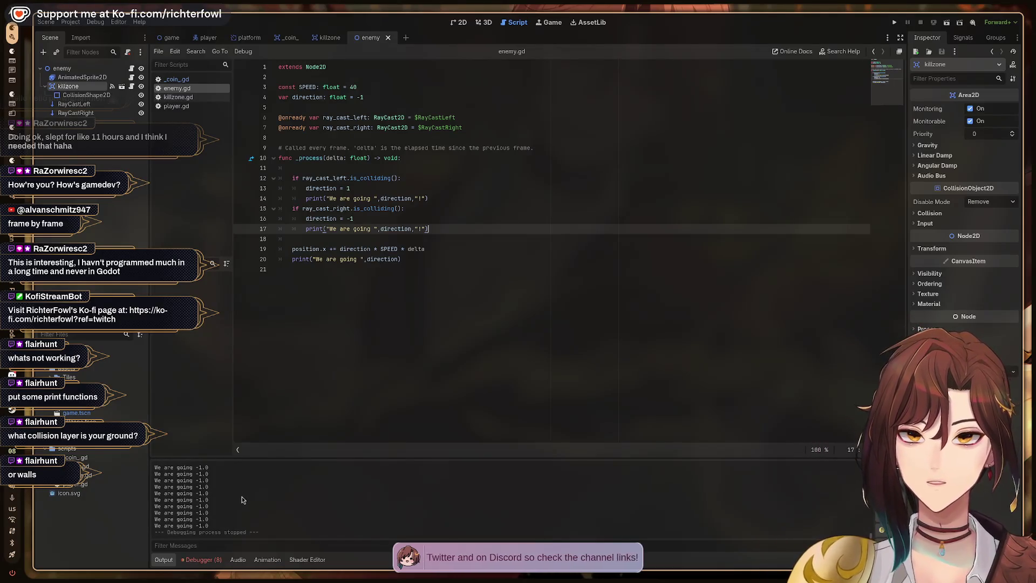
pyautogui.scroll(1, 242, 497)
pyautogui.scroll(-1, 263, 501)
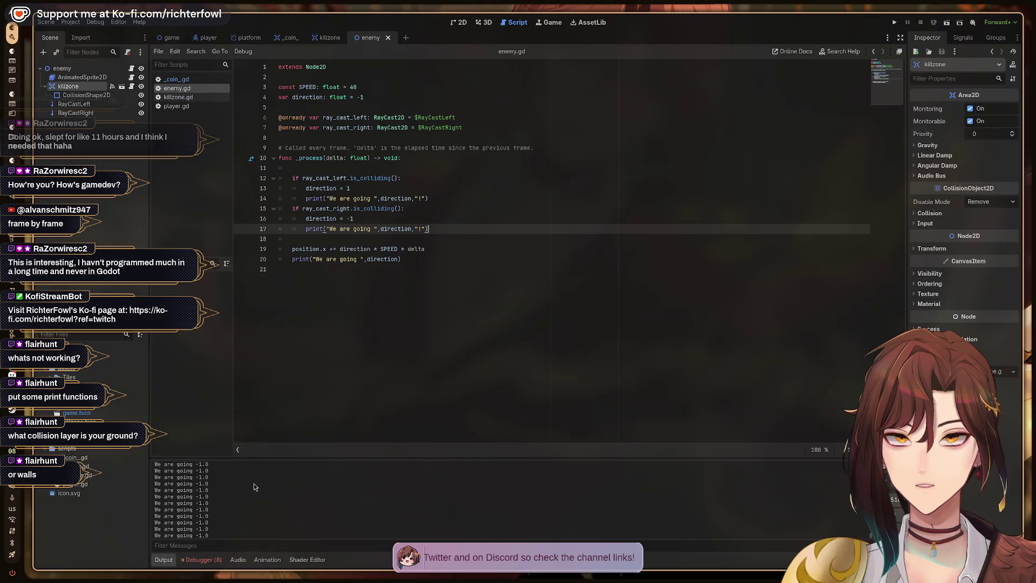